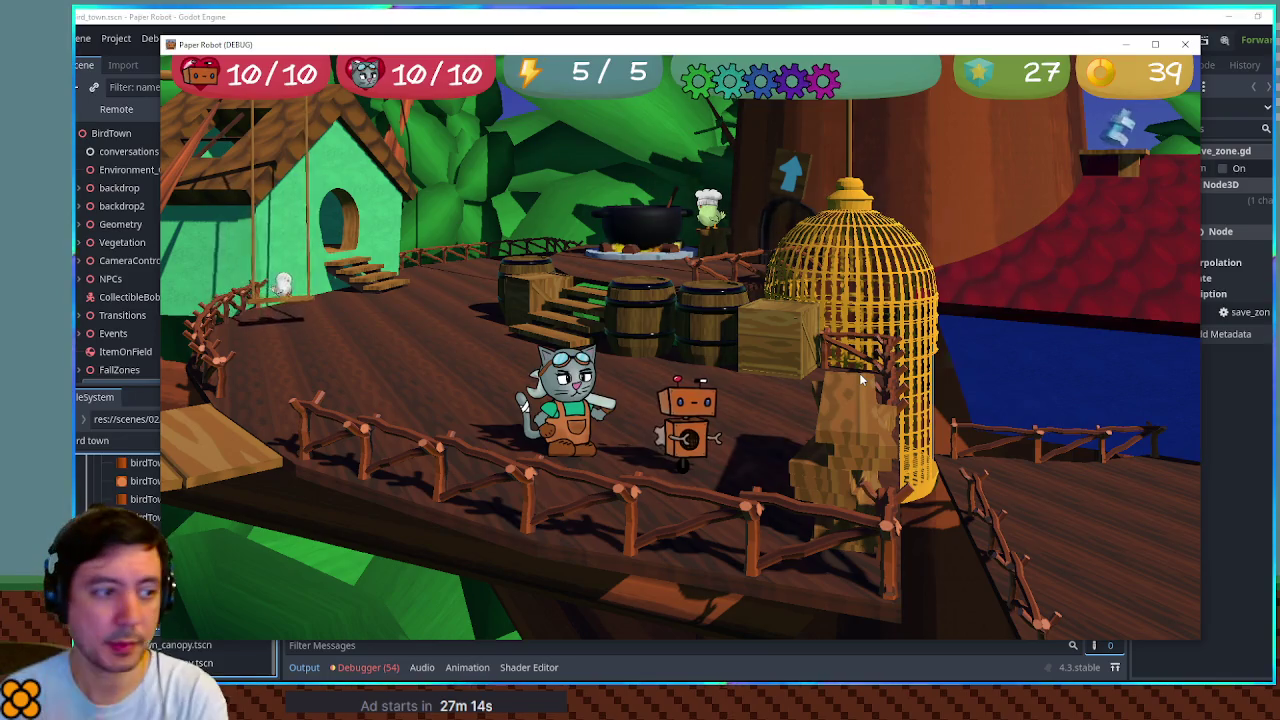
Step: Open the game's debug overlay on the Item Menu tab and scroll through the item list
key(grave)
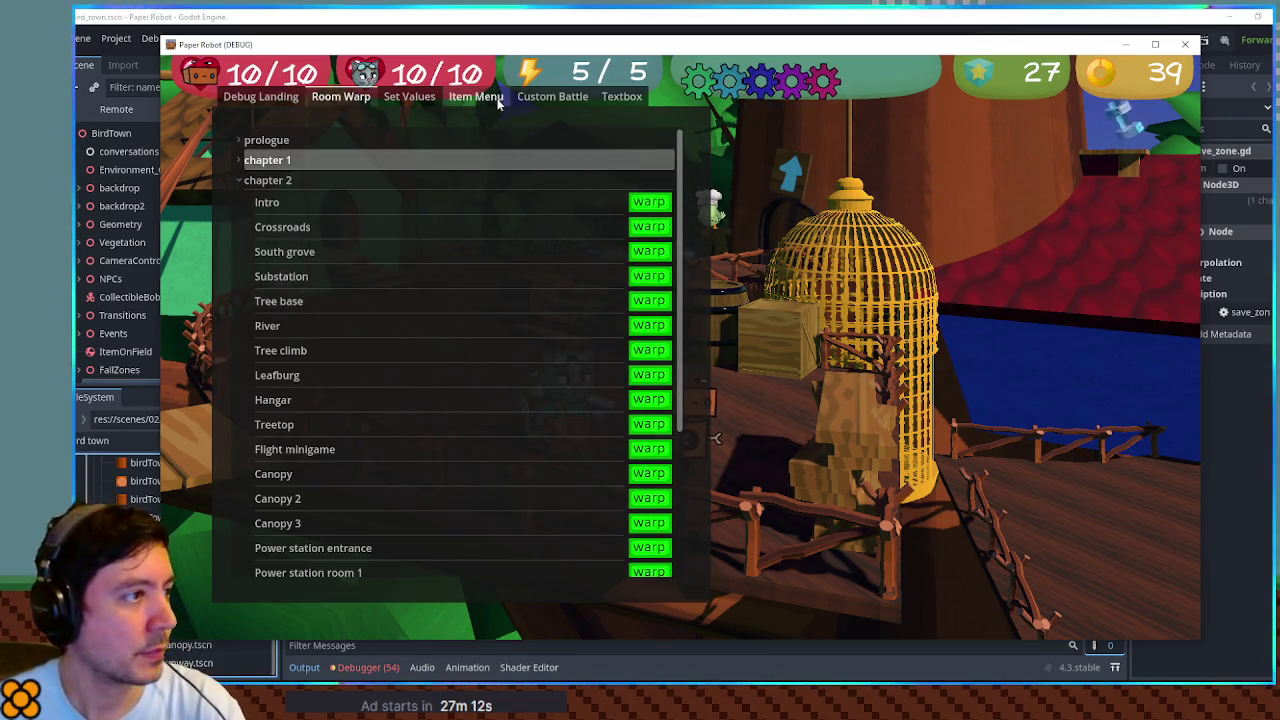
click(480, 97)
scroll(512, 297, down, 5)
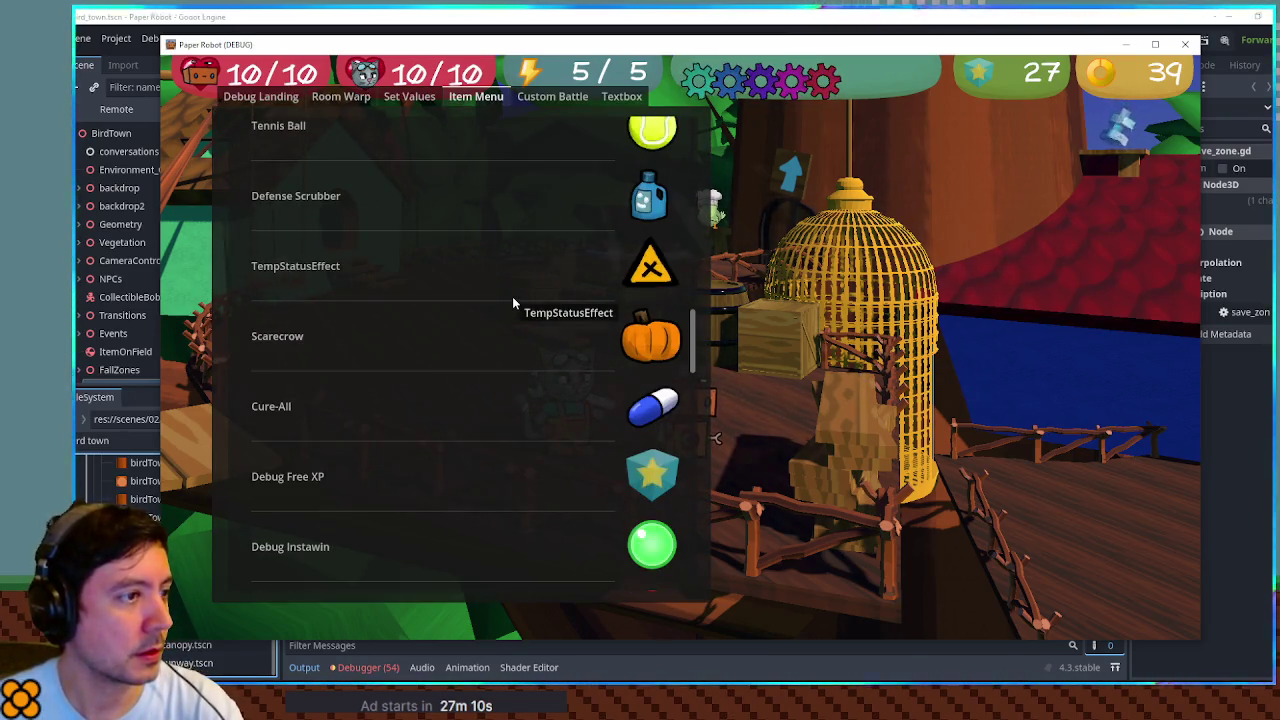
scroll(513, 303, up, 3)
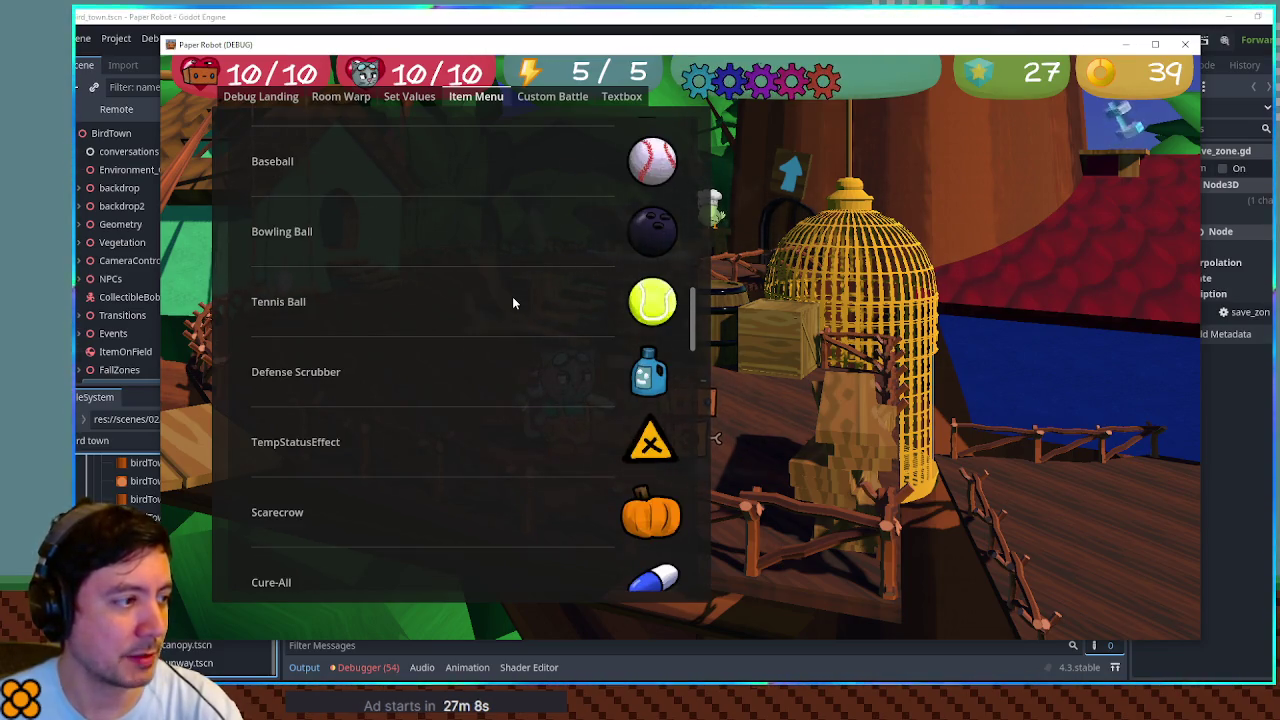
scroll(513, 303, up, 1)
scroll(513, 303, down, 3)
scroll(513, 303, down, 3)
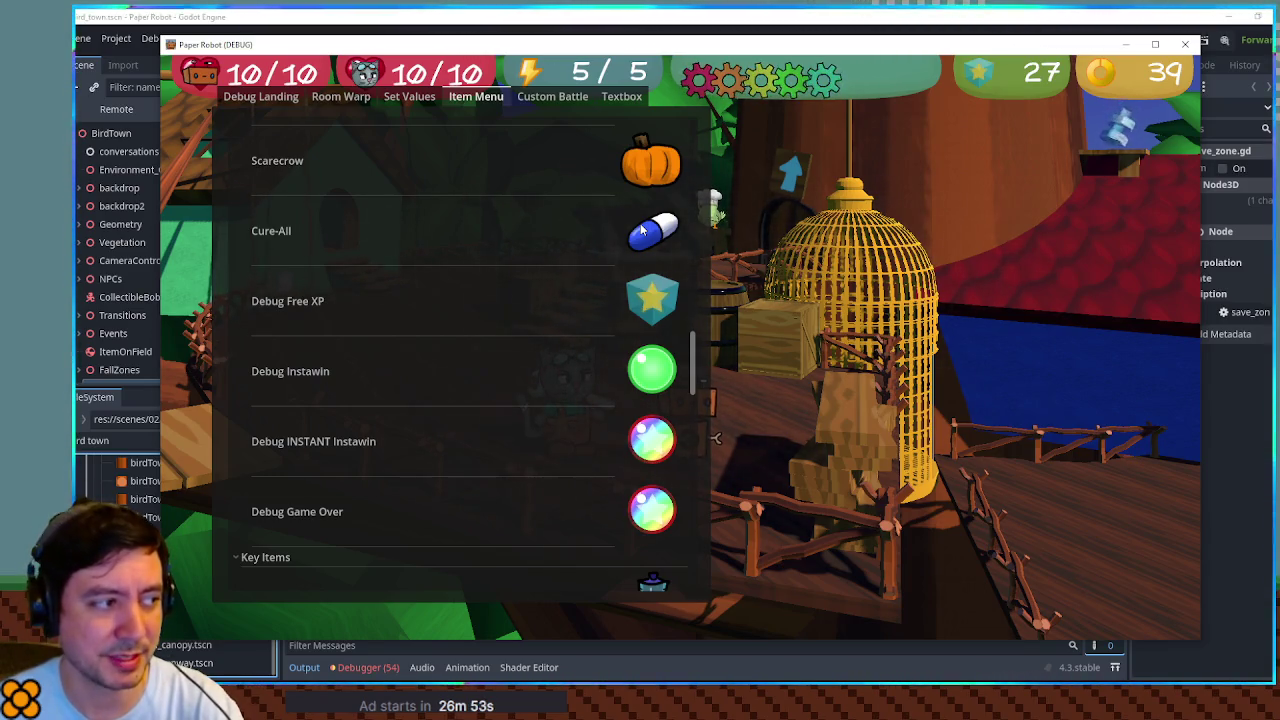
Step: Look over the rest of the item list, then close the debug overlay and the game window
scroll(641, 230, down, 3)
scroll(641, 230, up, 4)
scroll(641, 230, up, 10)
scroll(641, 230, up, 9)
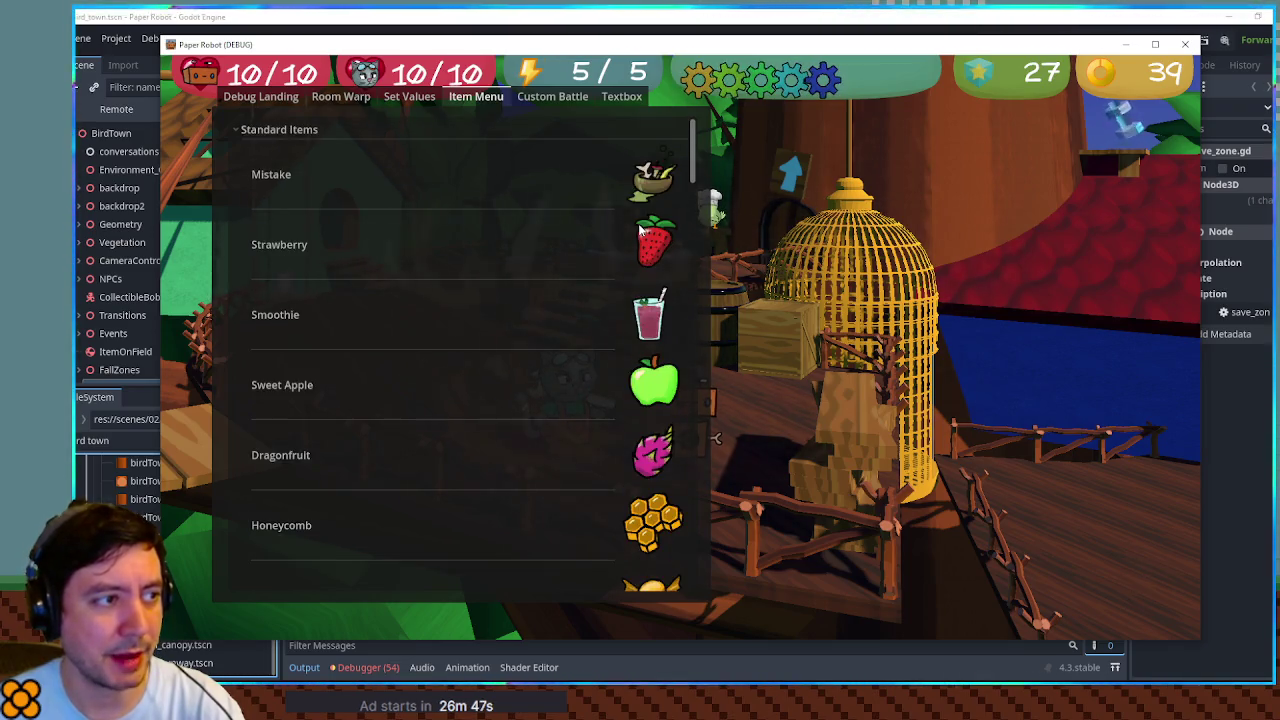
key(Escape)
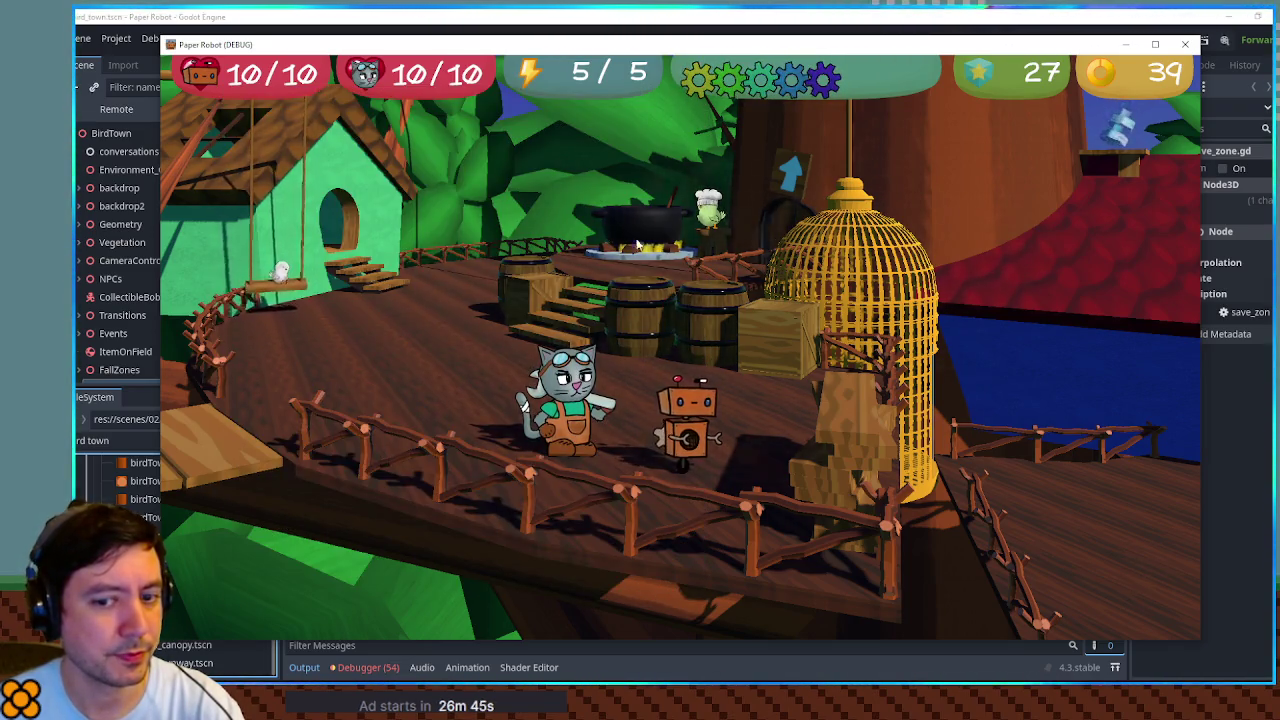
key(F8)
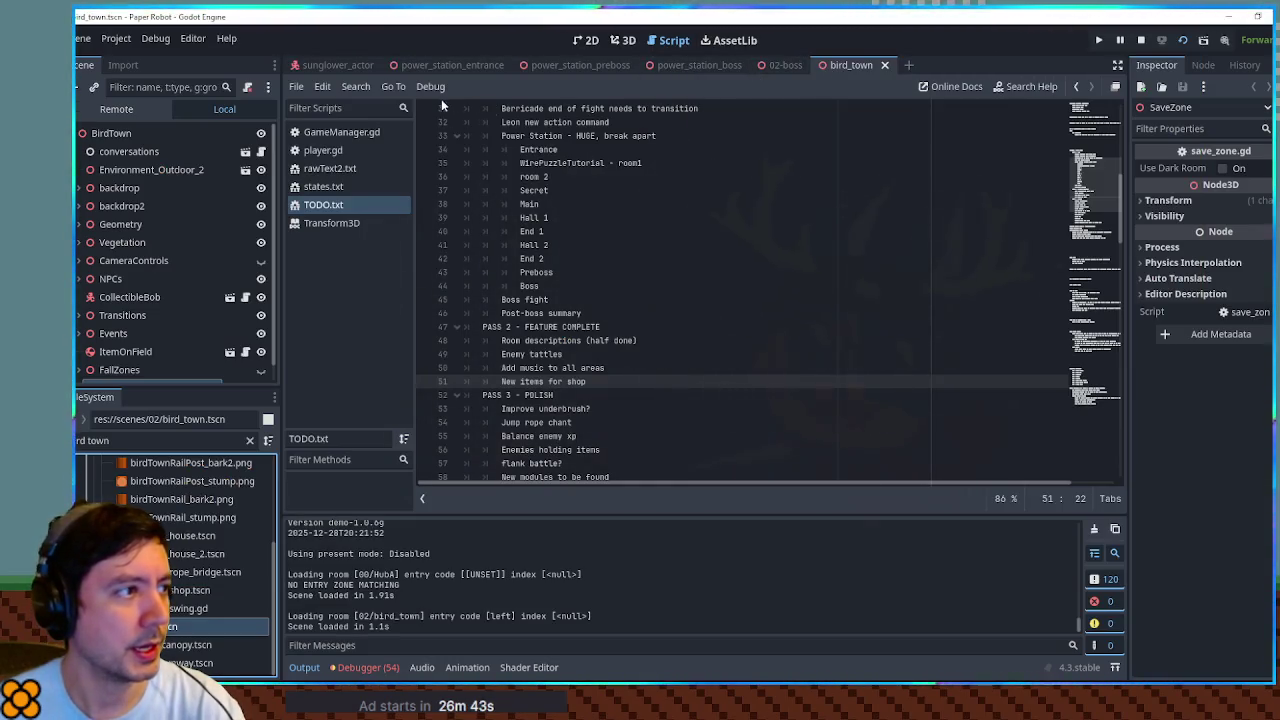
Step: In the 3D view, select the BirdTownShop instance and open the bird_town_shop scene
click(623, 40)
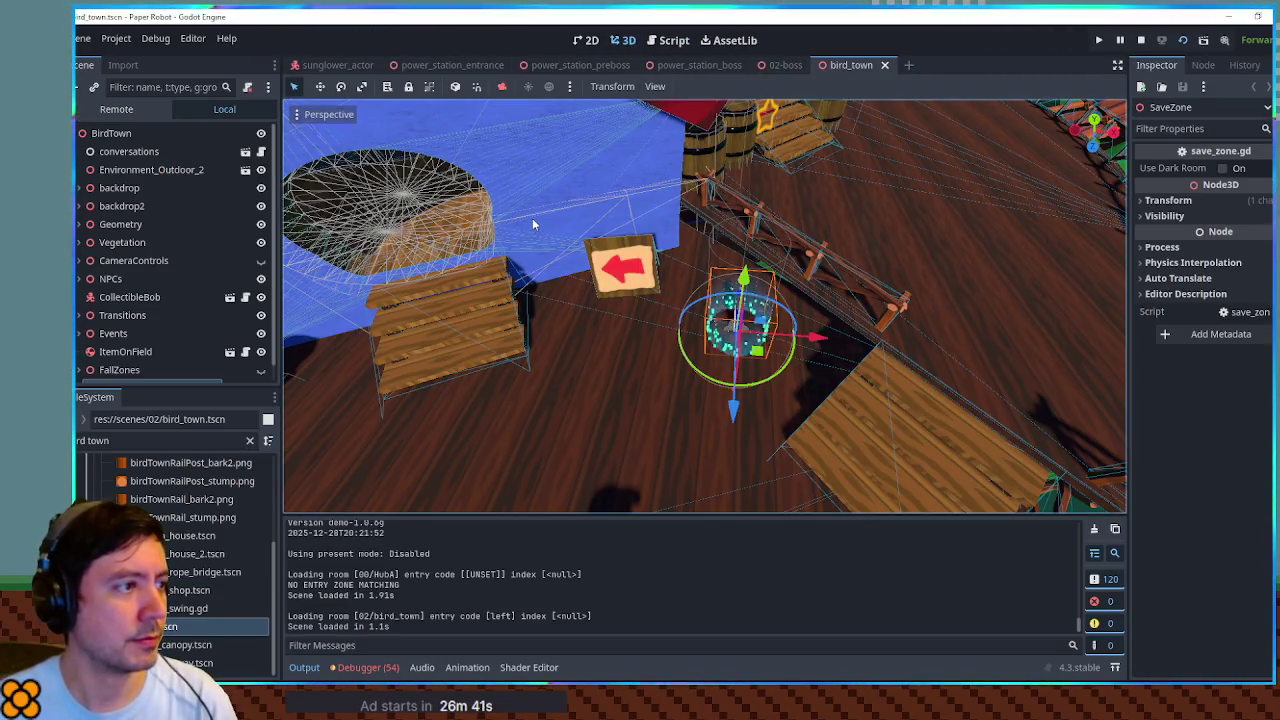
right_click(532, 218)
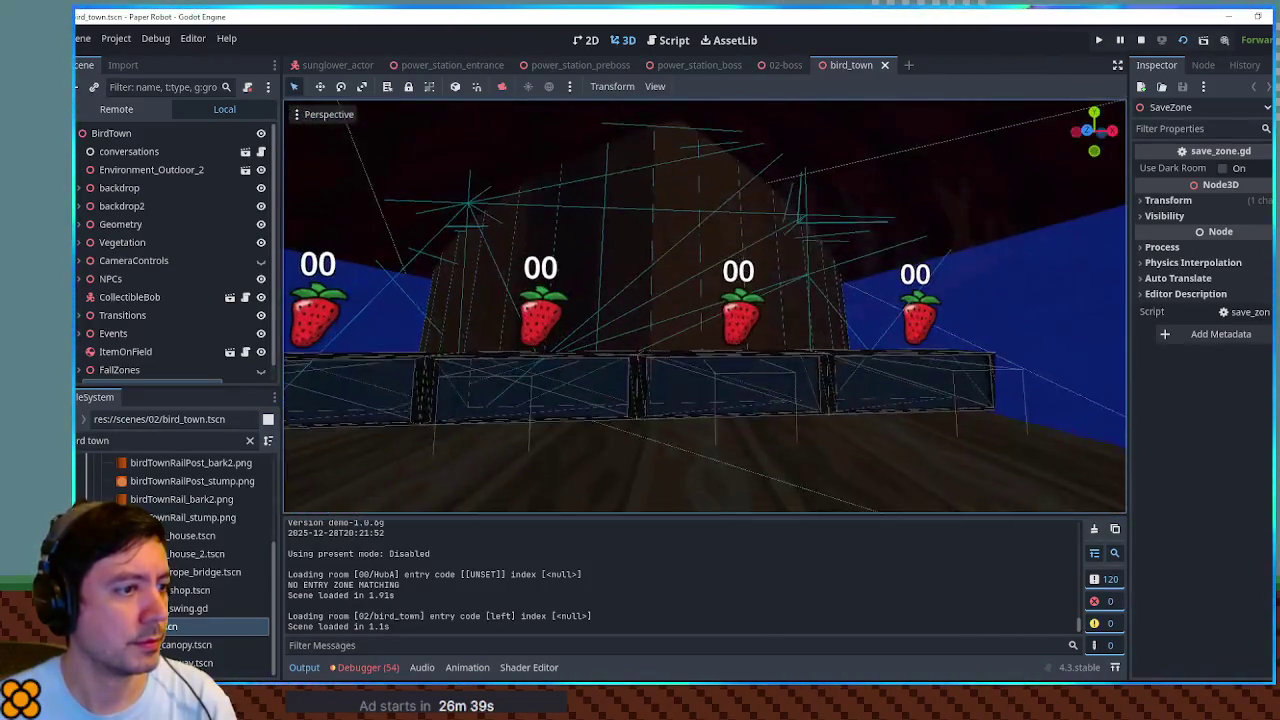
click(748, 298)
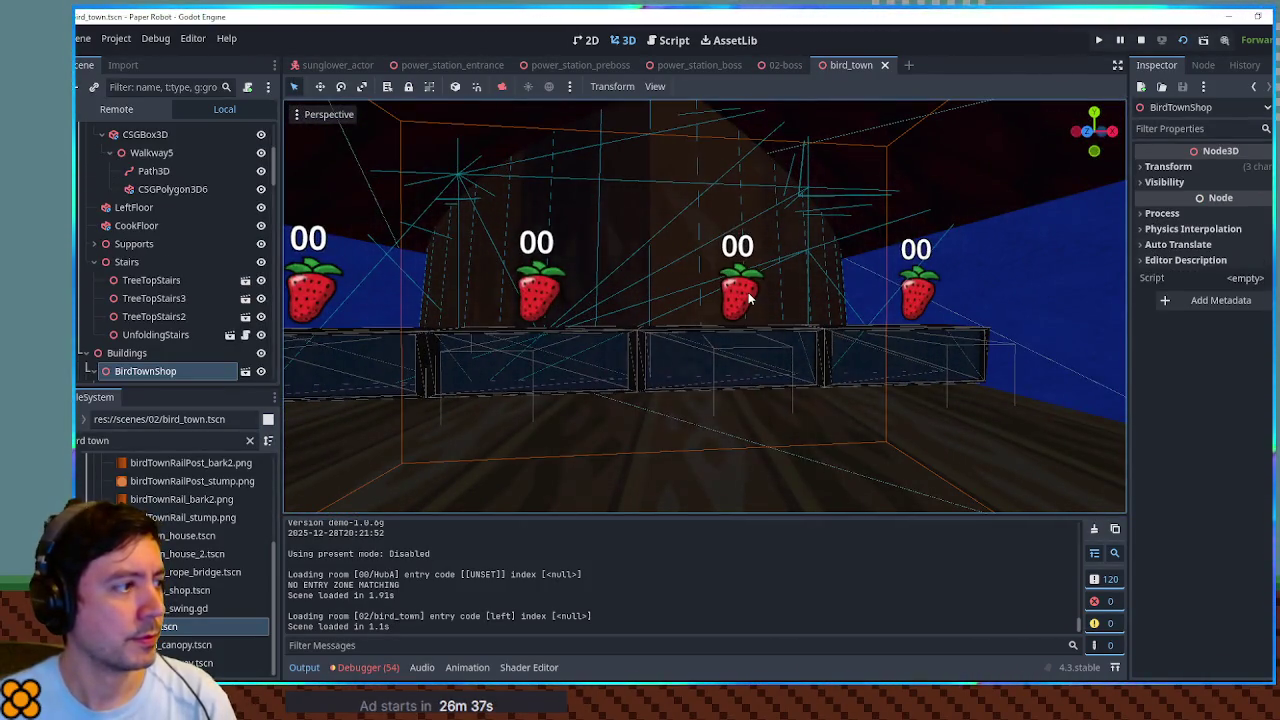
click(246, 371)
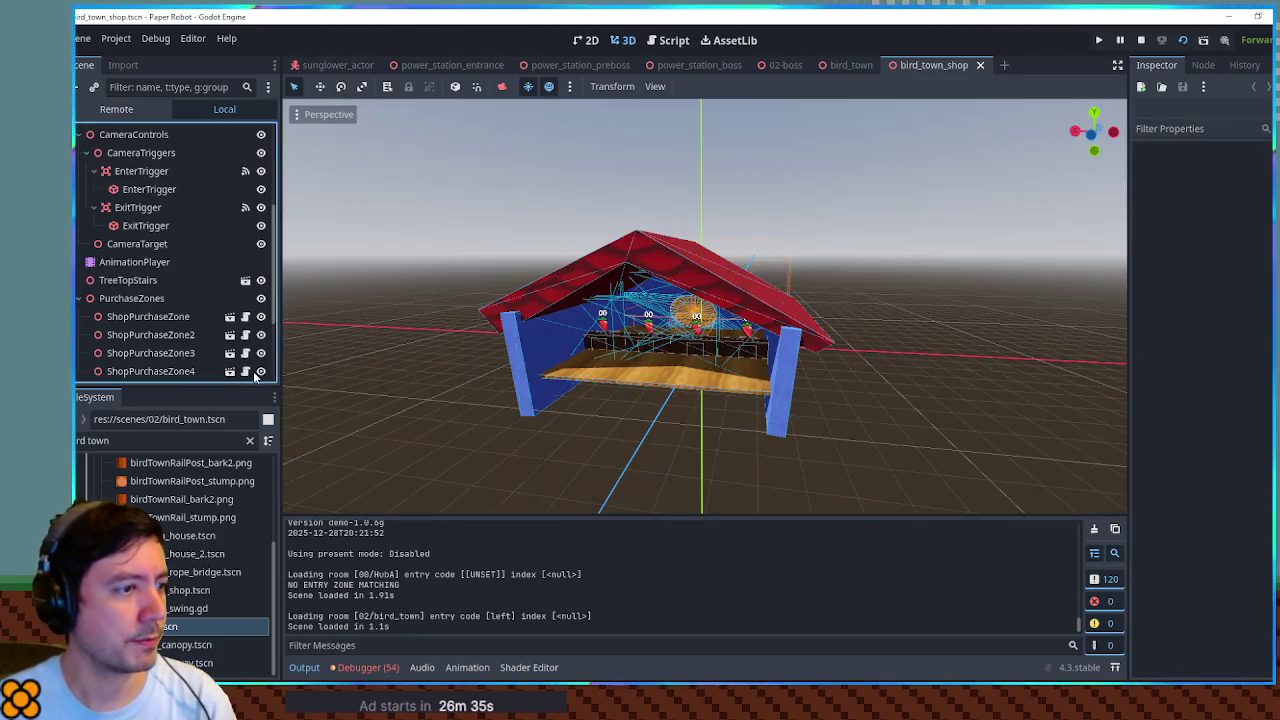
scroll(600, 350, up, 6)
Step: Set ShopPurchaseZone3's Item Key to Baseball, save the scene and run the game
click(440, 398)
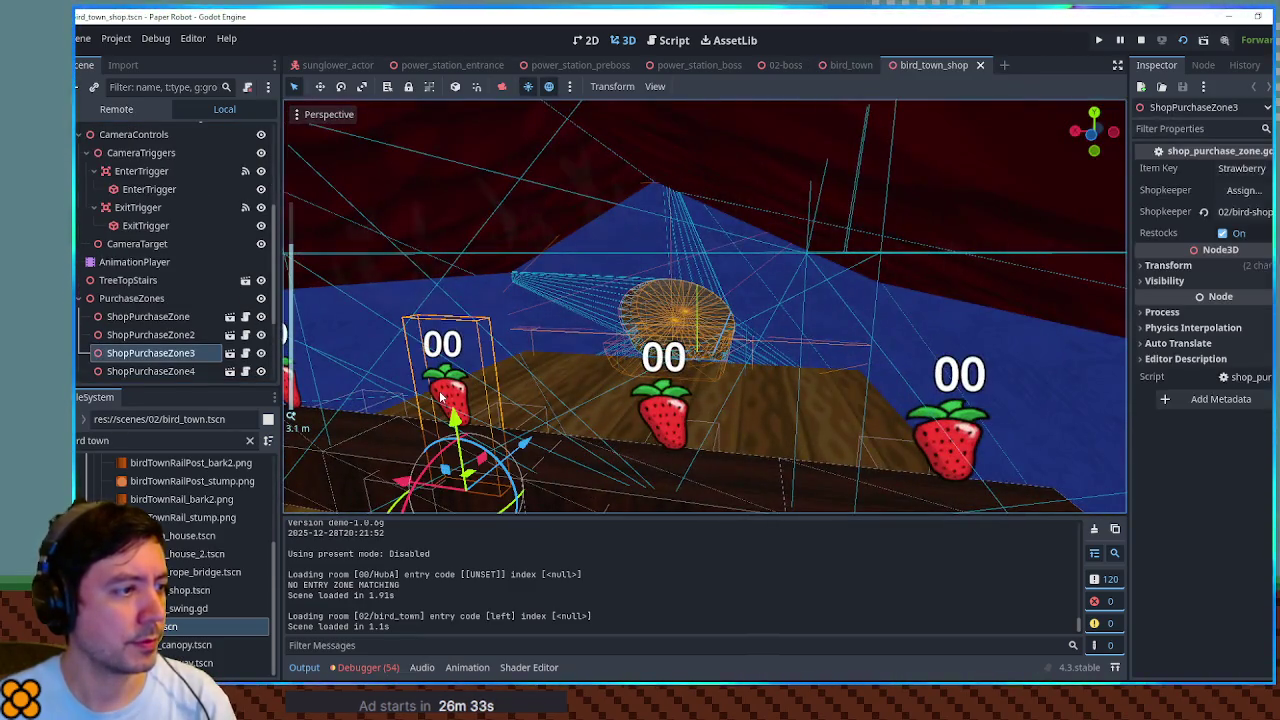
click(1241, 168)
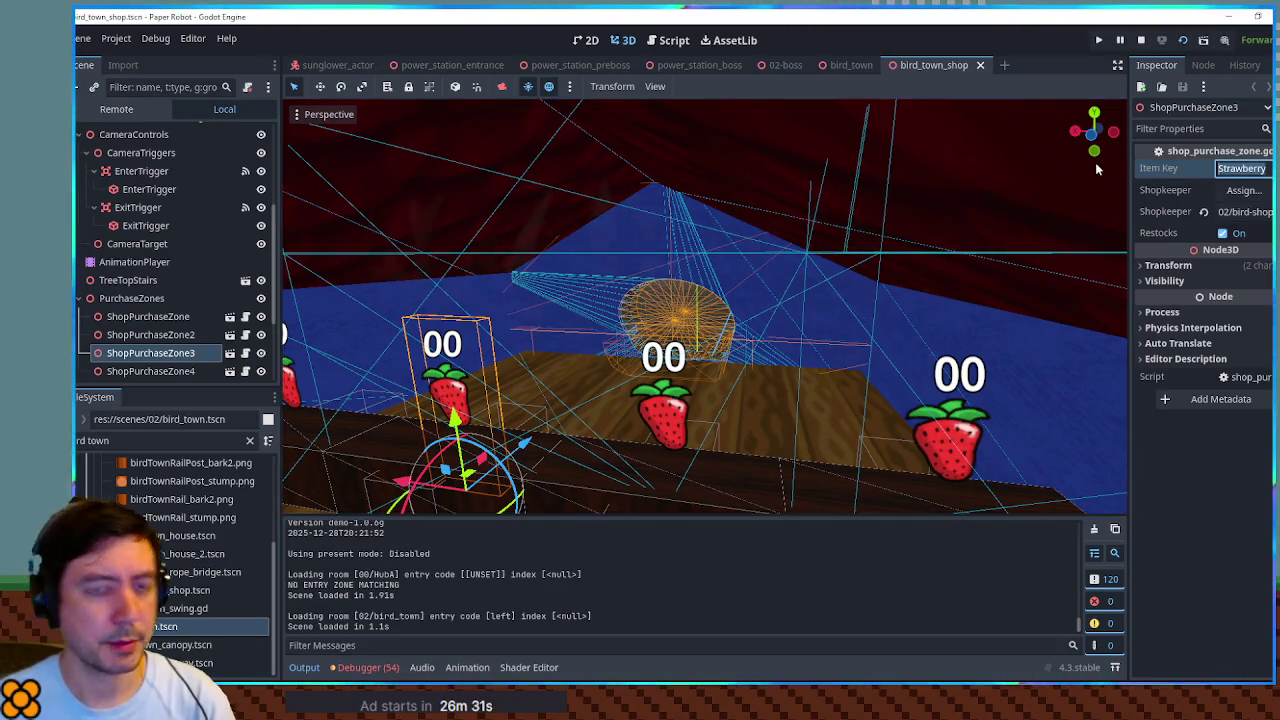
text(Baseball)
key(ctrl+s)
key(F5)
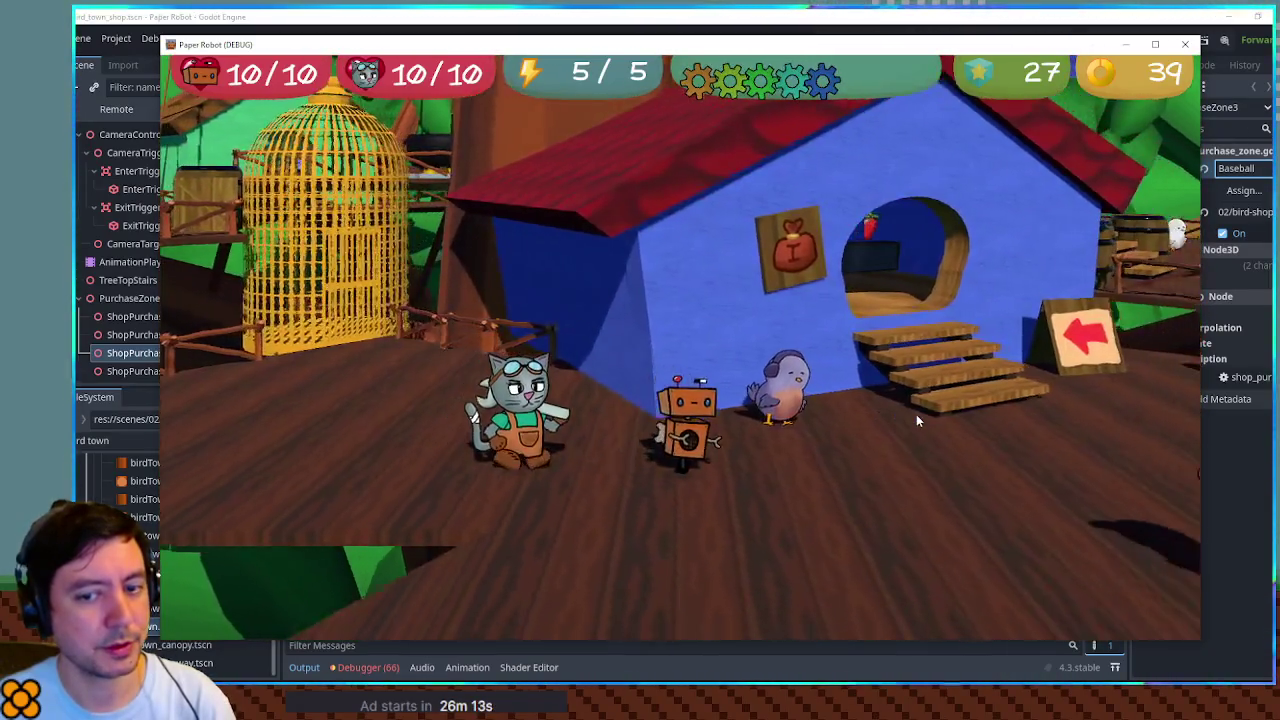
Step: Walk the cat into the bird shop to see the baseball priced 10, then return to the editor
key(w)
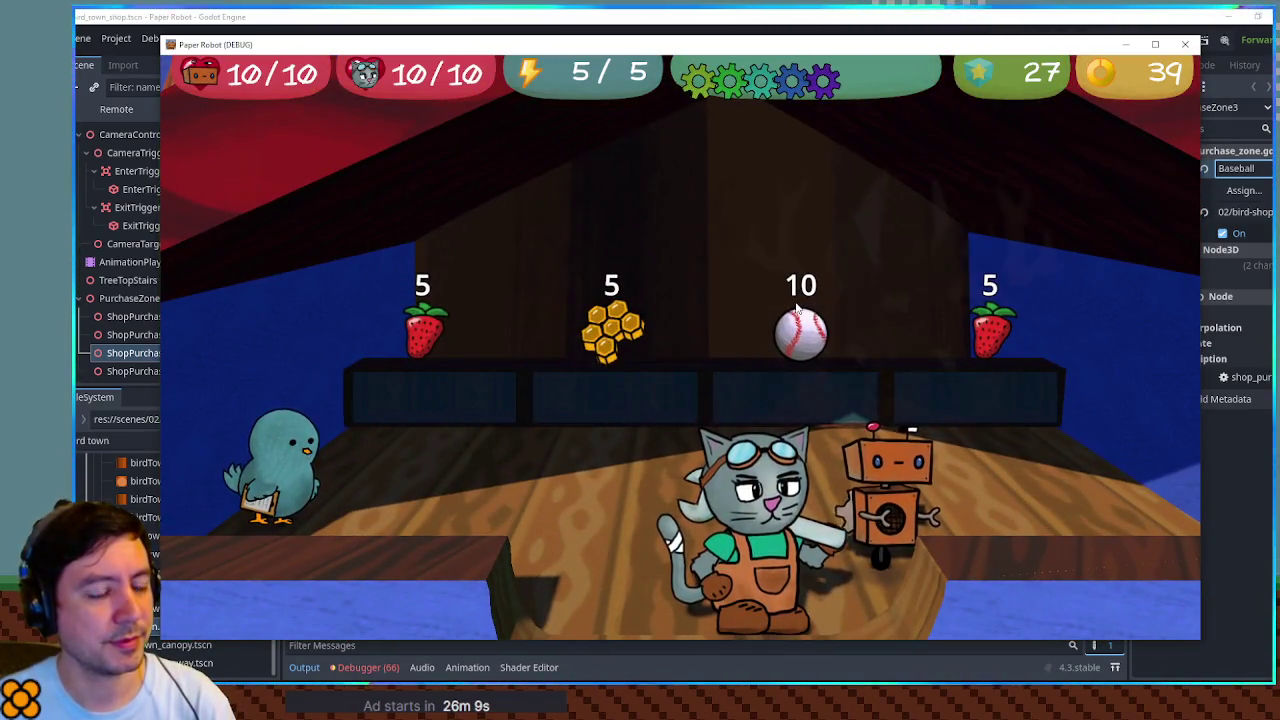
key(d)
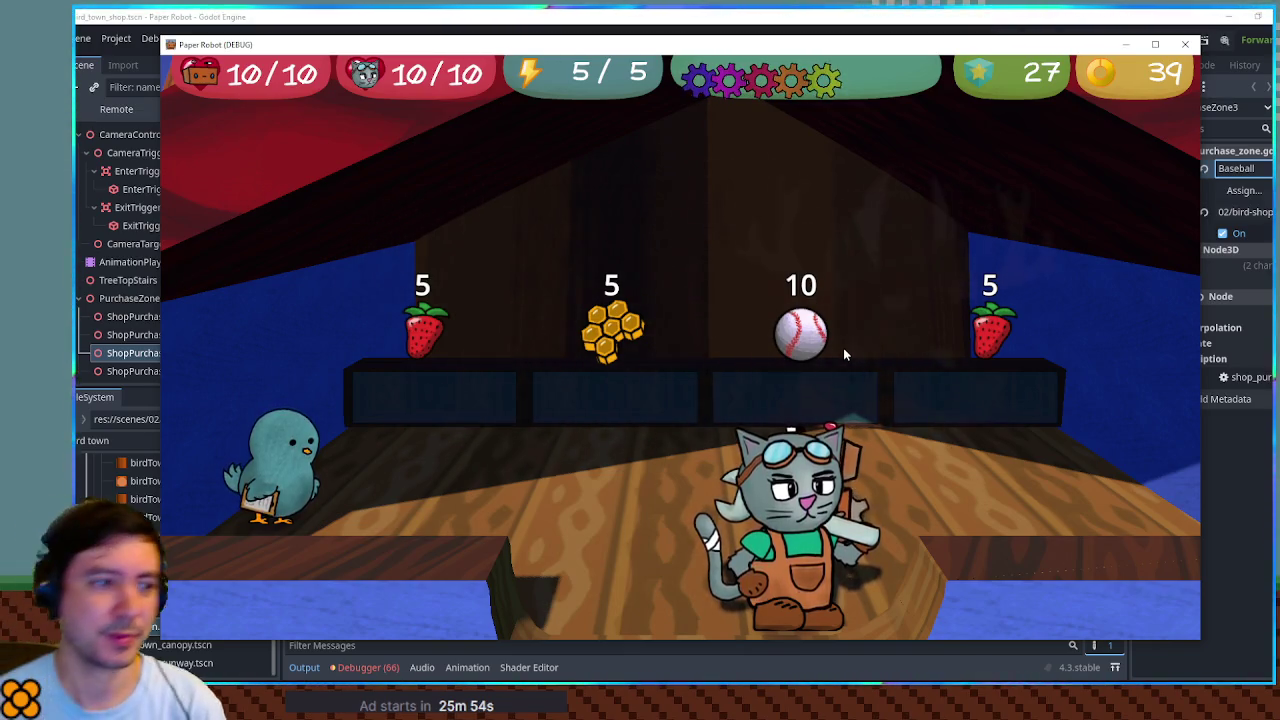
click(873, 14)
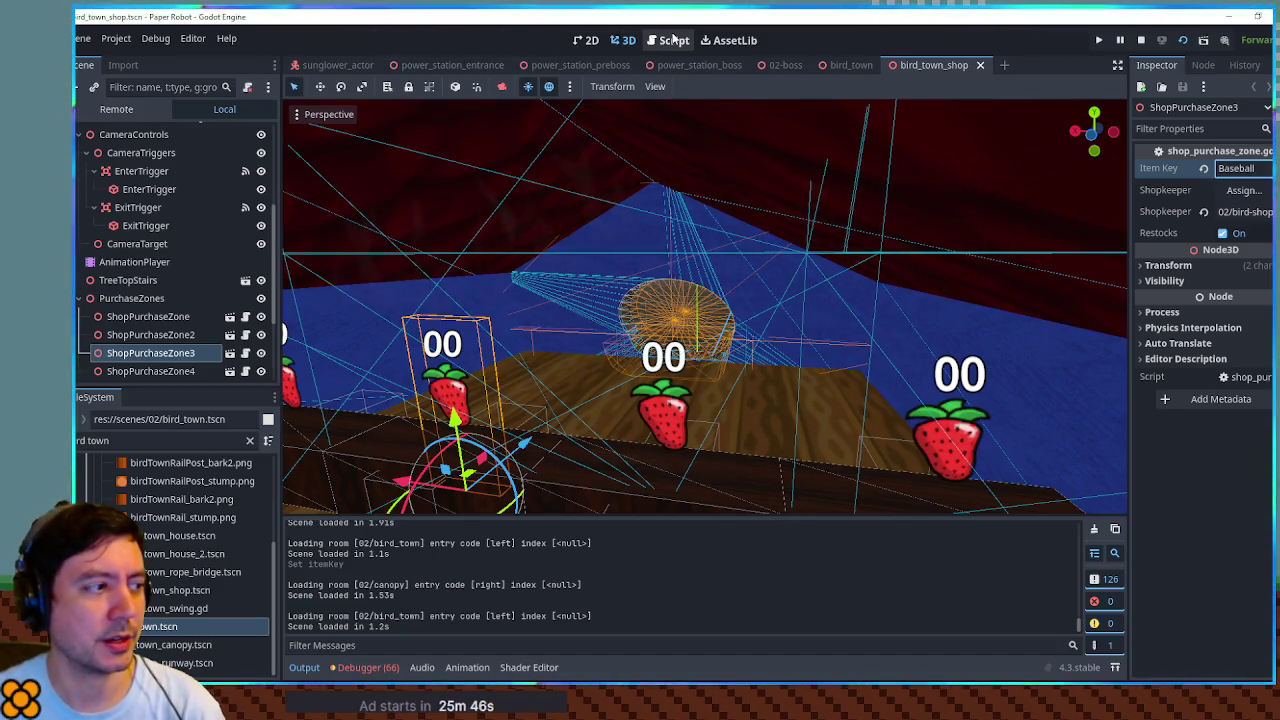
Step: Orbit the 3D view around the strawberry counter, then show the TODO.txt script workspace
mouse_move(687, 212)
mouse_down()
mouse_move(1095, 231)
mouse_move(1040, 210)
mouse_move(931, 263)
mouse_move(929, 247)
mouse_up()
scroll(1040, 210, up, 2)
click(668, 40)
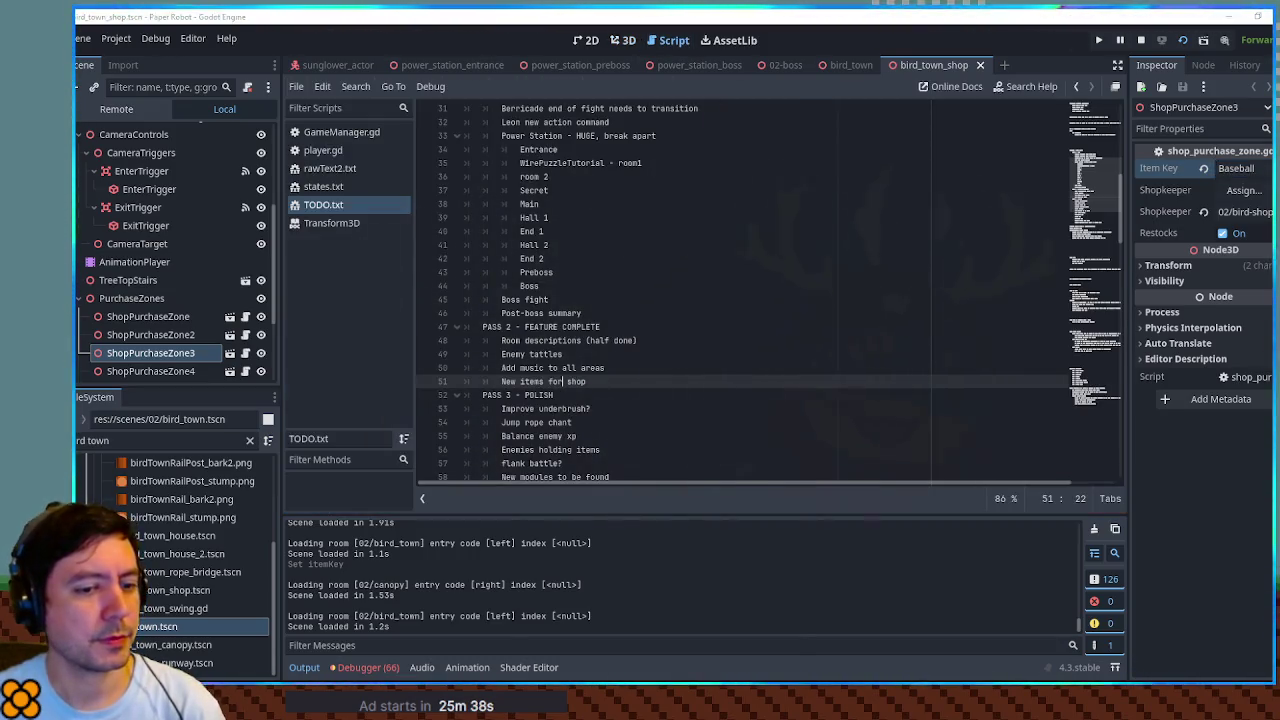
Step: Walk the cat past the baseball and strawberry descriptions, then open the debug item list
key(Right)
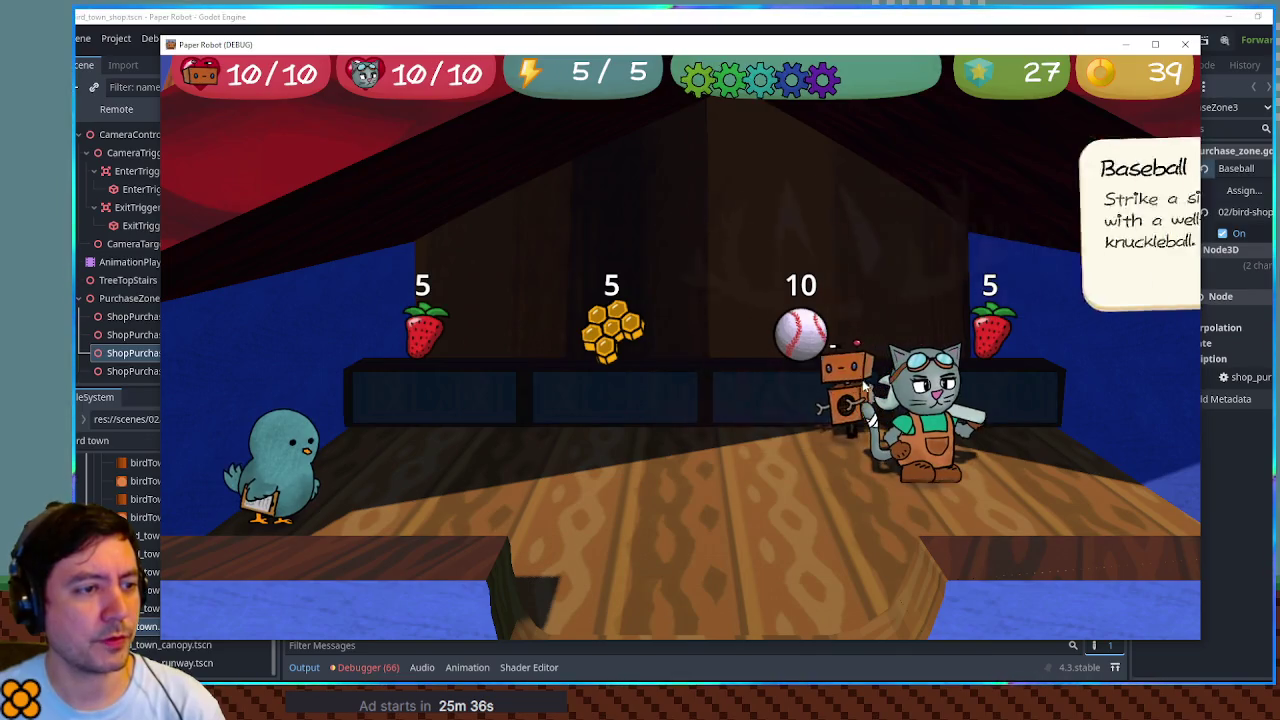
key(Right)
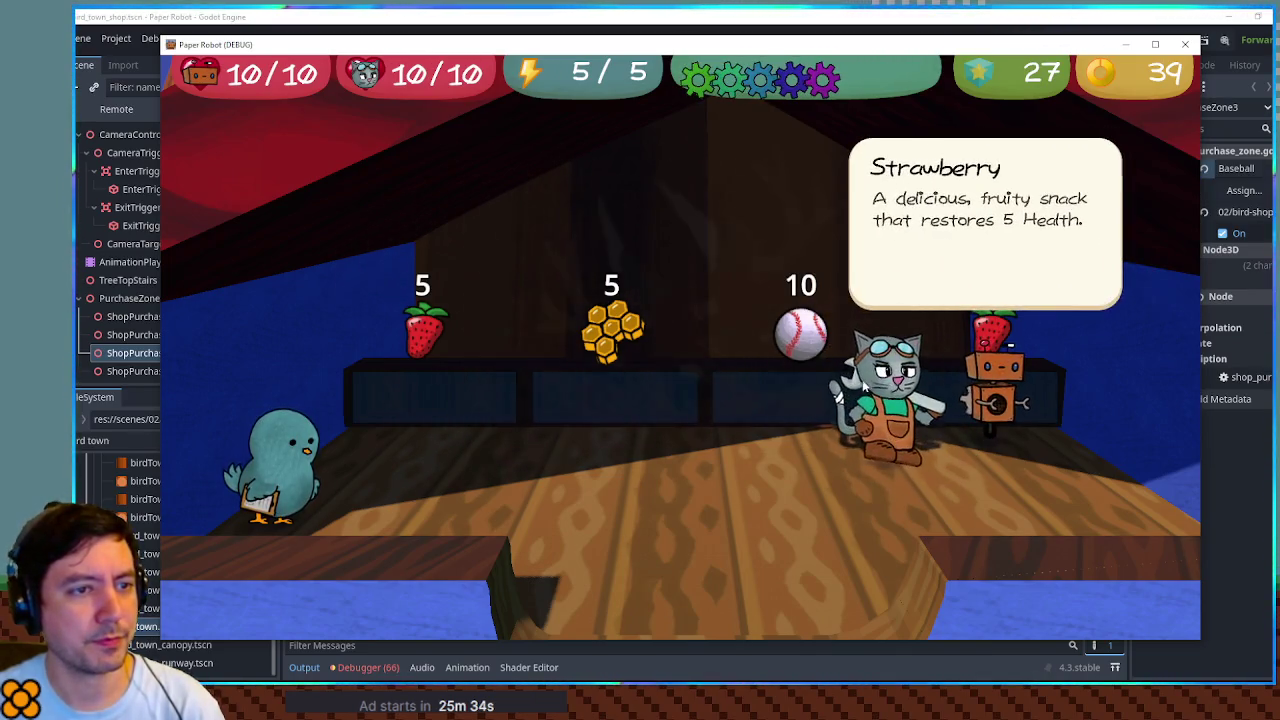
key(Tab)
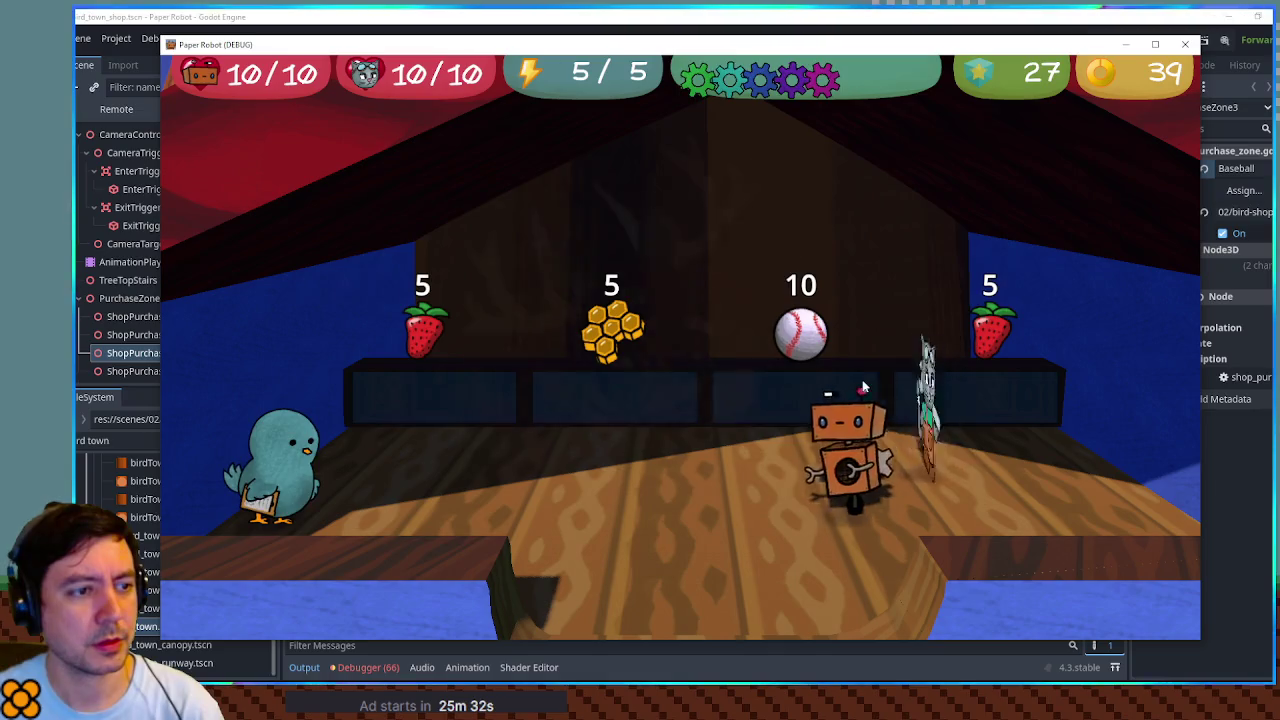
key(F1)
scroll(606, 358, down, 4)
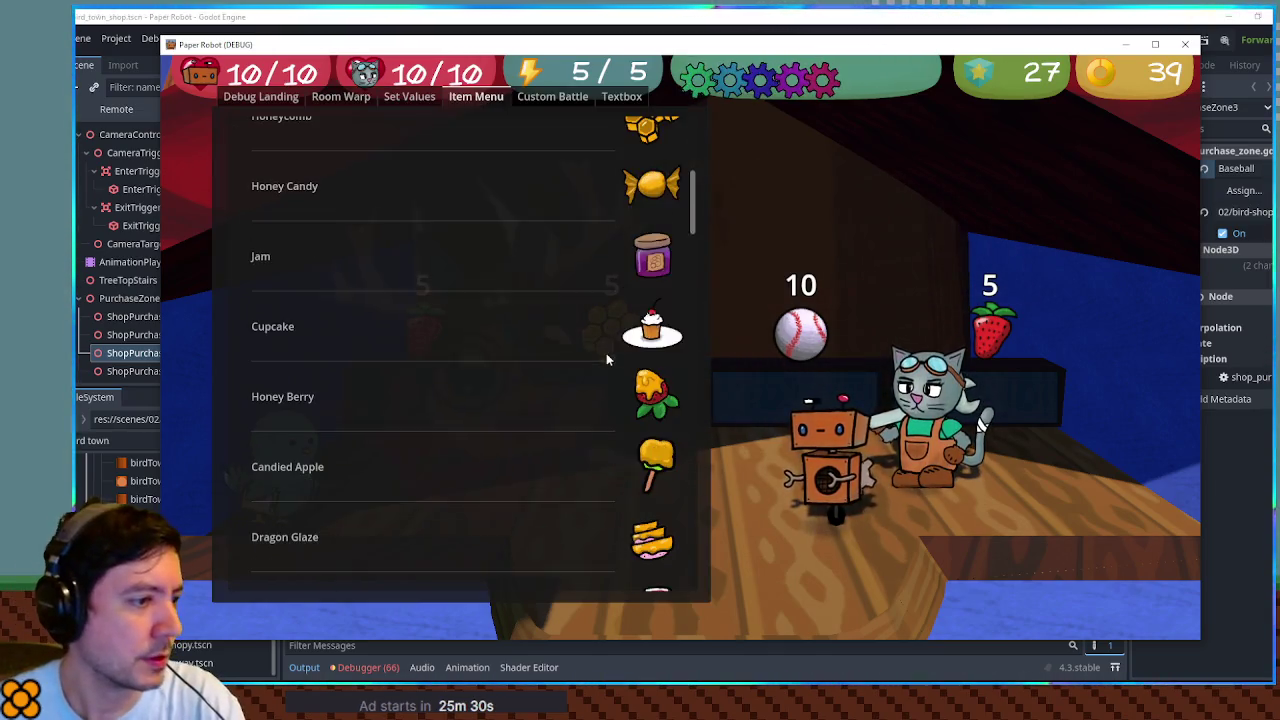
scroll(640, 375, down, 3)
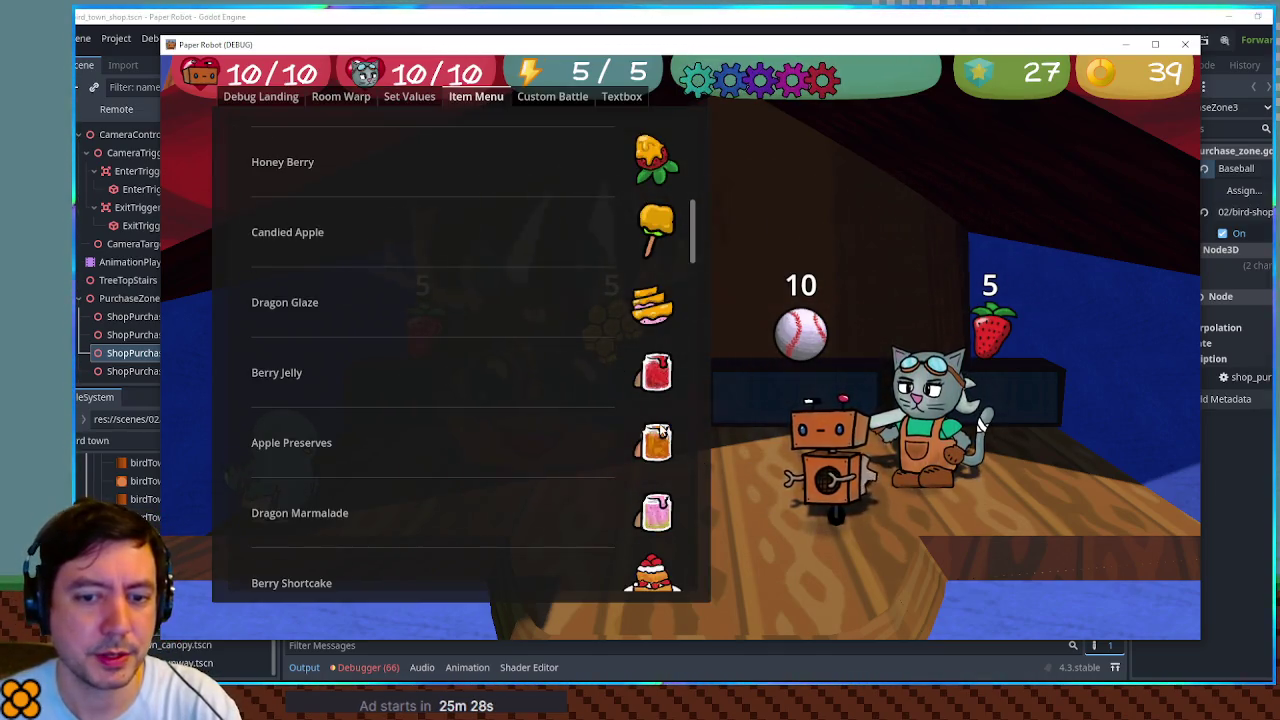
scroll(660, 430, down, 4)
scroll(660, 430, down, 4)
scroll(660, 430, up, 1)
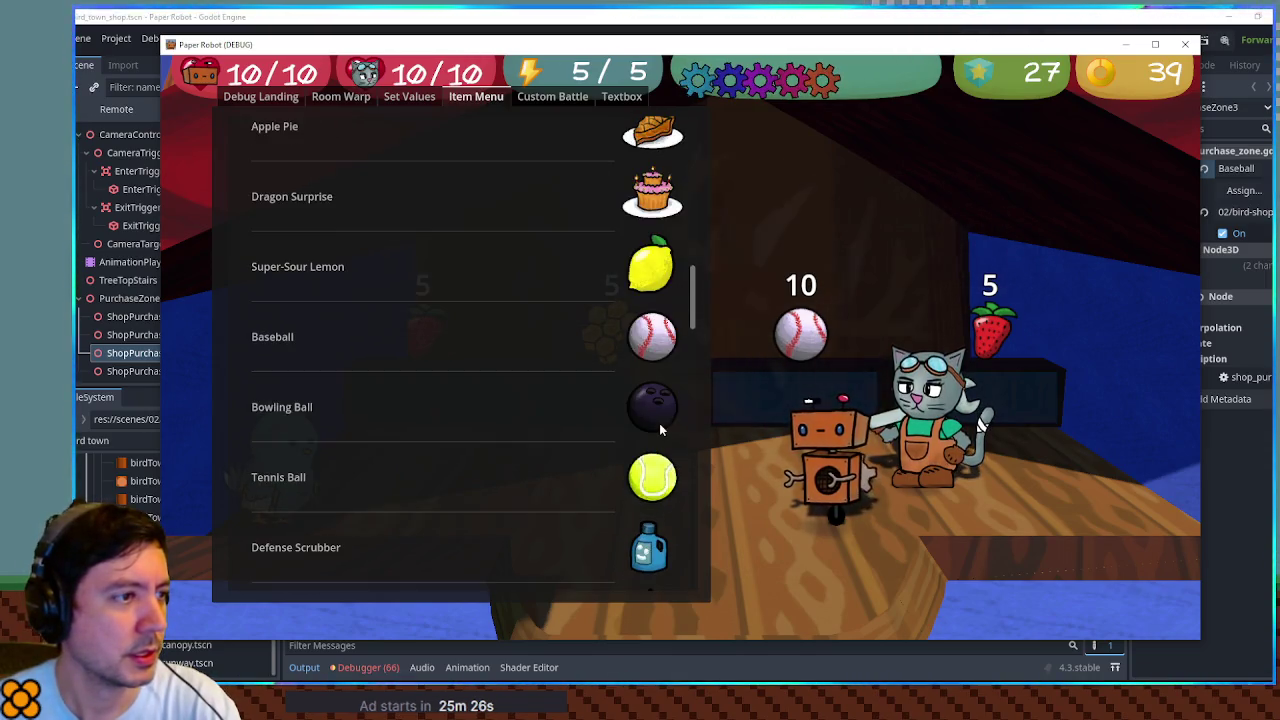
scroll(659, 425, down, 1)
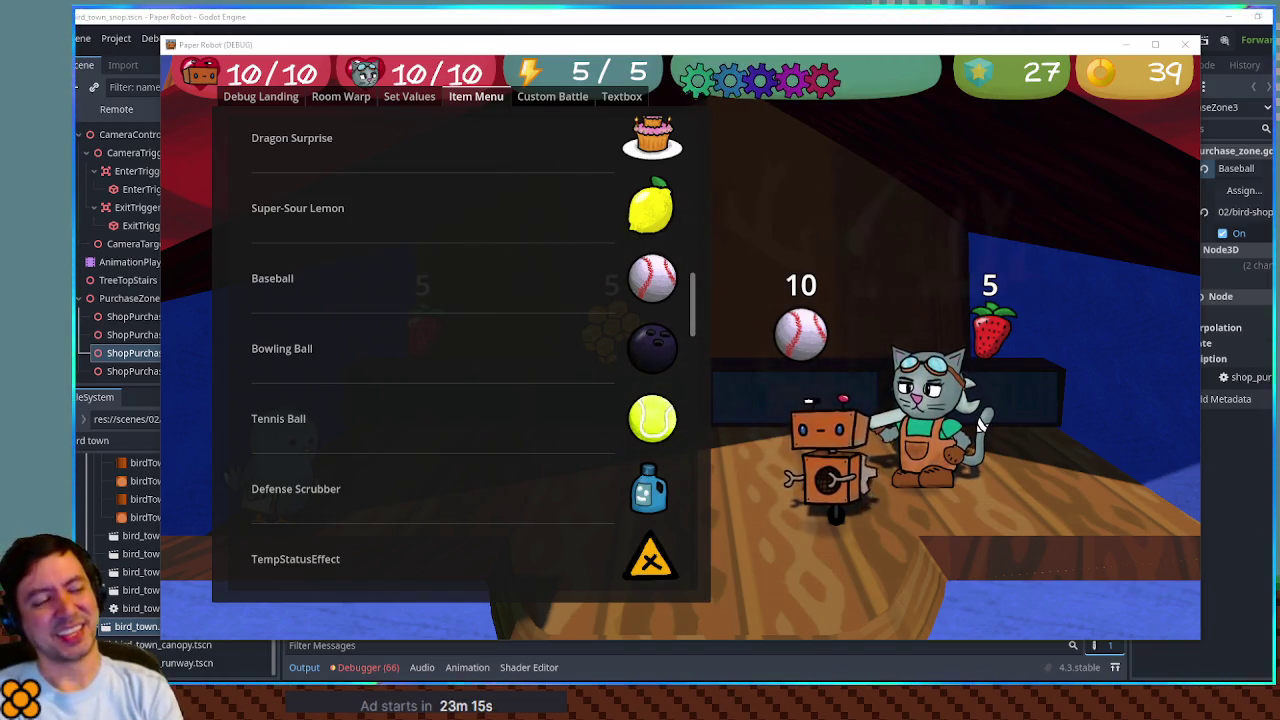
Step: Close the running game and filter the FileSystem panel for 'status effect'
scroll(621, 263, up, 3)
scroll(578, 305, down, 1)
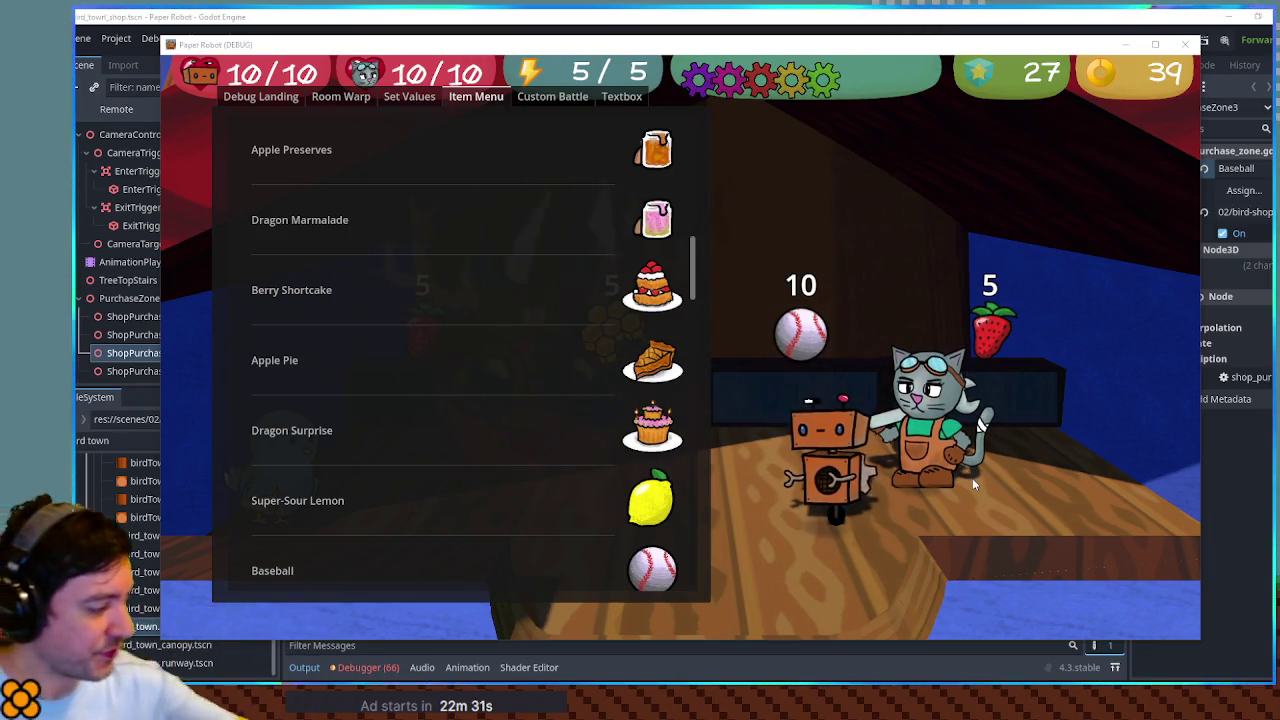
key(F8)
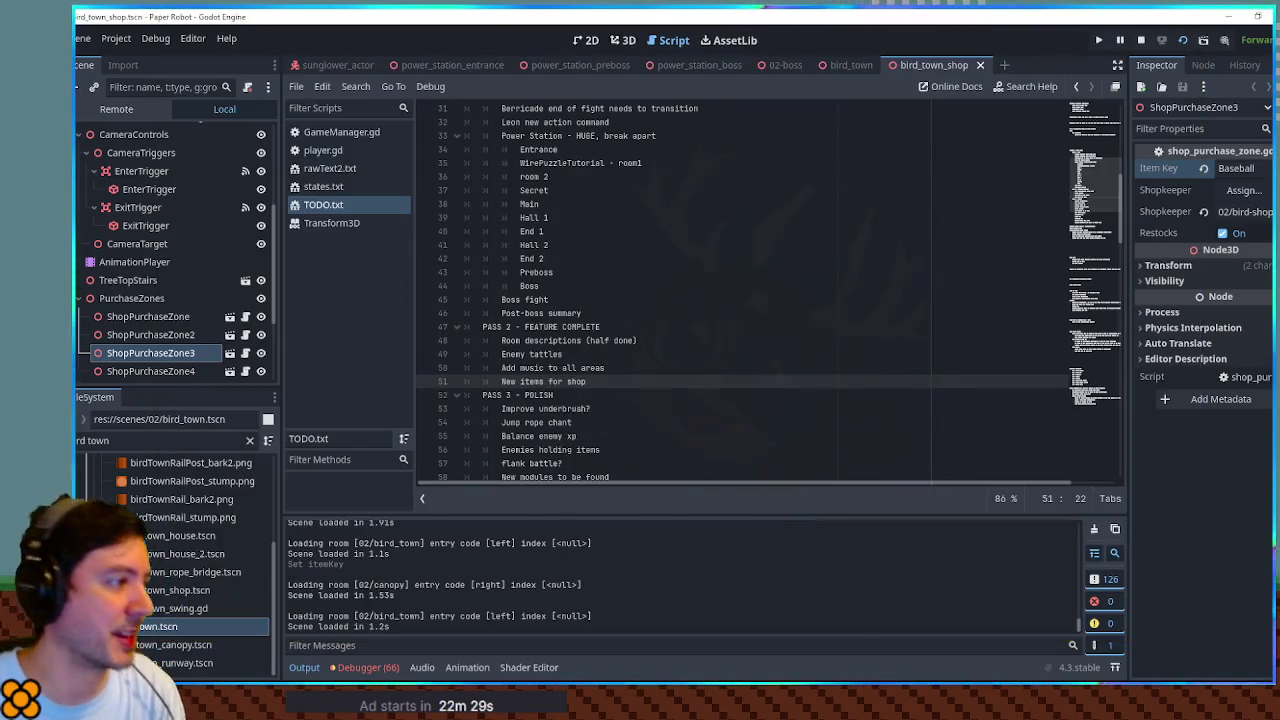
triple_click(155, 440)
text(s)
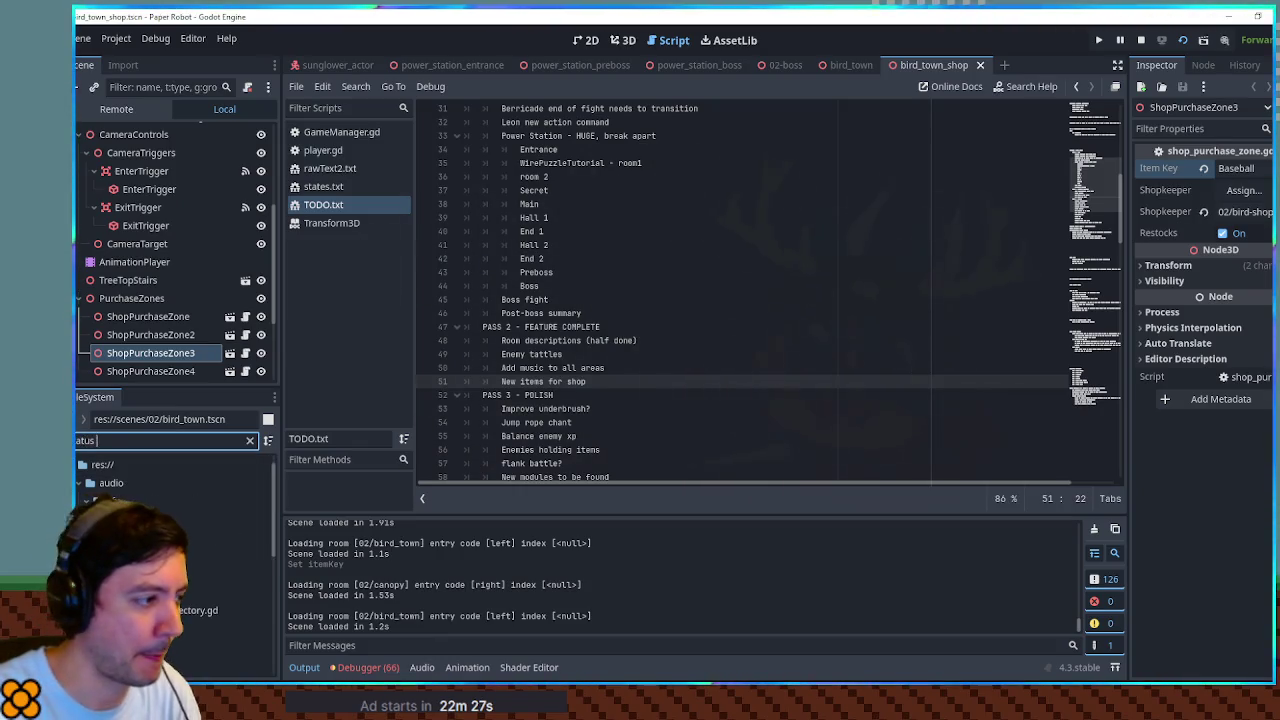
text(tatus effect)
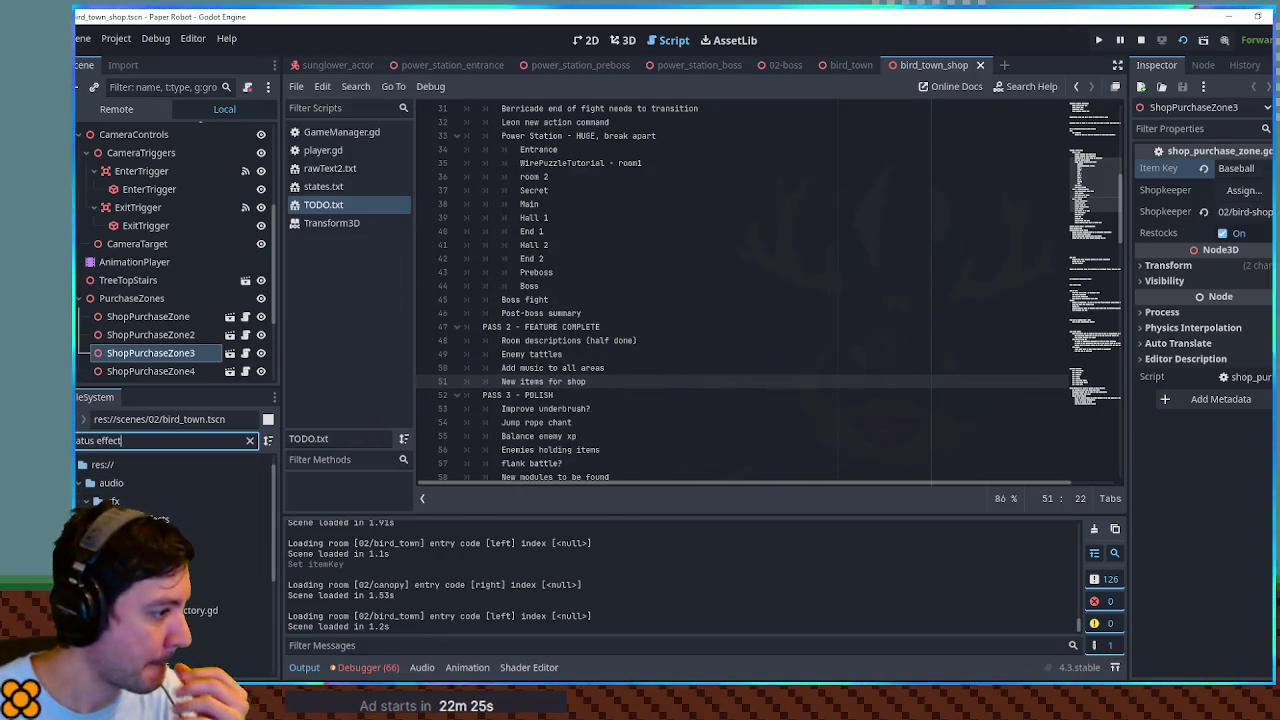
Step: Open StatusEffectDirectory.gd, jump to its top, and fold the Sparky effect block
double_click(192, 610)
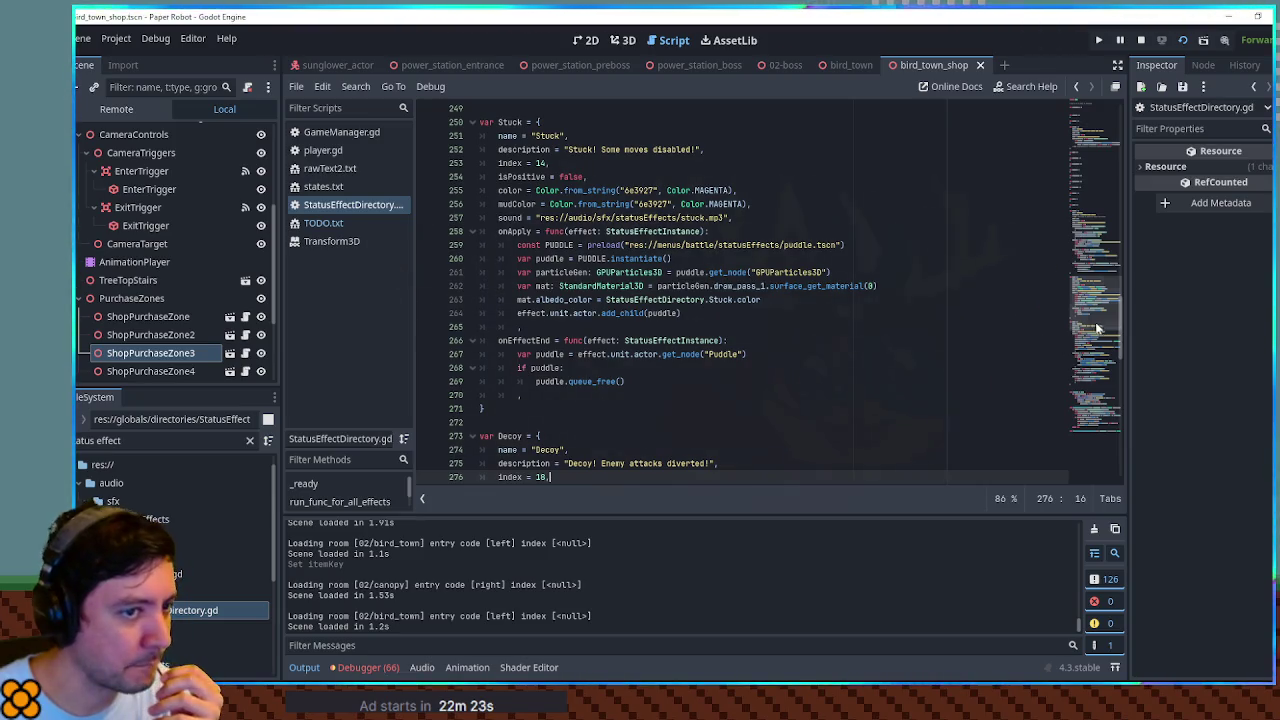
click(1108, 160)
click(1108, 120)
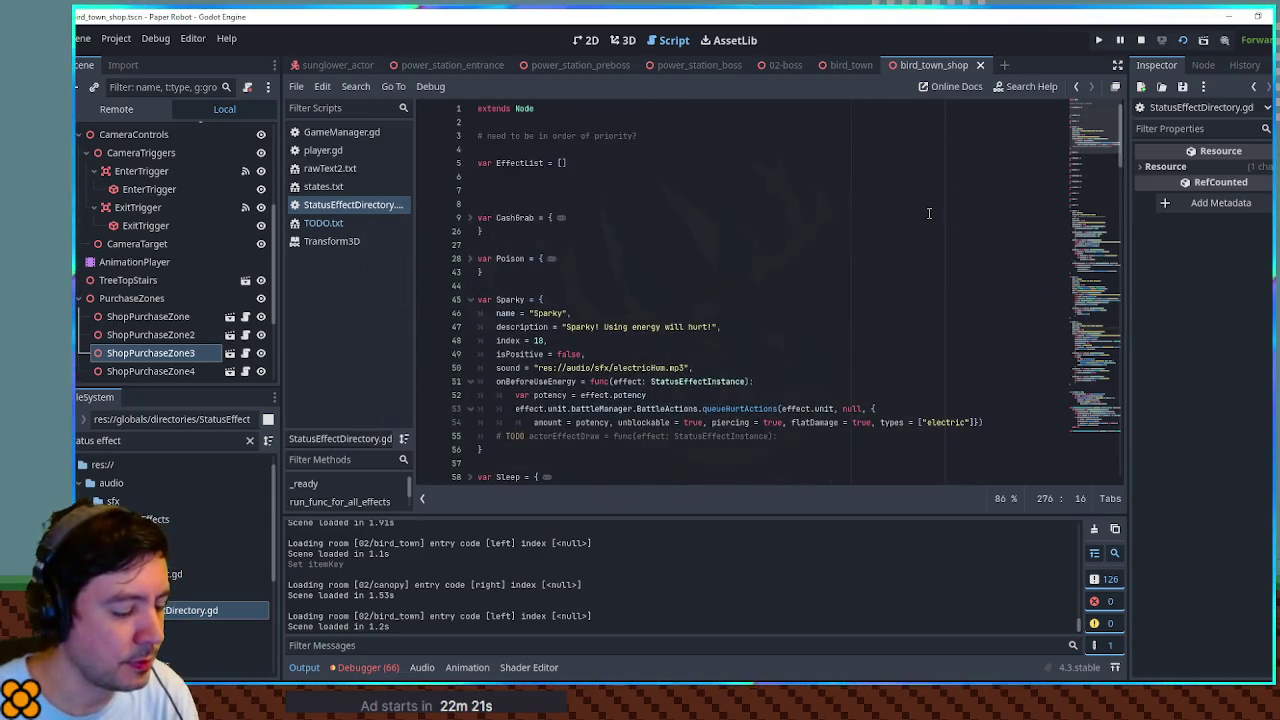
click(470, 299)
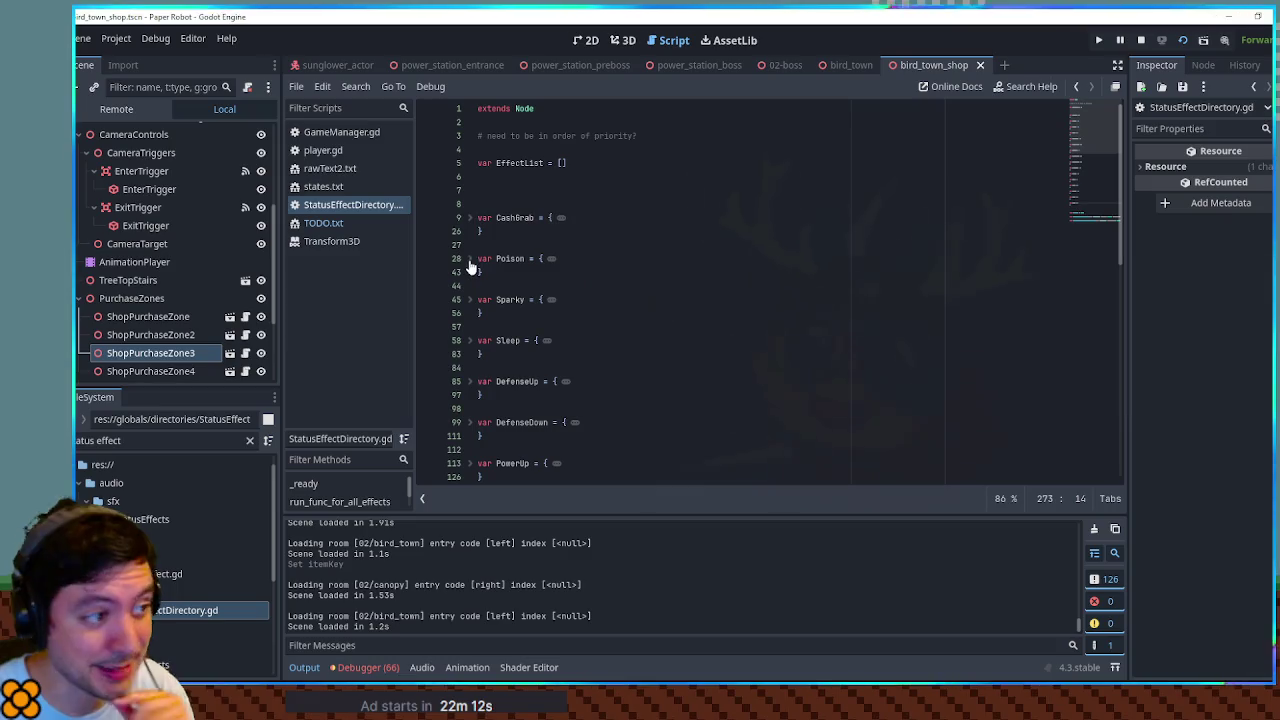
scroll(677, 285, down, 1)
scroll(677, 285, down, 1)
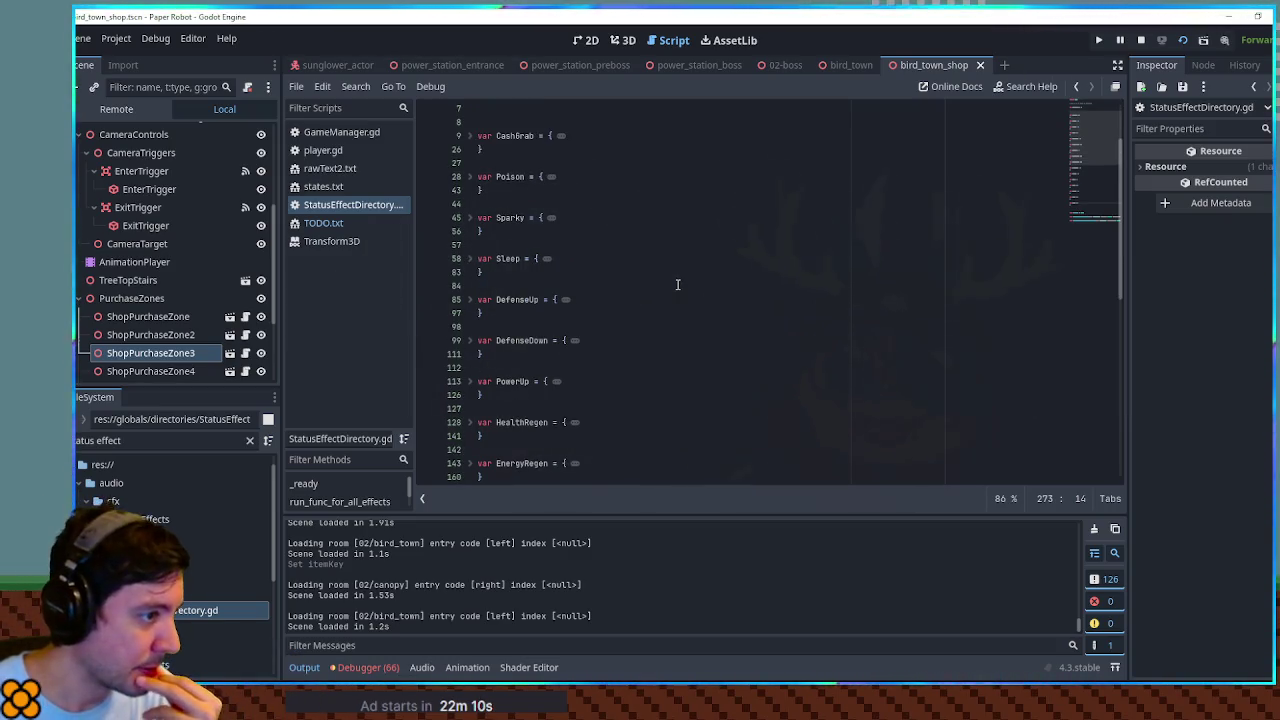
scroll(677, 282, down, 1)
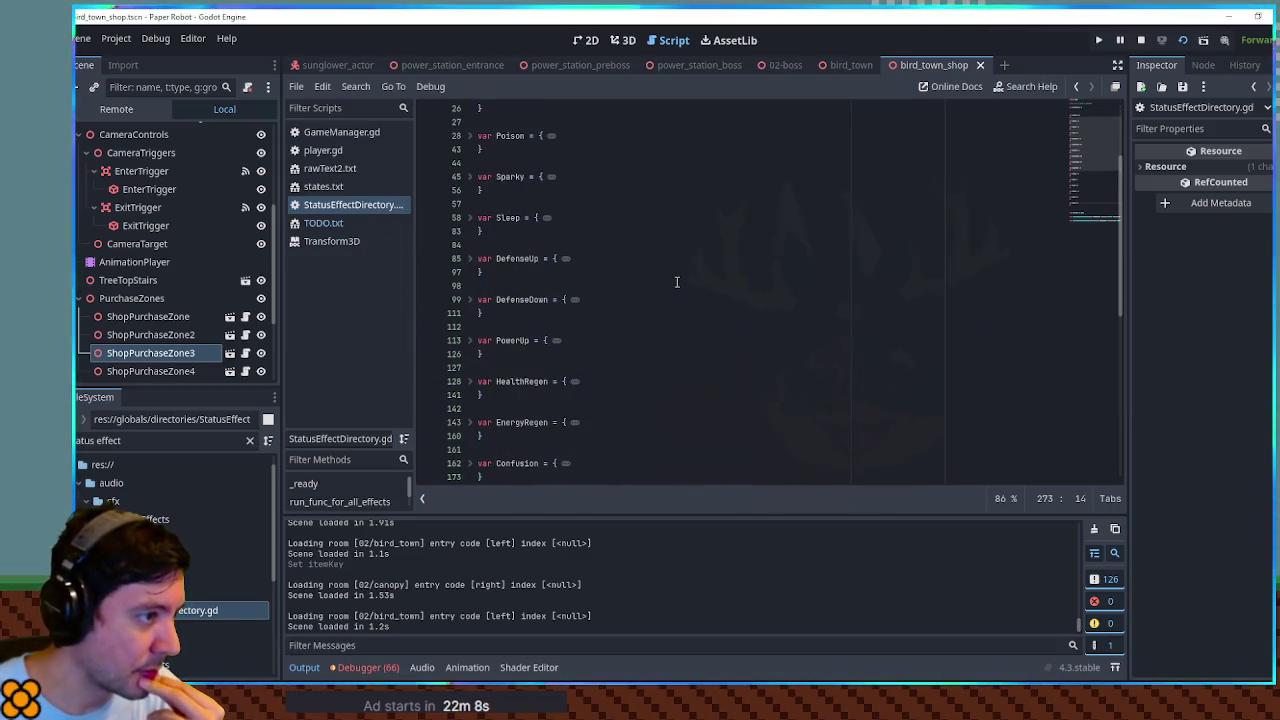
scroll(677, 282, down, 1)
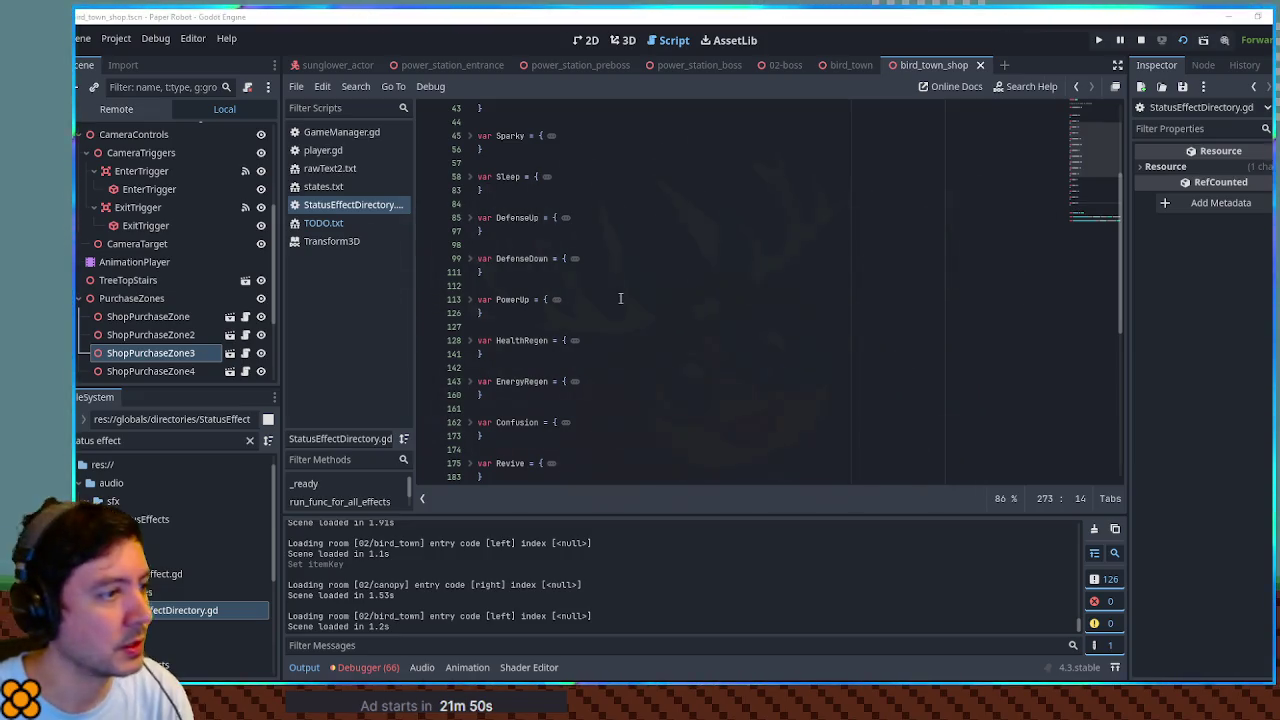
click(663, 285)
scroll(663, 285, down, 1)
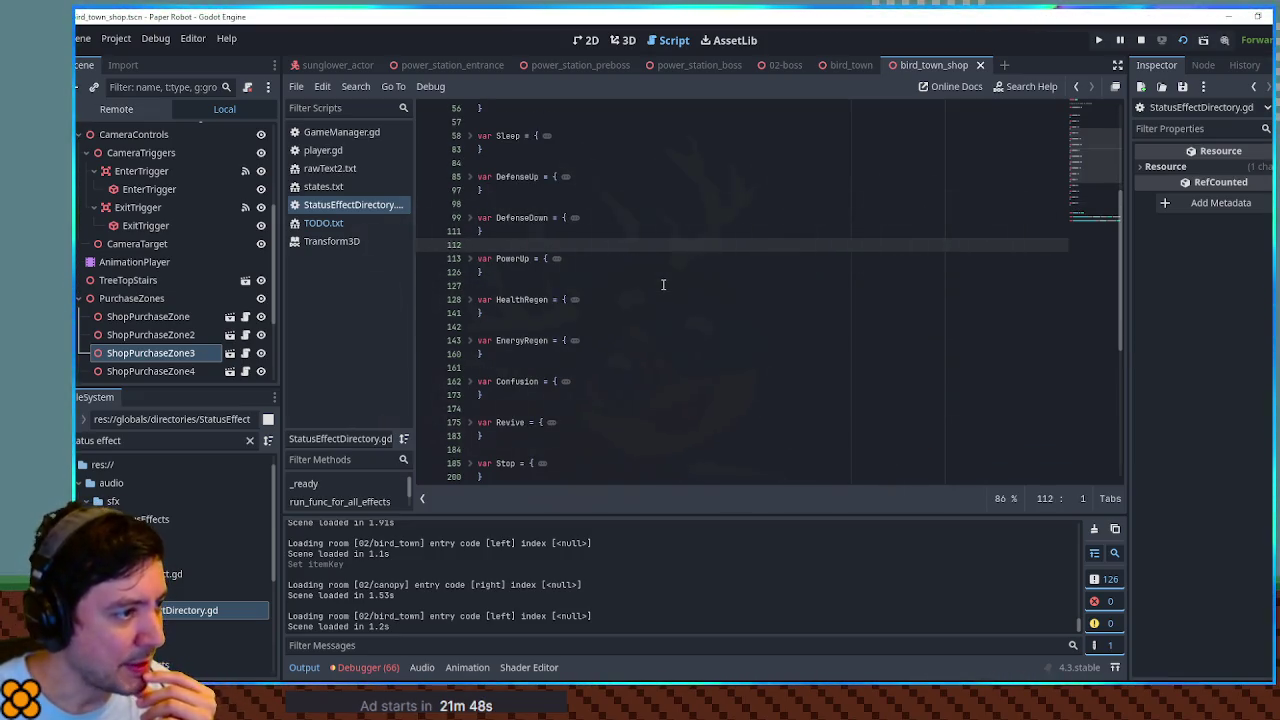
scroll(663, 285, down, 1)
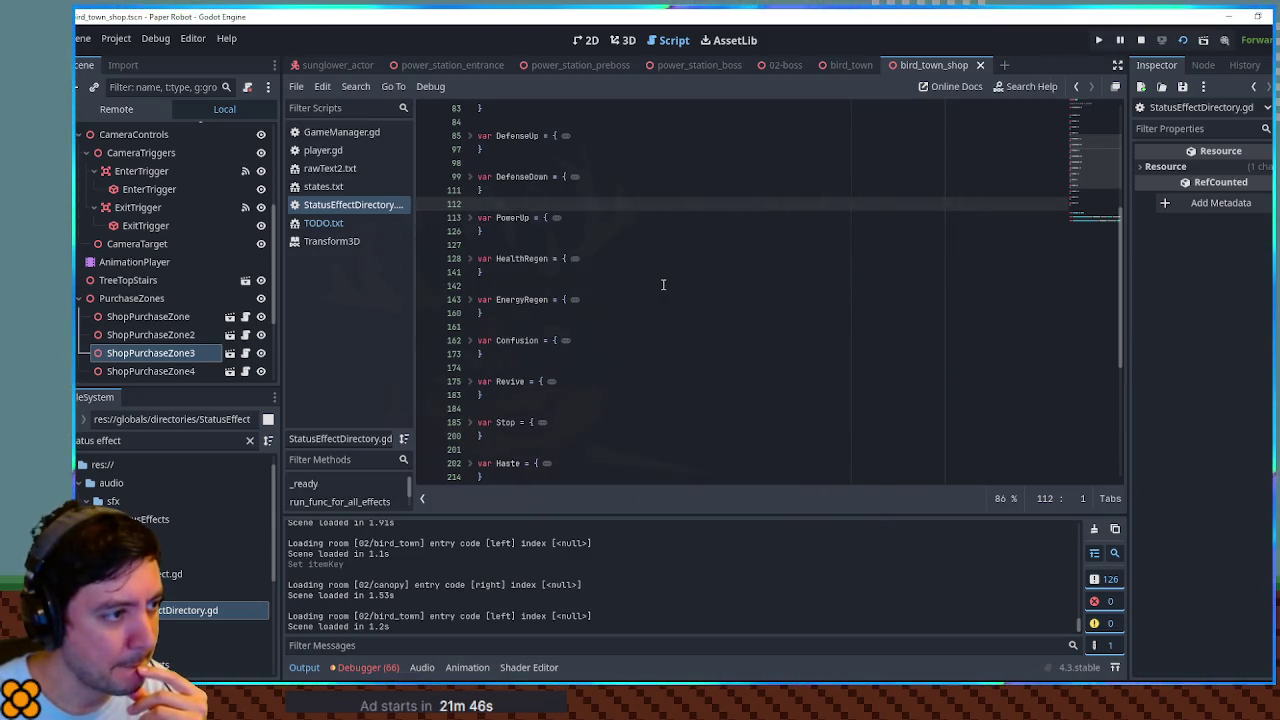
scroll(663, 285, down, 3)
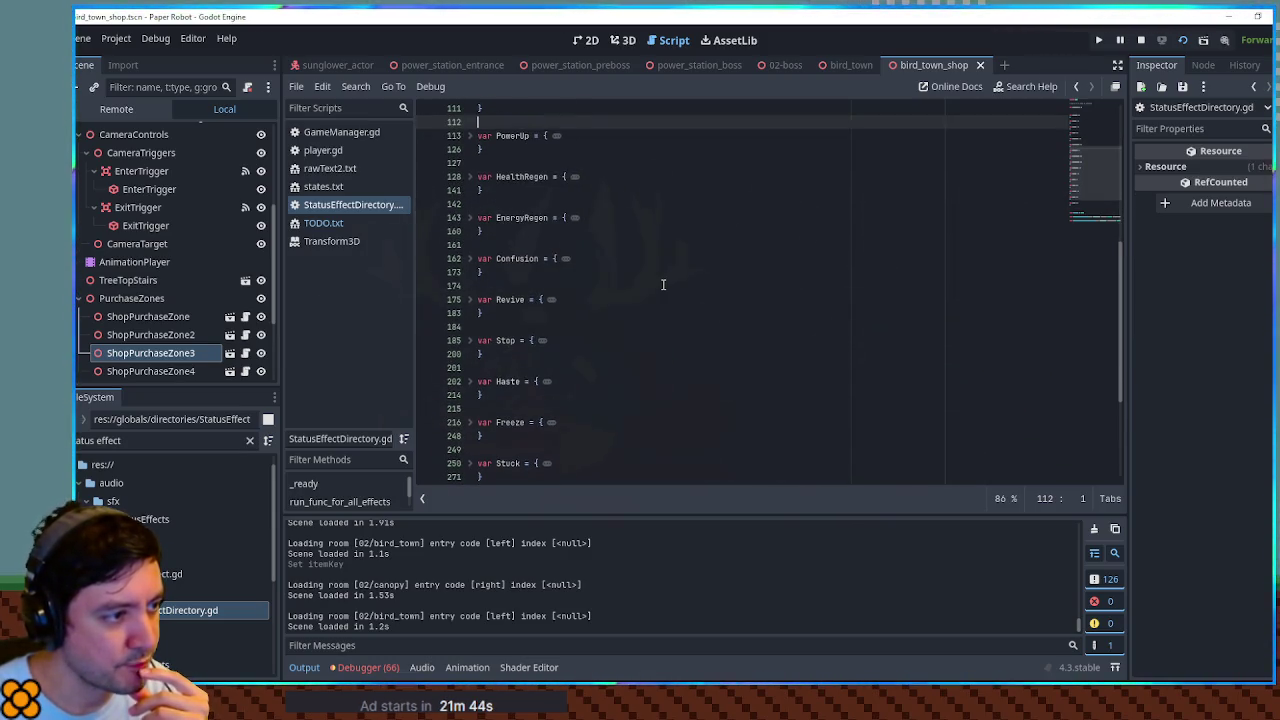
scroll(663, 285, down, 1)
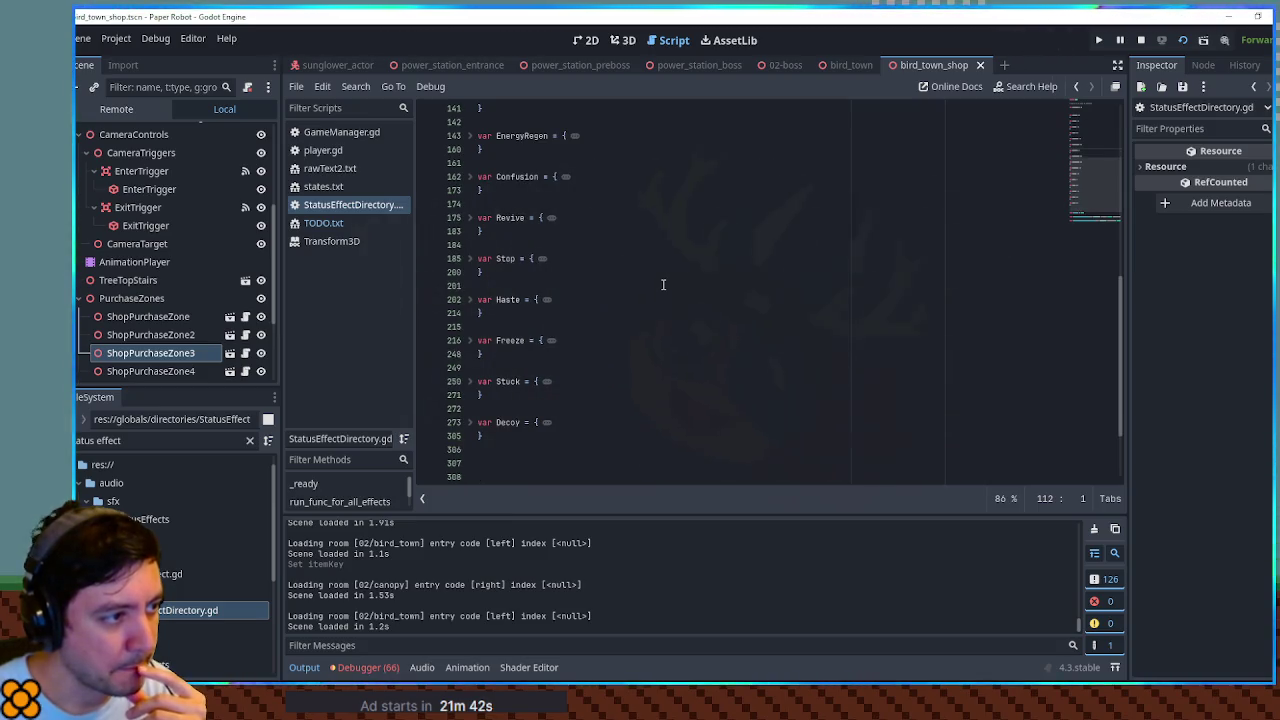
scroll(663, 285, down, 1)
scroll(663, 285, up, 2)
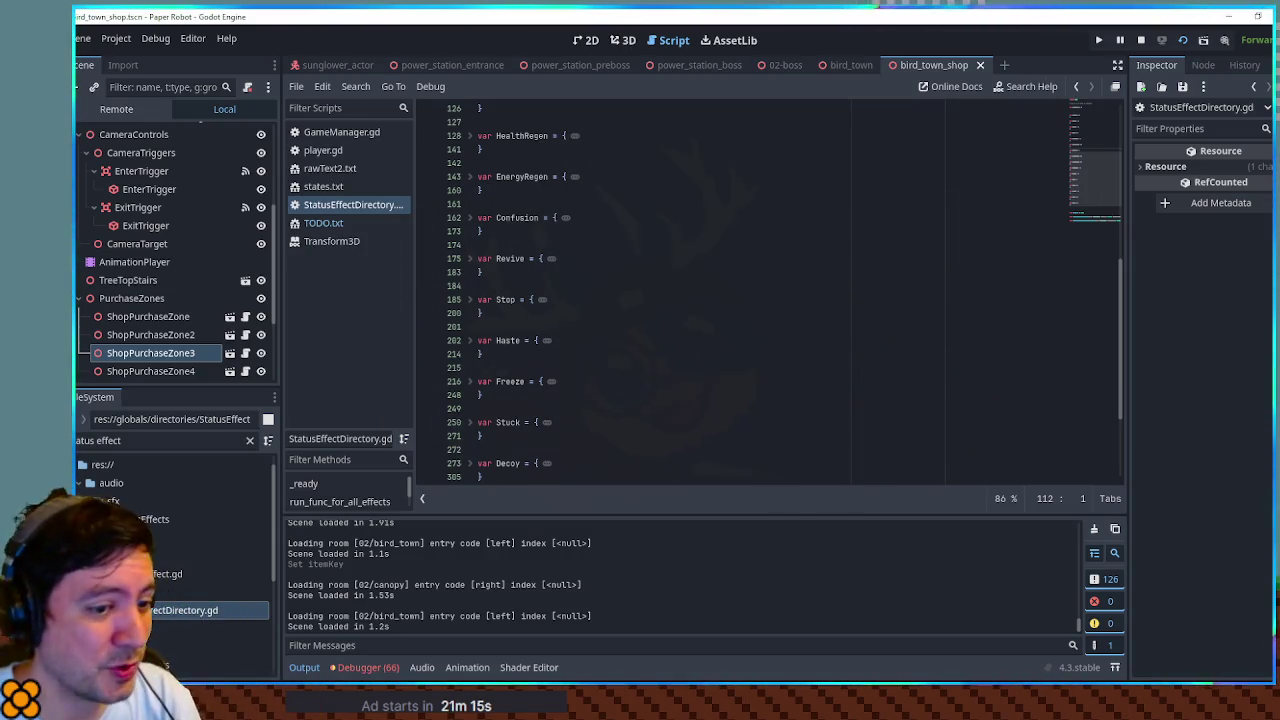
key(alt+Tab)
Step: Collapse the Standard Items and Key Items sections in the debug Item Menu
scroll(609, 277, down, 5)
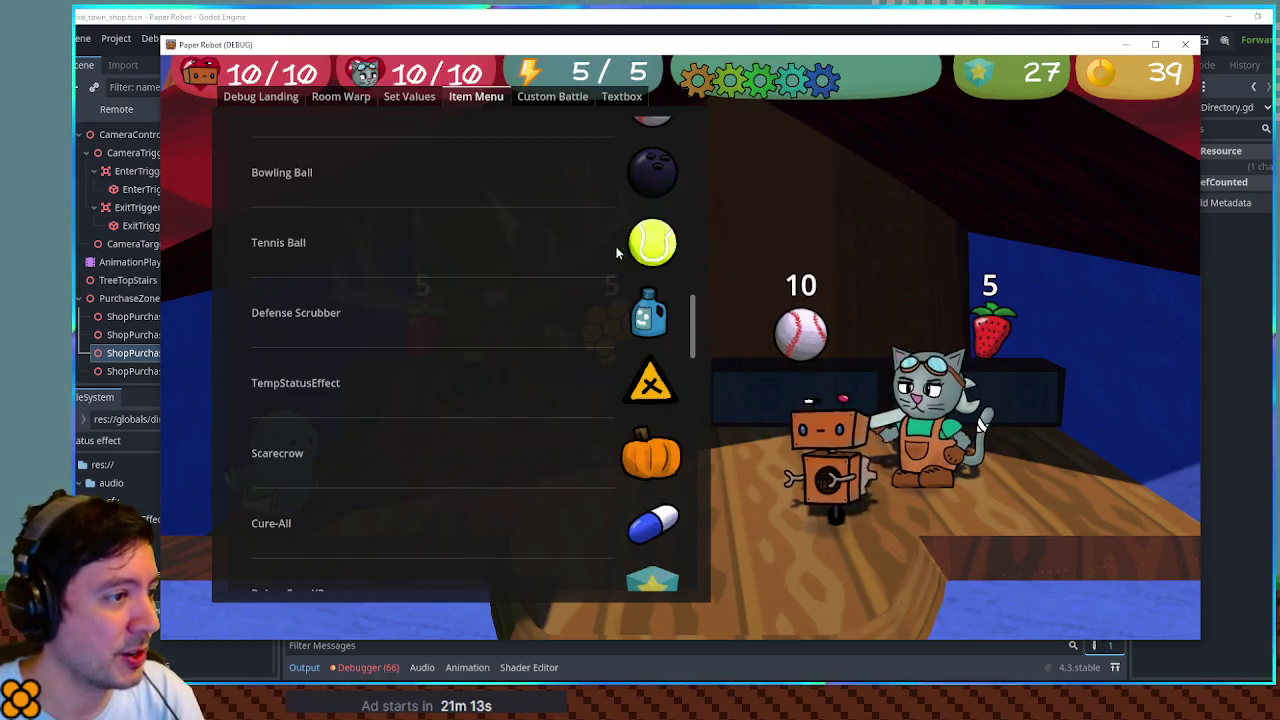
scroll(695, 318, up, 5)
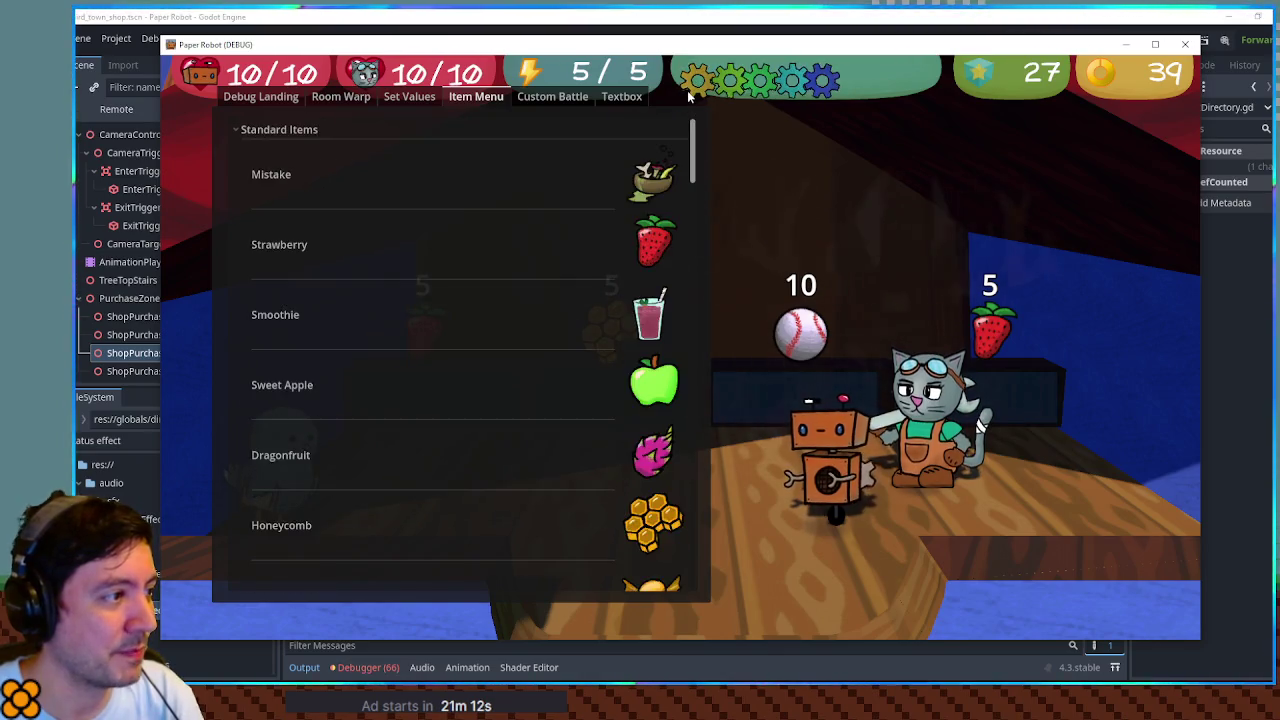
click(240, 131)
click(240, 150)
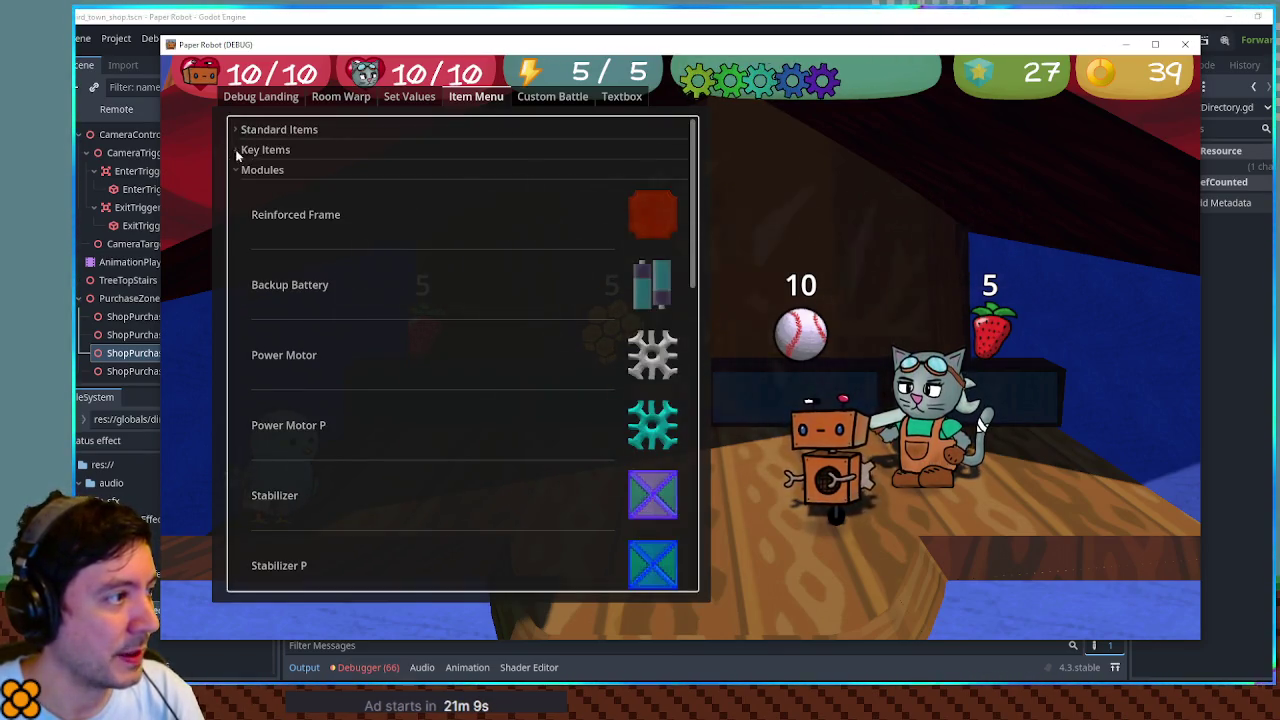
Step: Check Spring Barrage's module details, return to the list, and bring up the pause menu
scroll(405, 222, down, 5)
scroll(420, 232, down, 5)
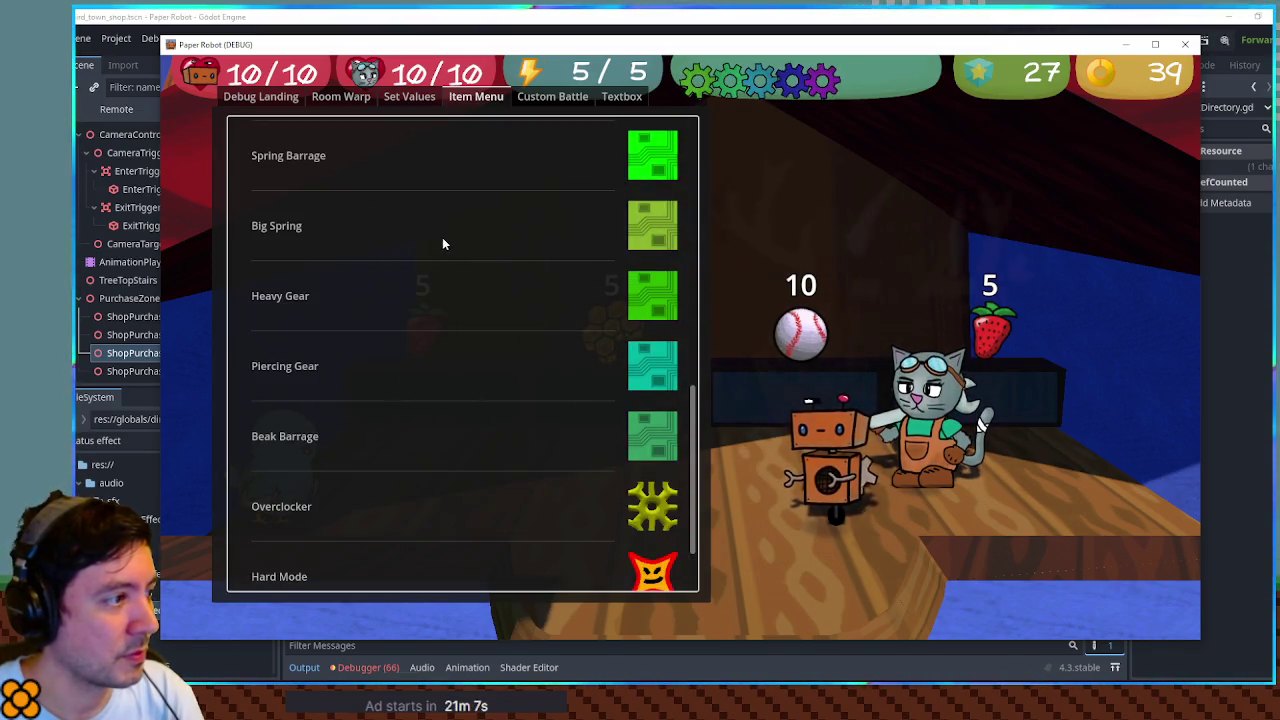
click(664, 152)
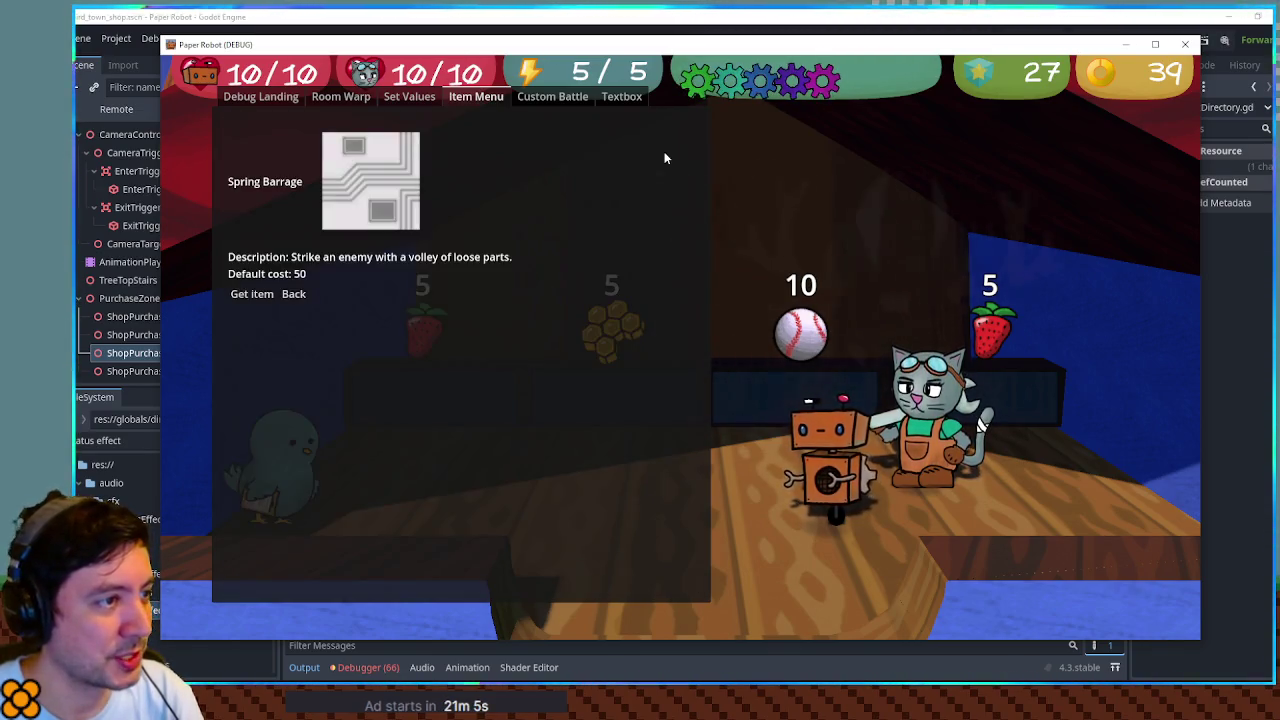
click(258, 293)
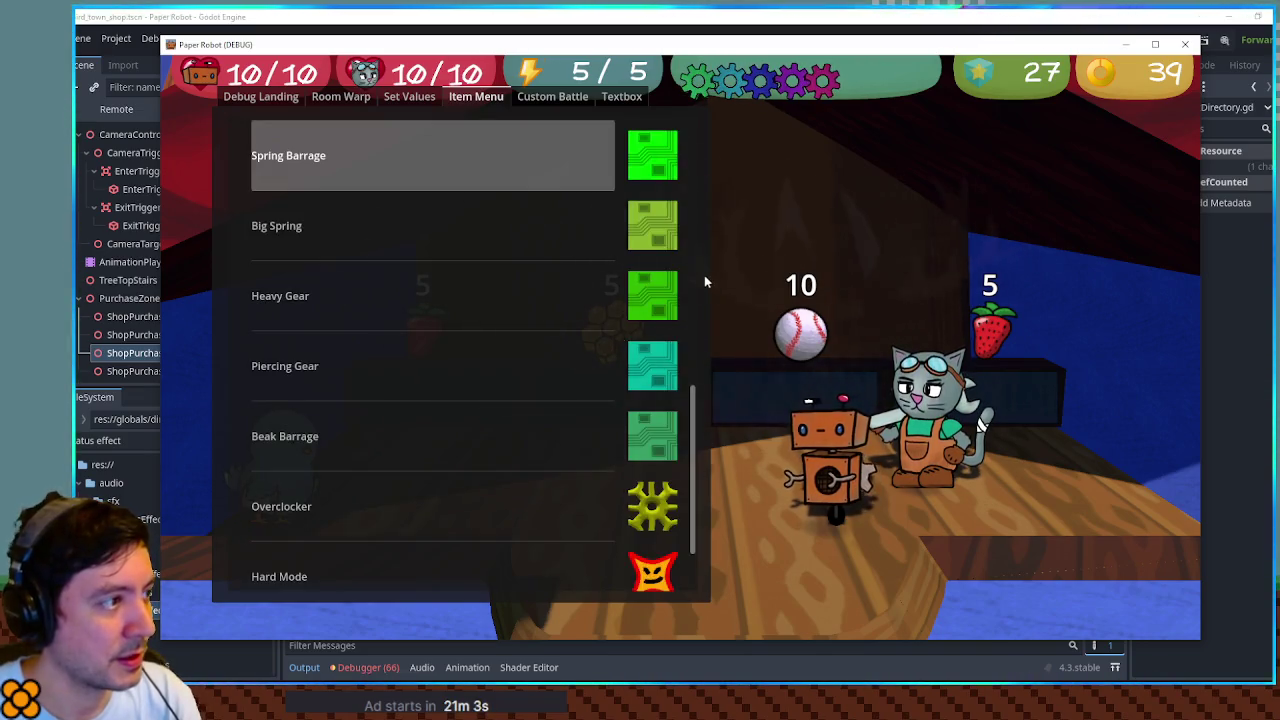
key(Escape)
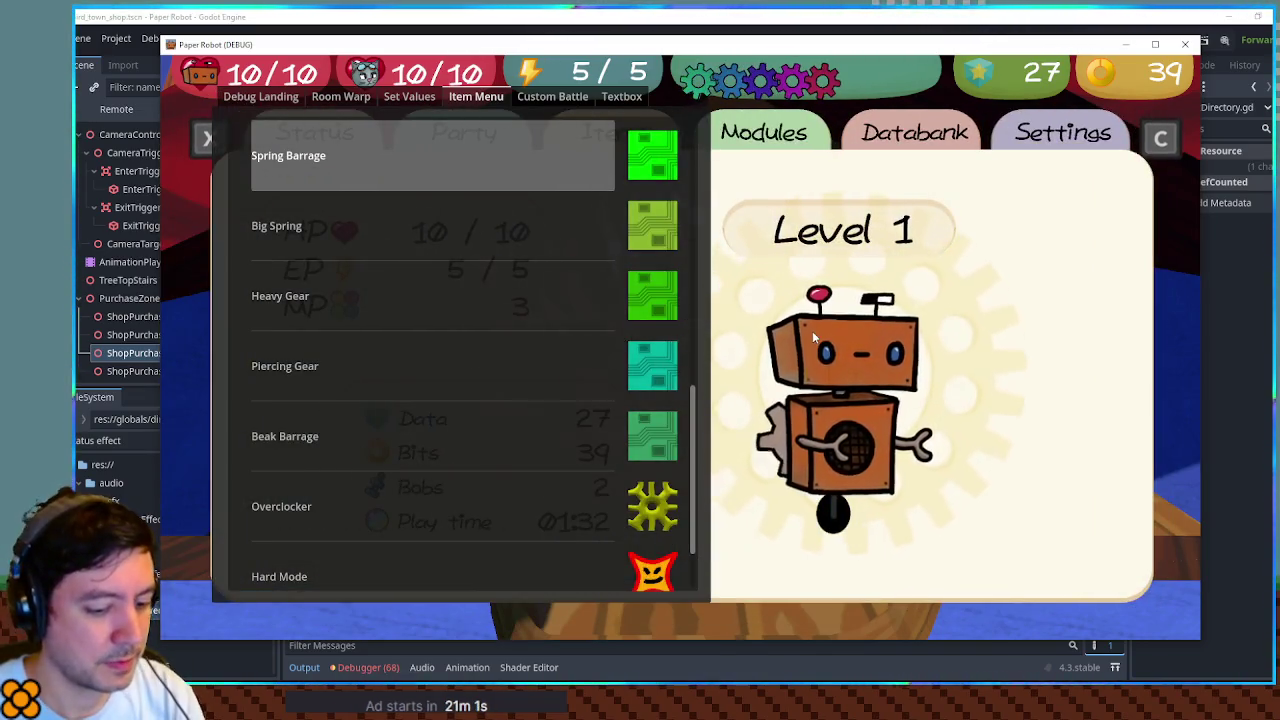
Step: On the Modules pause page, unequip both Beak Barrage modules from the grid
key(c)
key(c)
key(c)
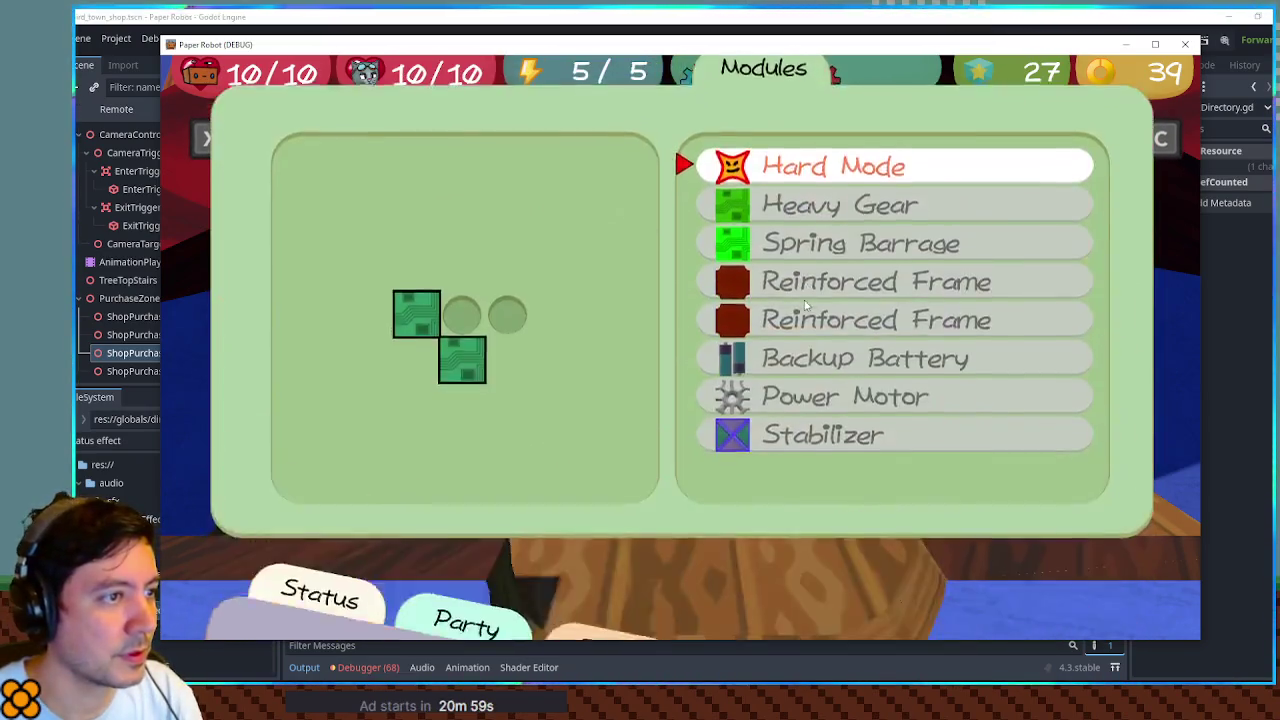
key(Down)
key(Down)
key(Return)
key(Escape)
key(Up)
key(Right)
key(Left)
key(Return)
key(Return)
key(Left)
key(Return)
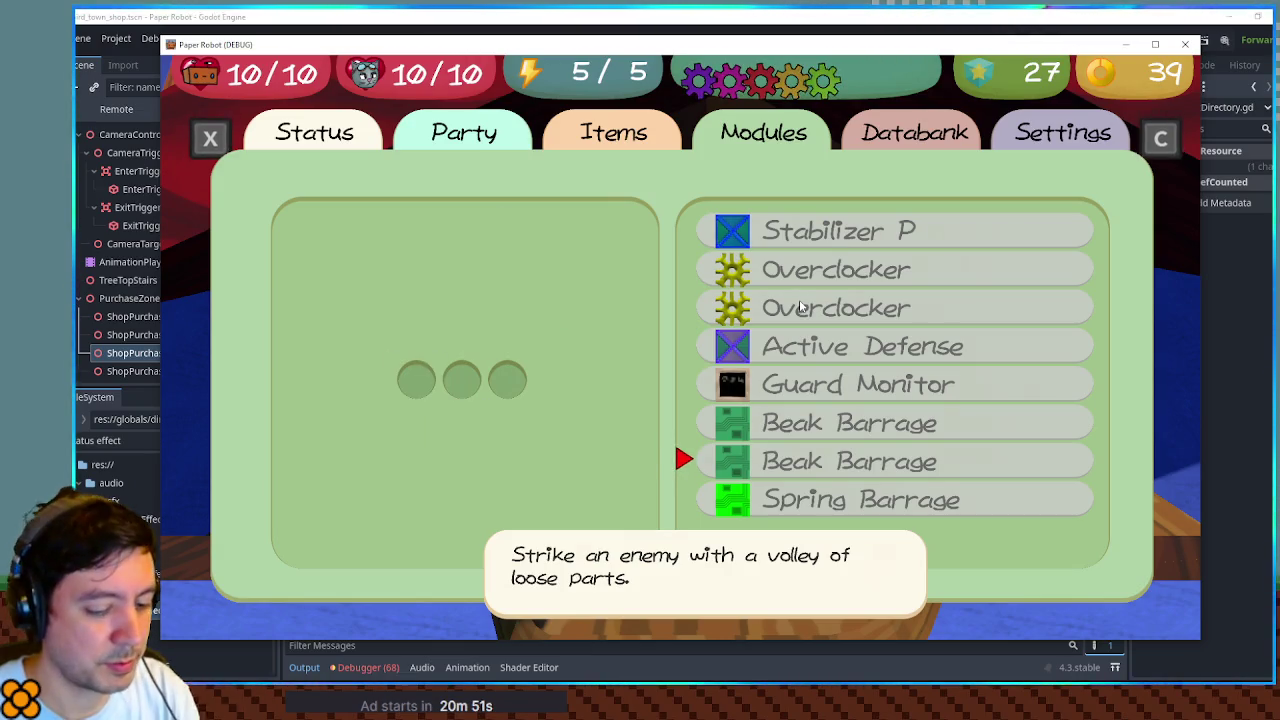
Step: Use the debug overlay's Set Values tab to grant three extra module slots
key(F1)
click(341, 96)
click(409, 96)
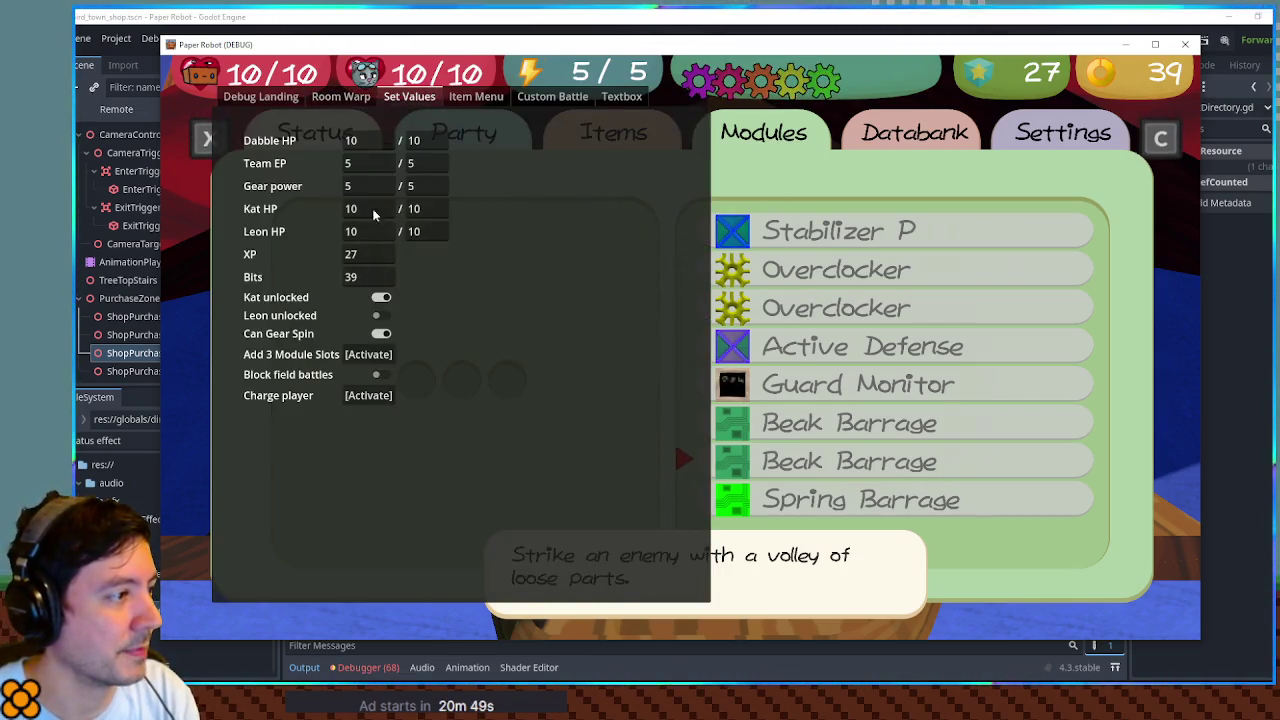
click(368, 355)
key(Escape)
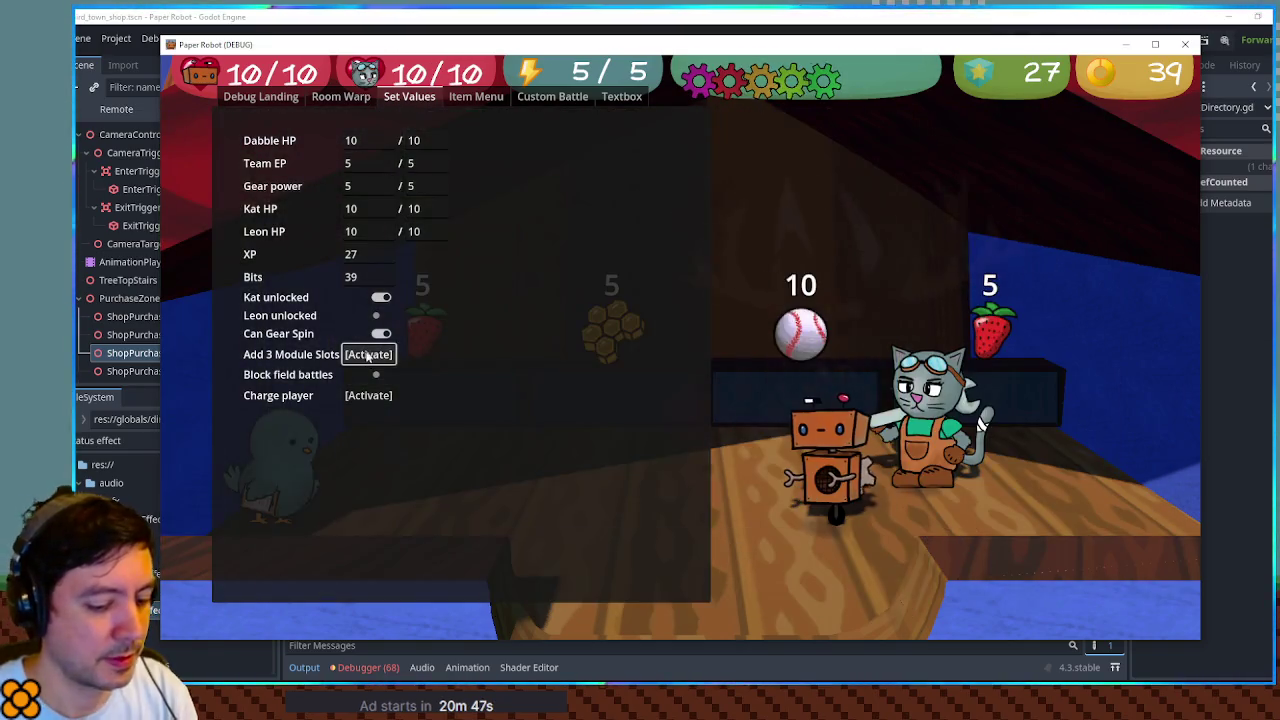
key(F1)
Step: Equip Spring Barrage in the top-left module slot, then close the game window
key(Escape)
key(c)
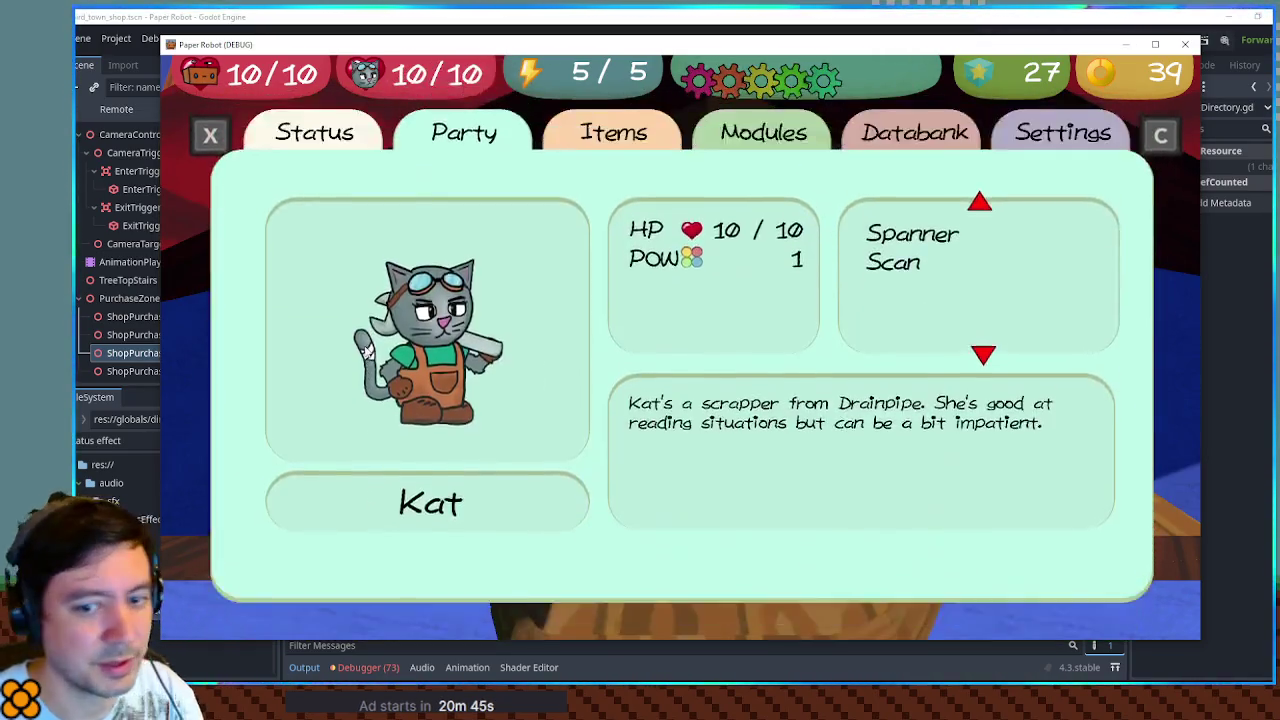
key(c)
key(c)
key(Down)
key(Down)
key(Up)
key(Return)
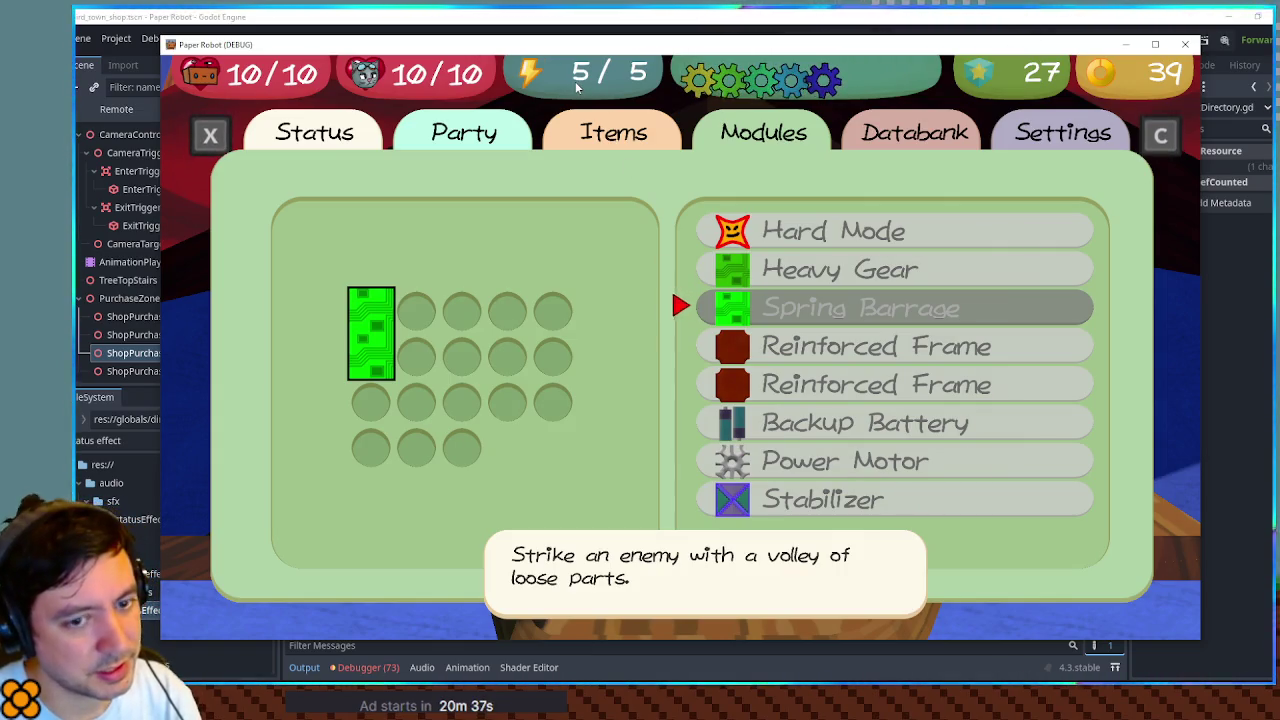
key(F8)
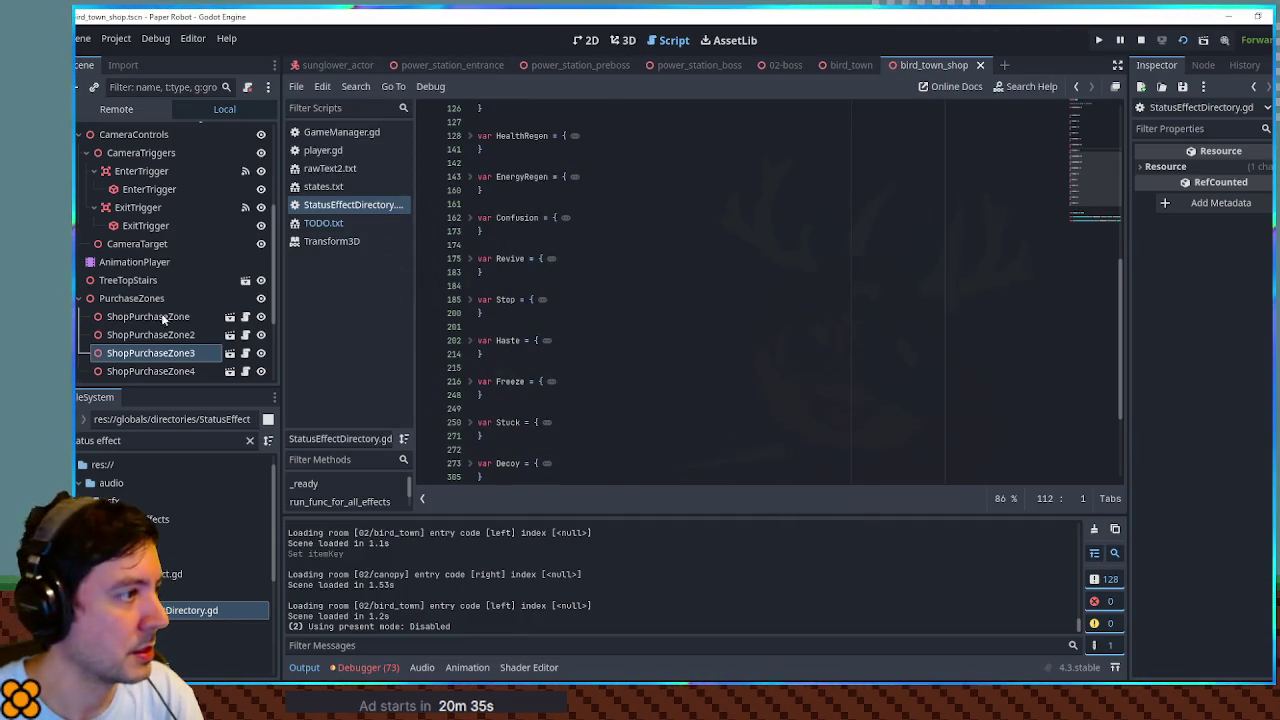
Step: Replace the FileSystem filter with 'player moves' and open player_moves.gd
click(160, 440)
key(BackSpace)
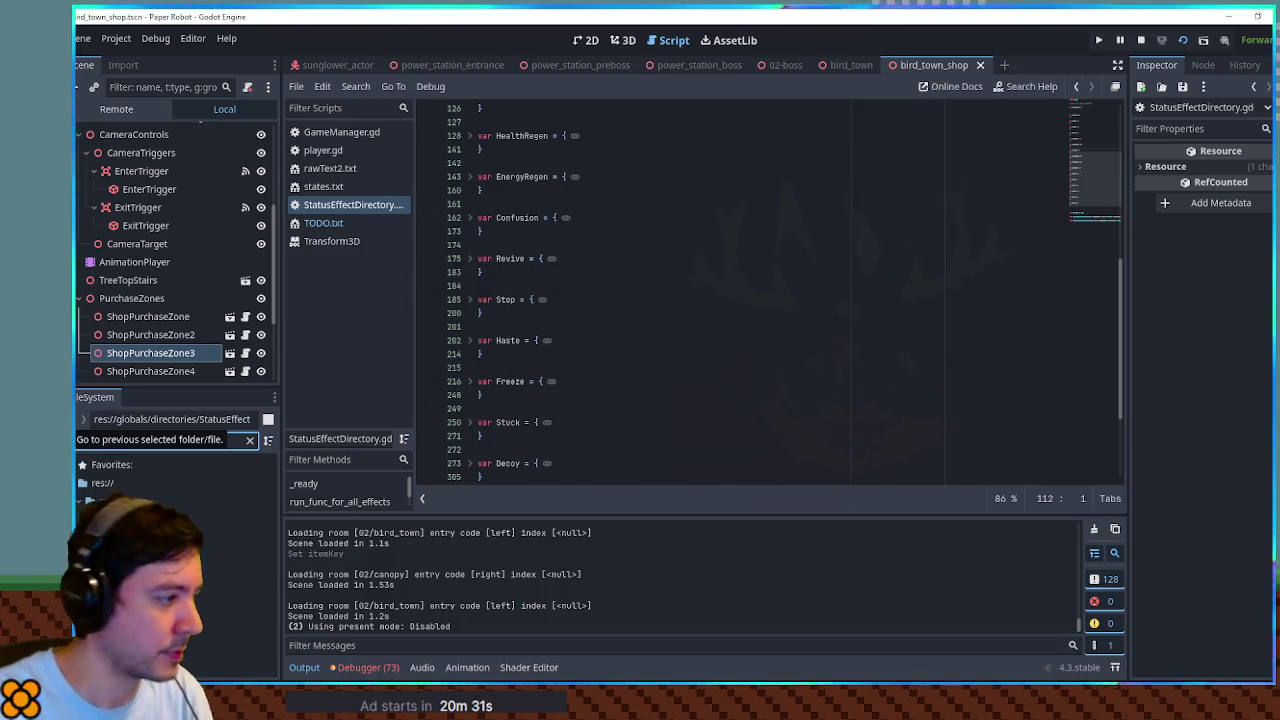
text(player moves)
key(Return)
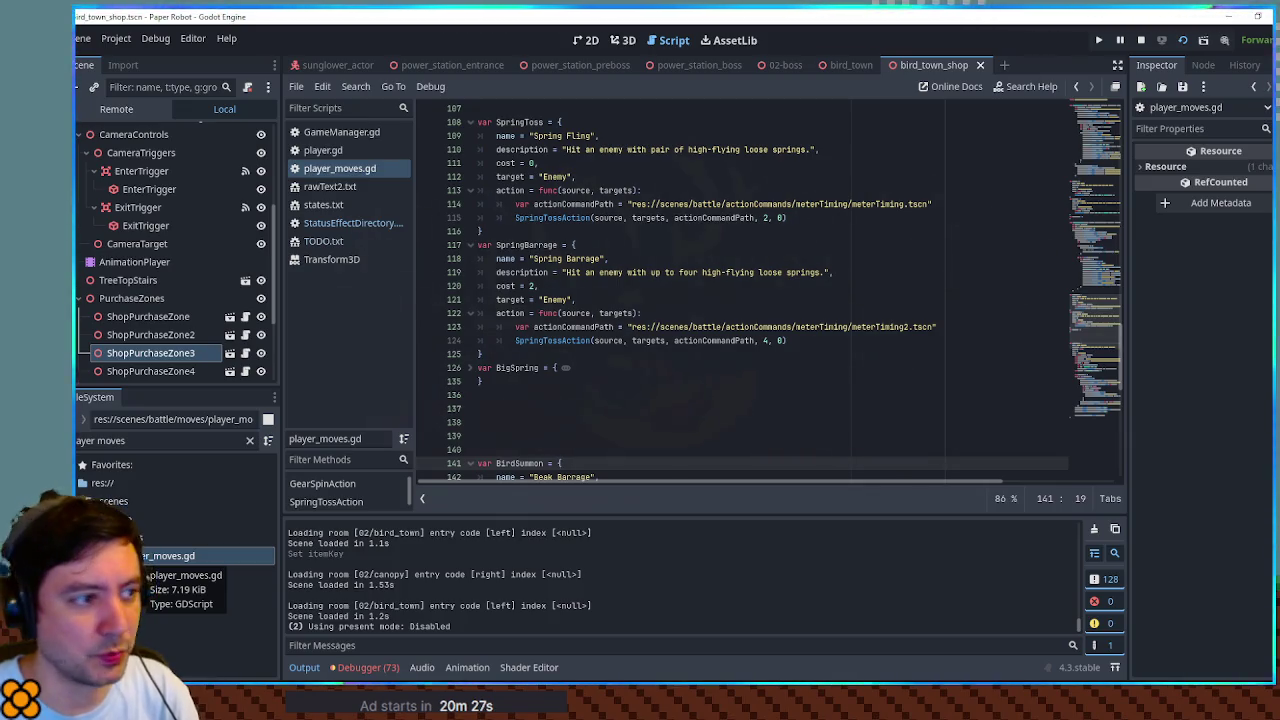
Step: Go to Spring Barrage's spring count of 4 on line 124, then jump to SpringTossAction
scroll(589, 433, down, 2)
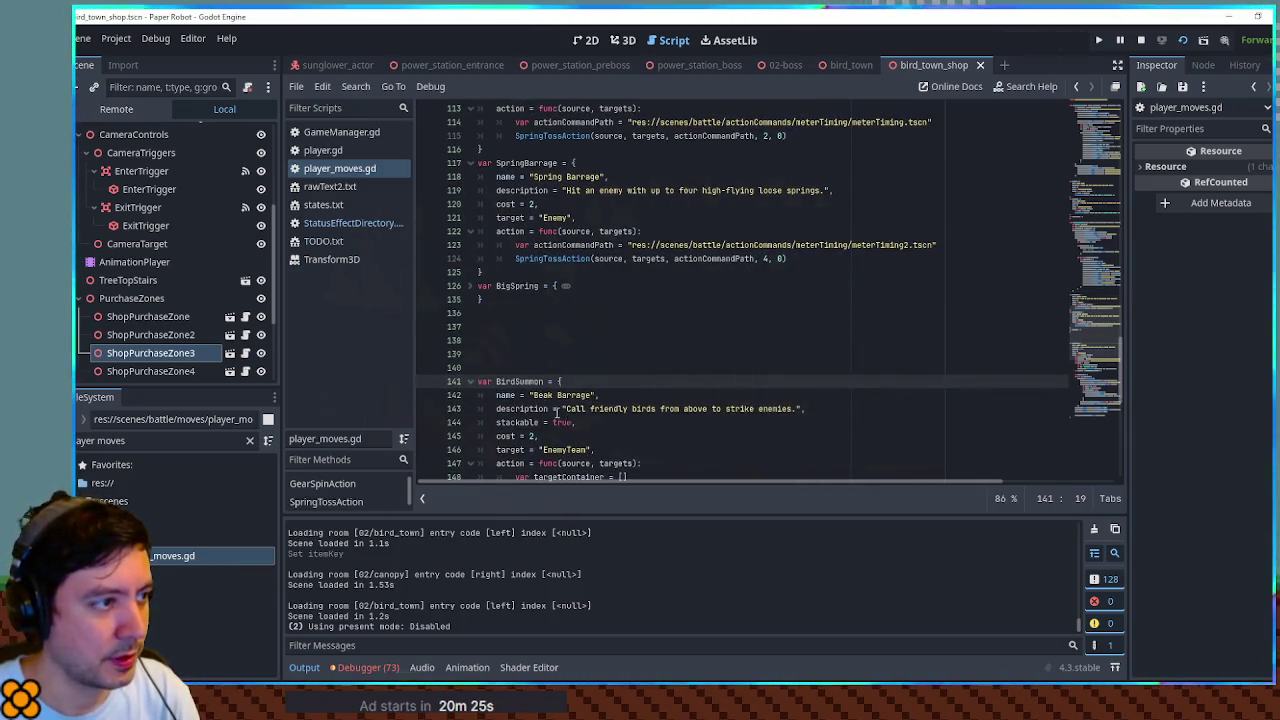
scroll(589, 433, up, 2)
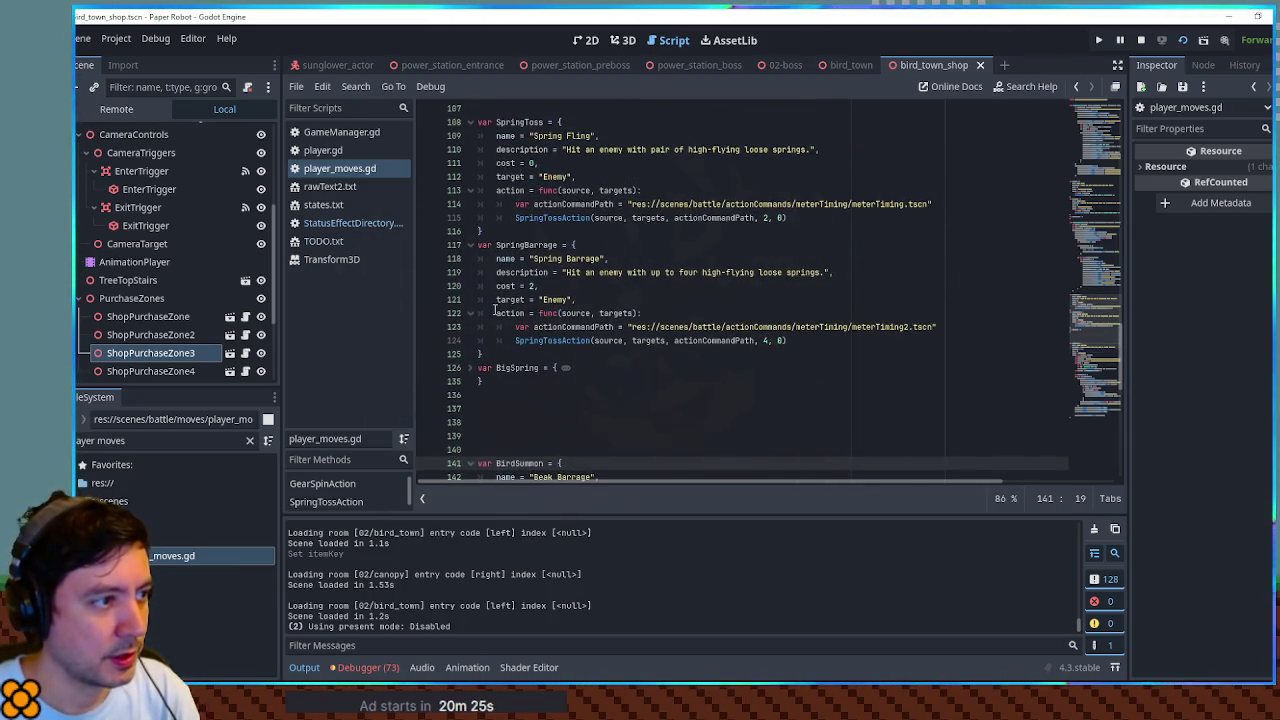
click(762, 340)
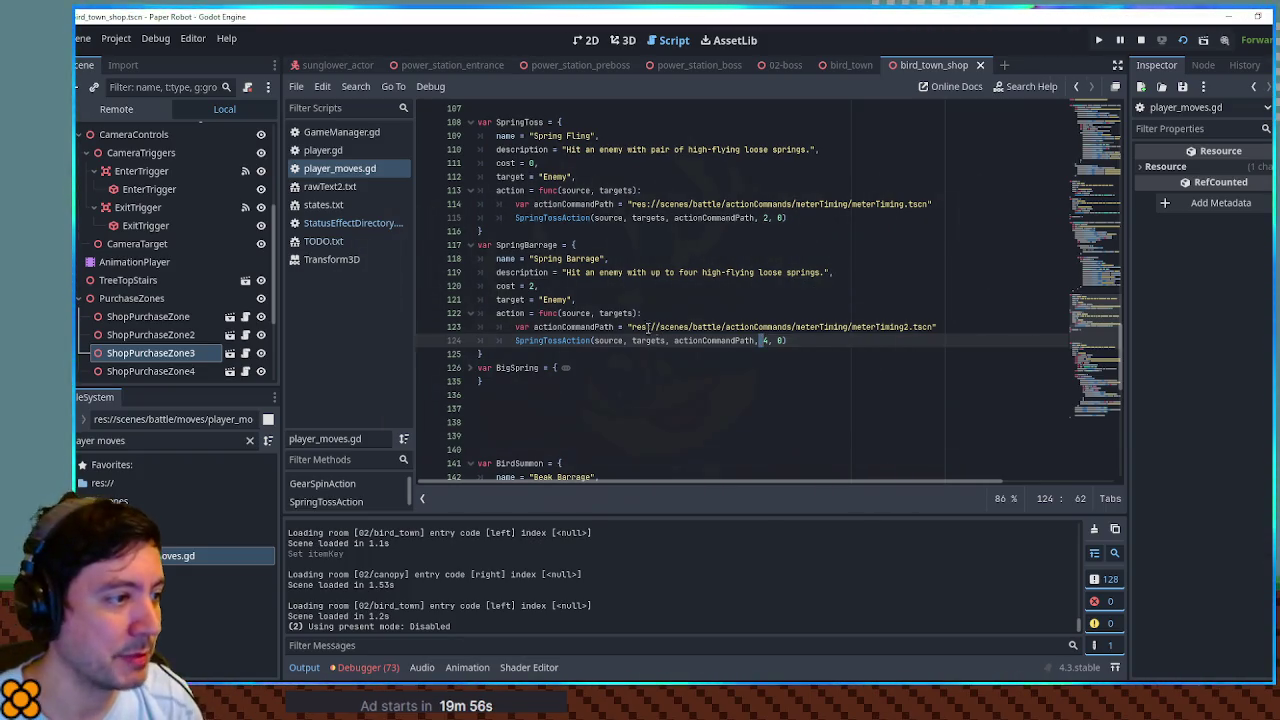
ctrl+click(565, 341)
Step: Highlight springMax and isDiminishing in SpringTossAction, then fold the function at line 71
scroll(609, 297, down, 3)
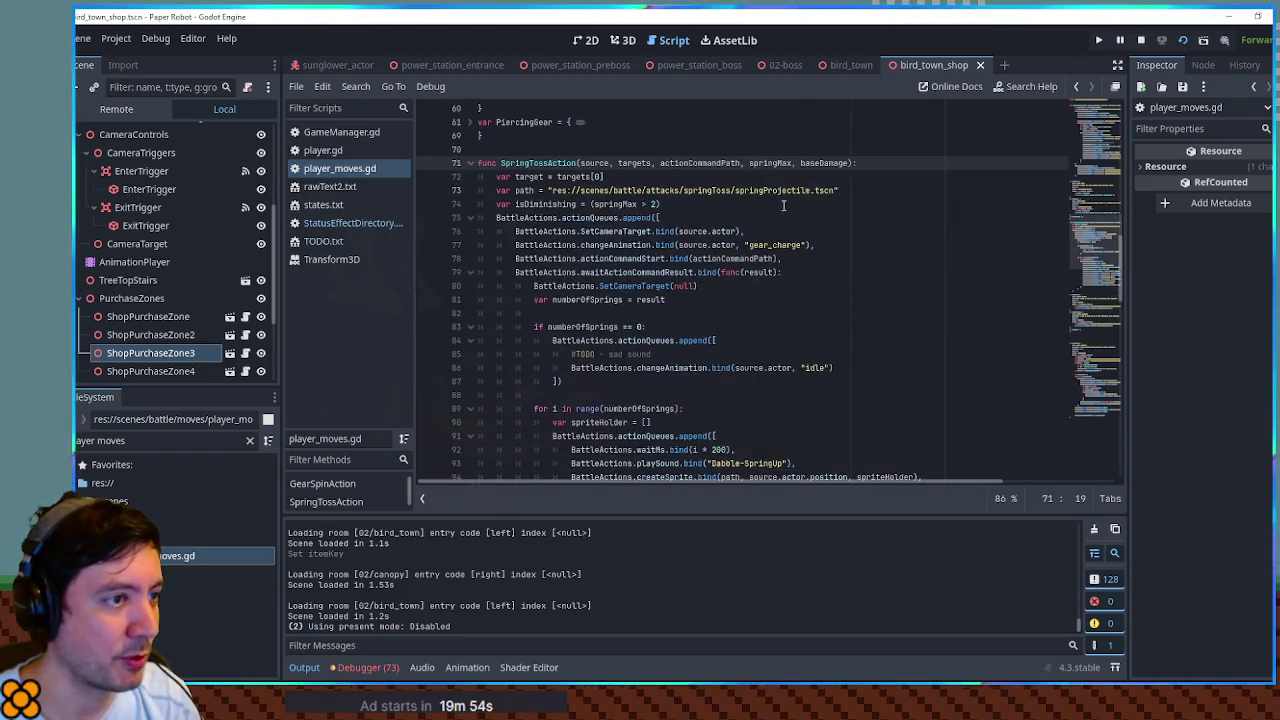
double_click(770, 162)
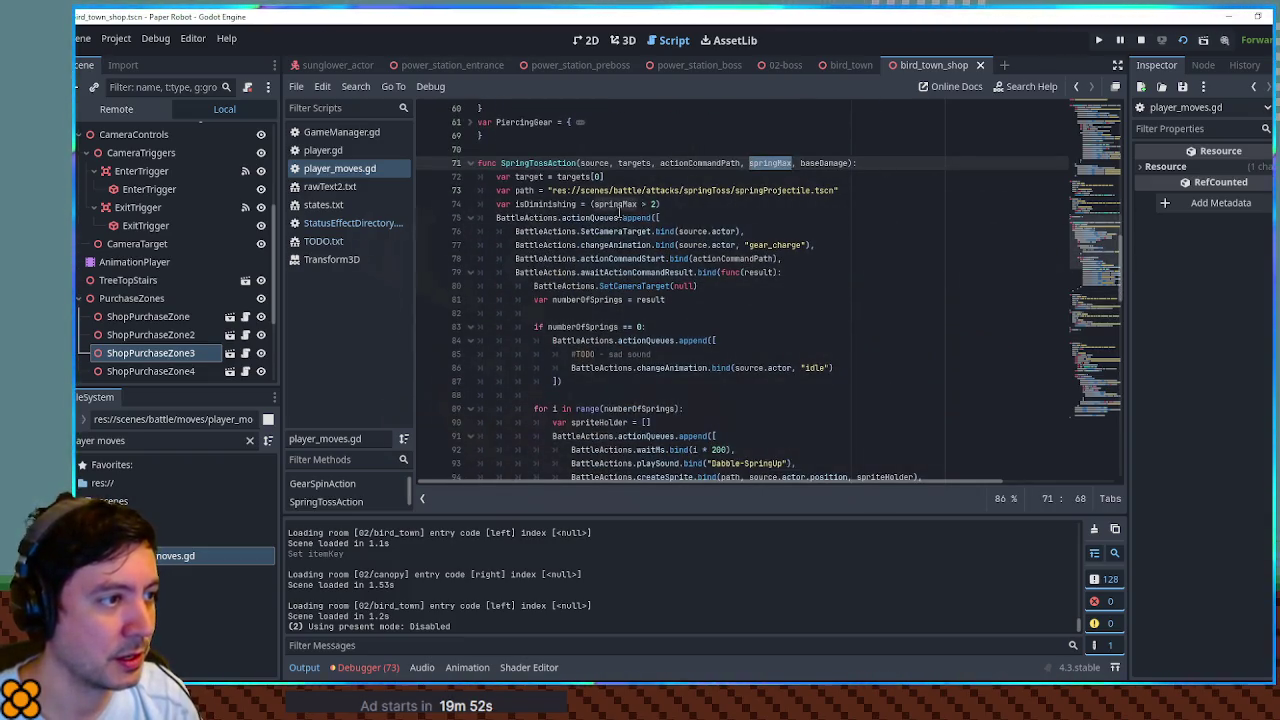
click(541, 197)
double_click(538, 204)
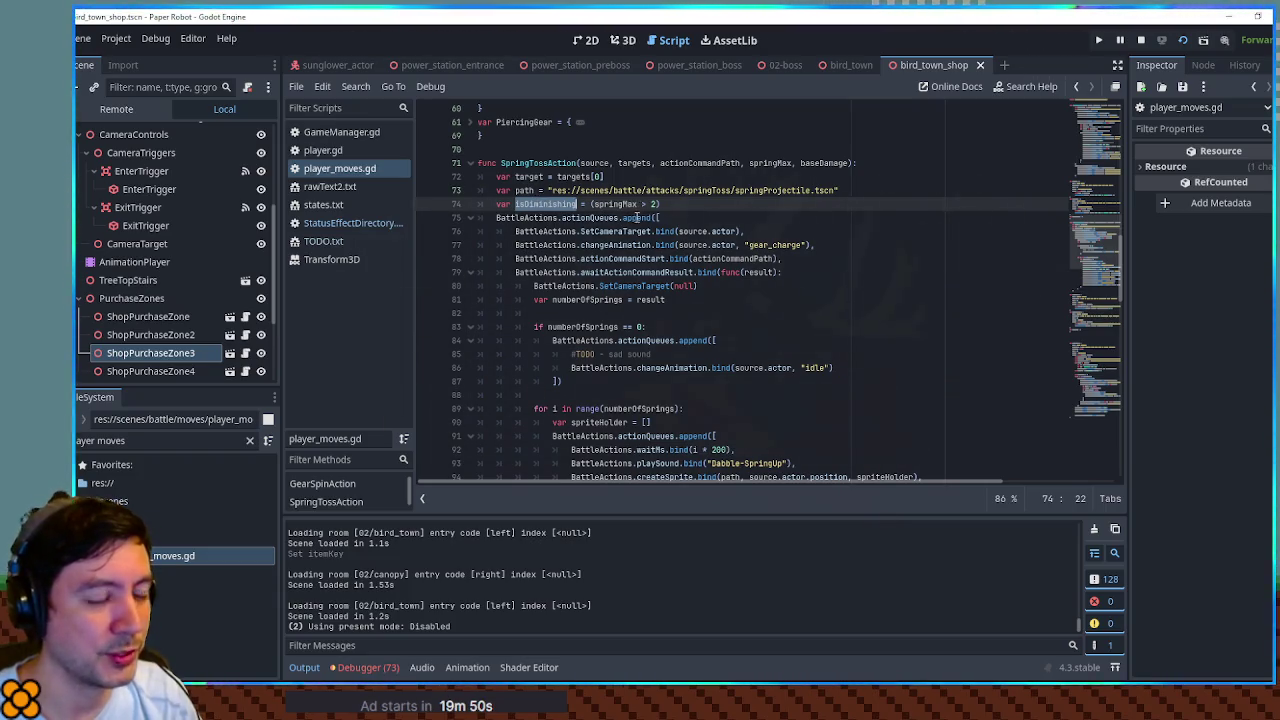
click(471, 163)
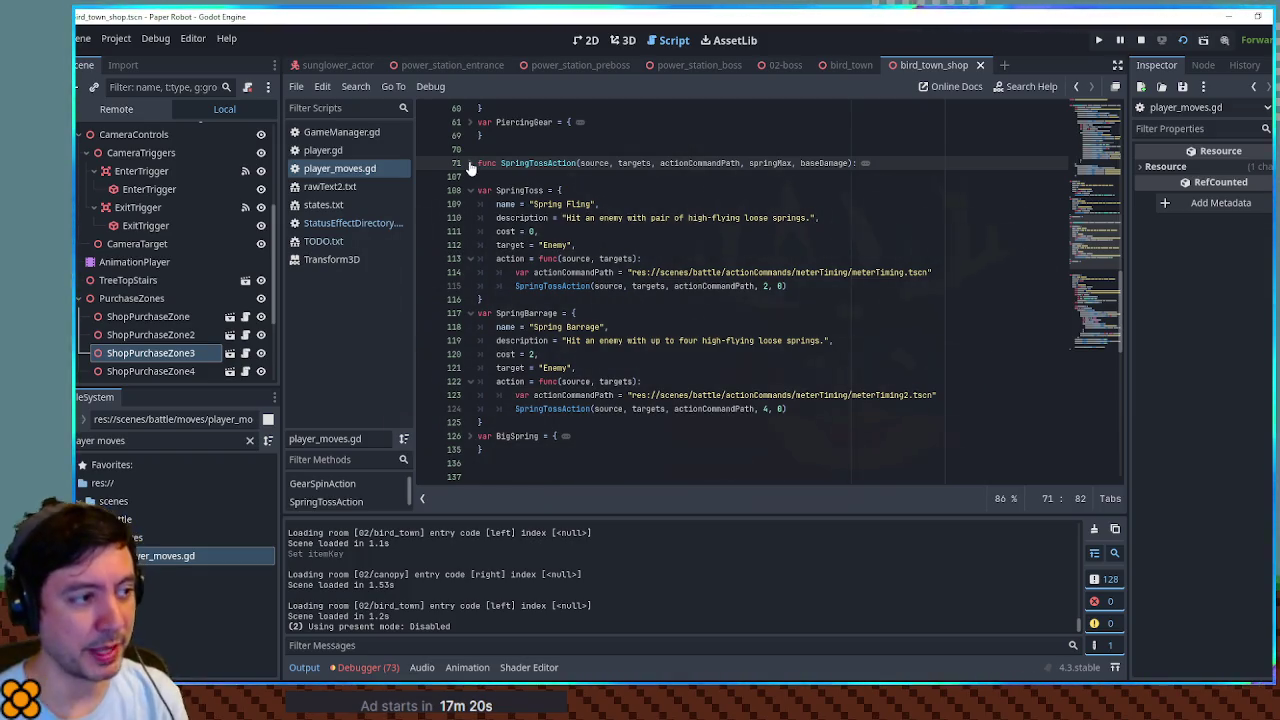
double_click(527, 315)
mouse_move(529, 320)
mouse_down()
mouse_move(700, 350)
mouse_move(760, 415)
mouse_up()
click(763, 449)
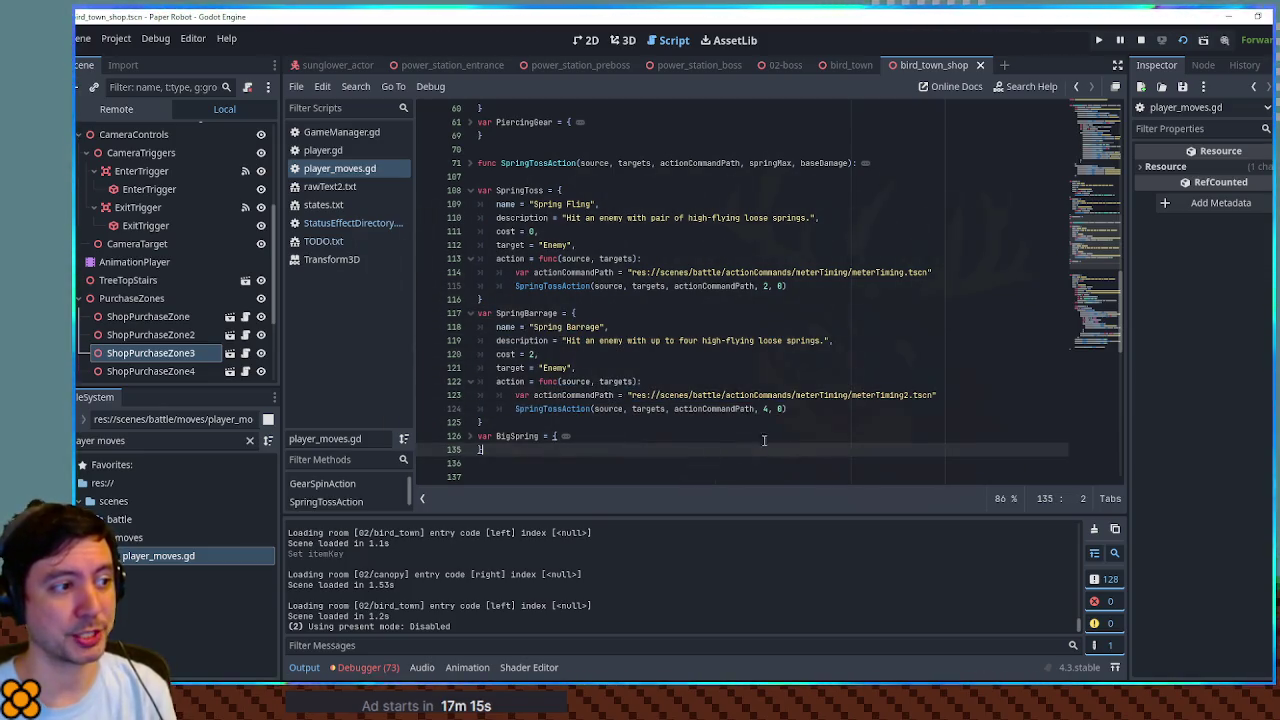
double_click(520, 190)
drag(520, 190, 575, 300)
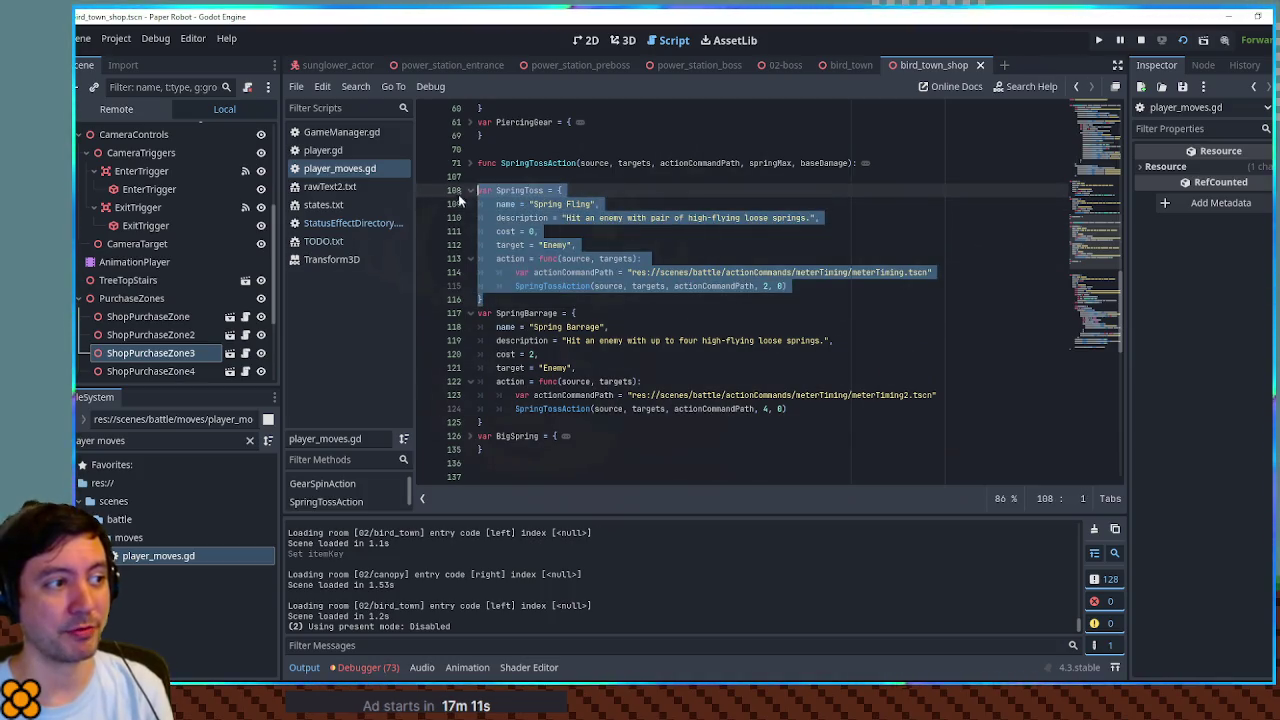
click(610, 287)
click(612, 298)
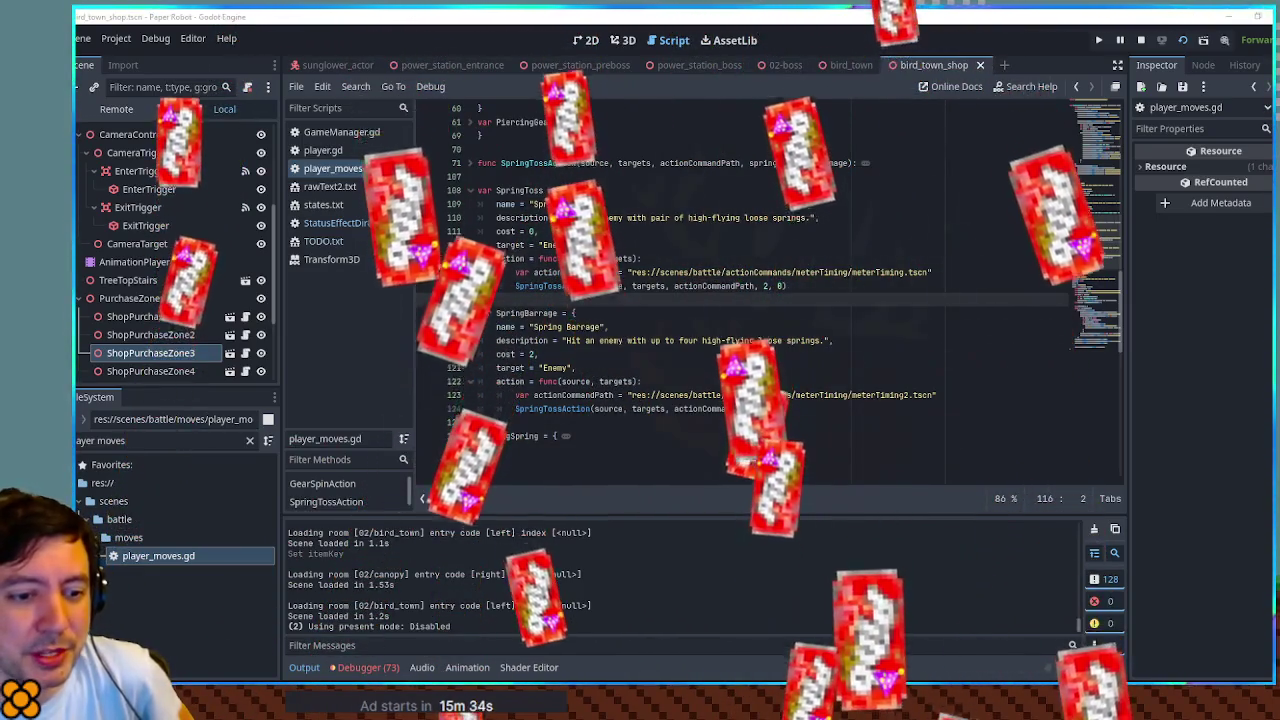
Step: Walk the robot left and right past the strawberries, honeycomb and baseball, then stop the game with F8
key(alt+Tab)
key(Escape)
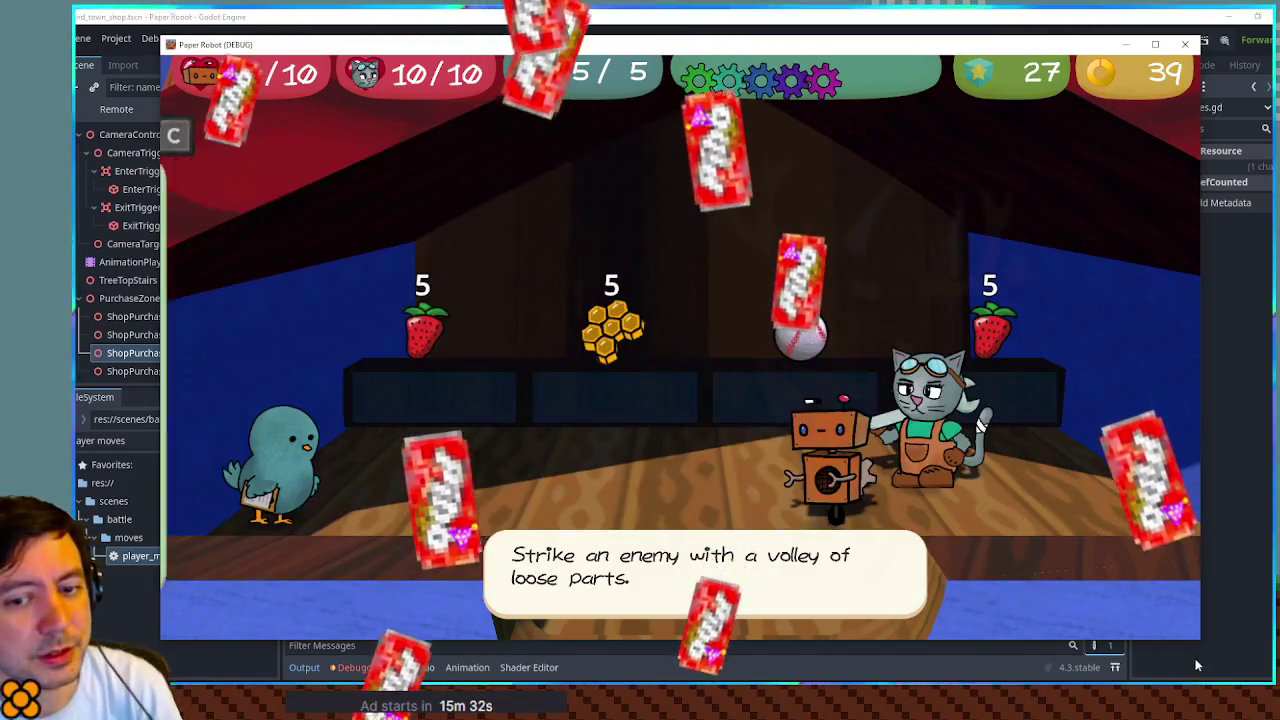
key(Left)
key(Right)
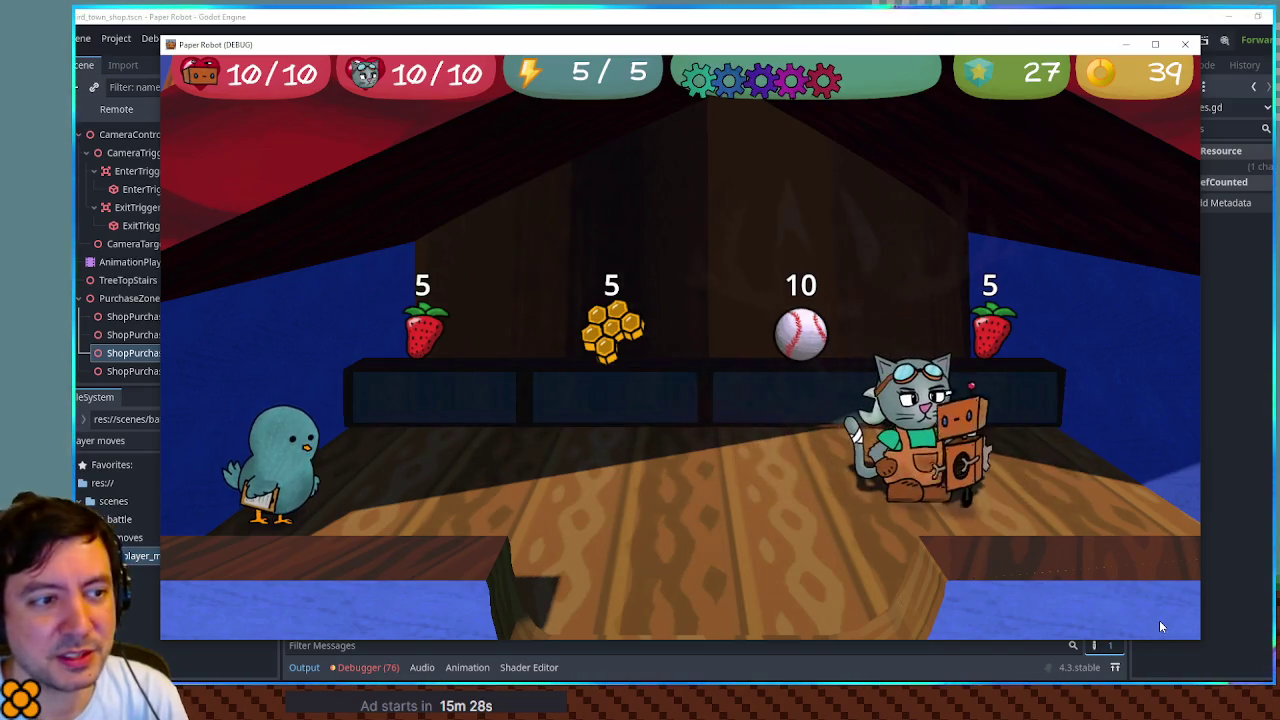
key(Left)
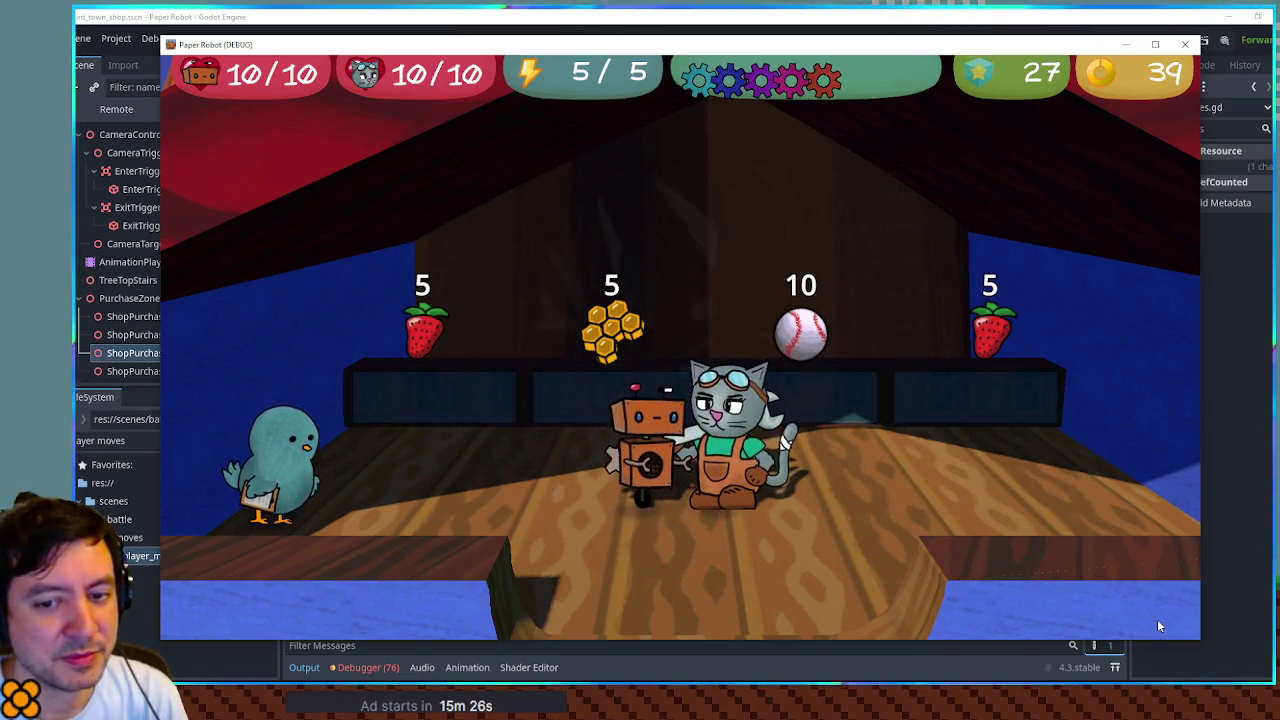
key(Right)
key(Right)
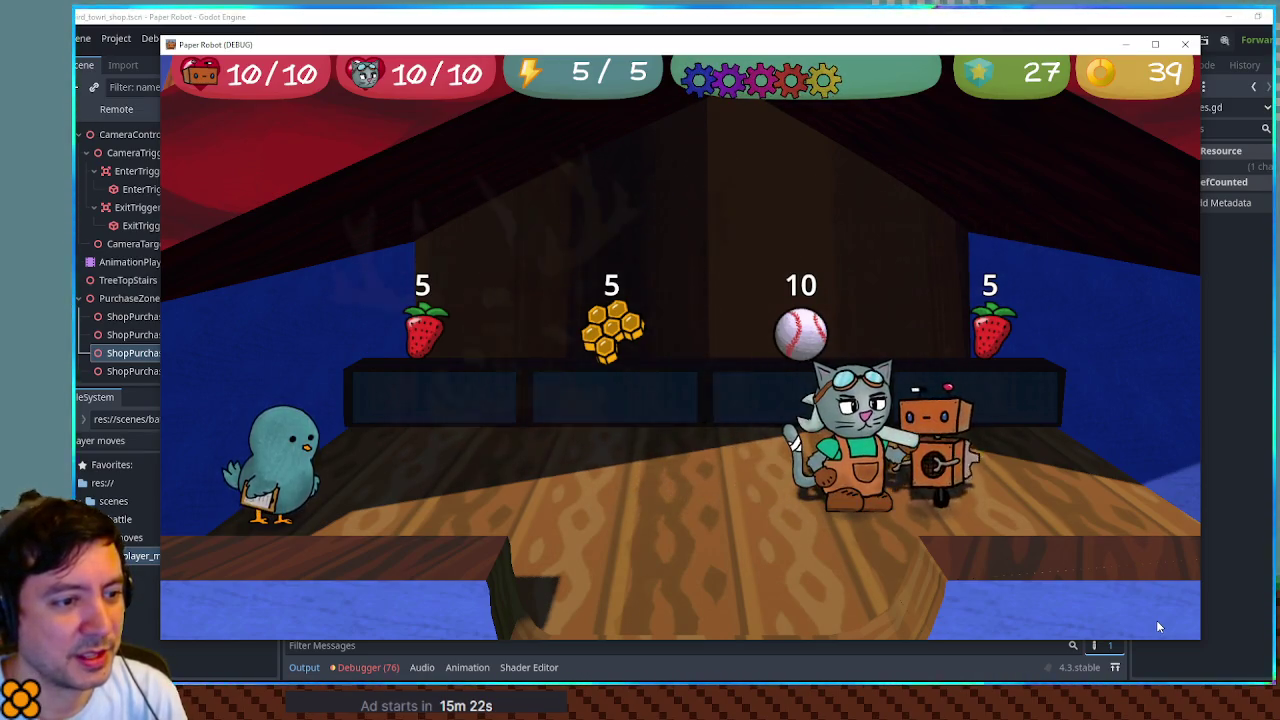
key(Right)
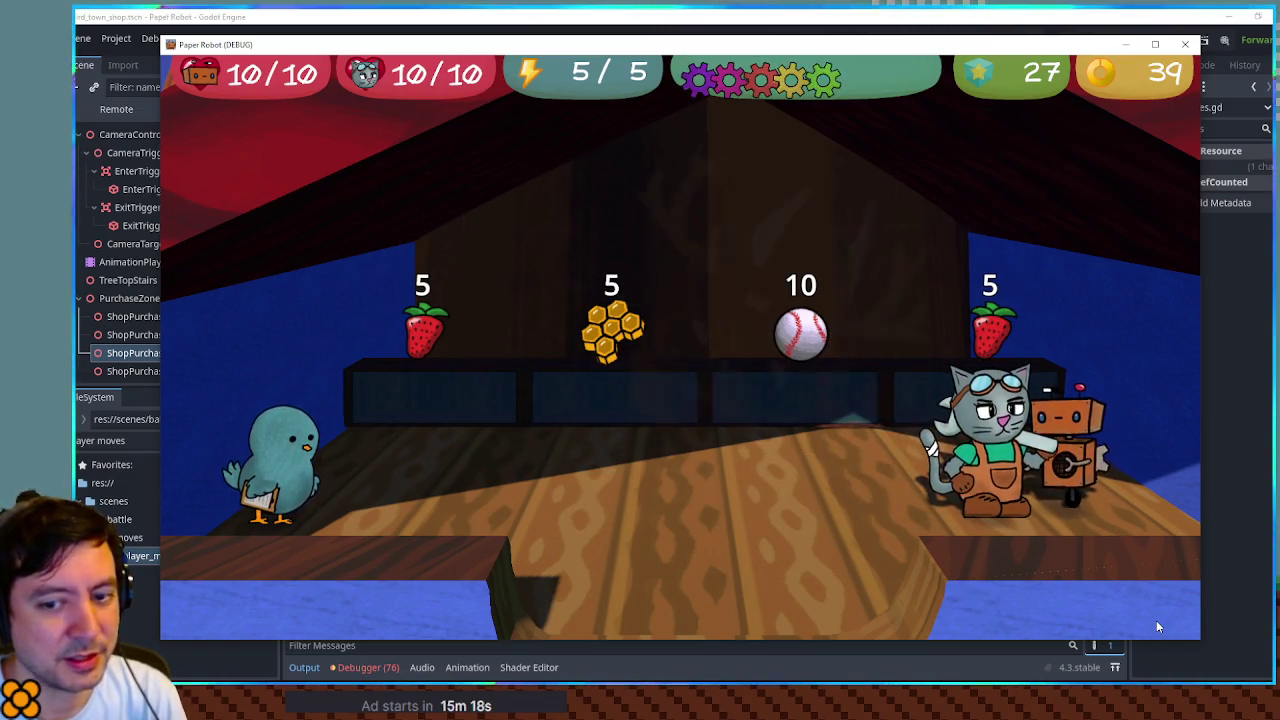
key(Left)
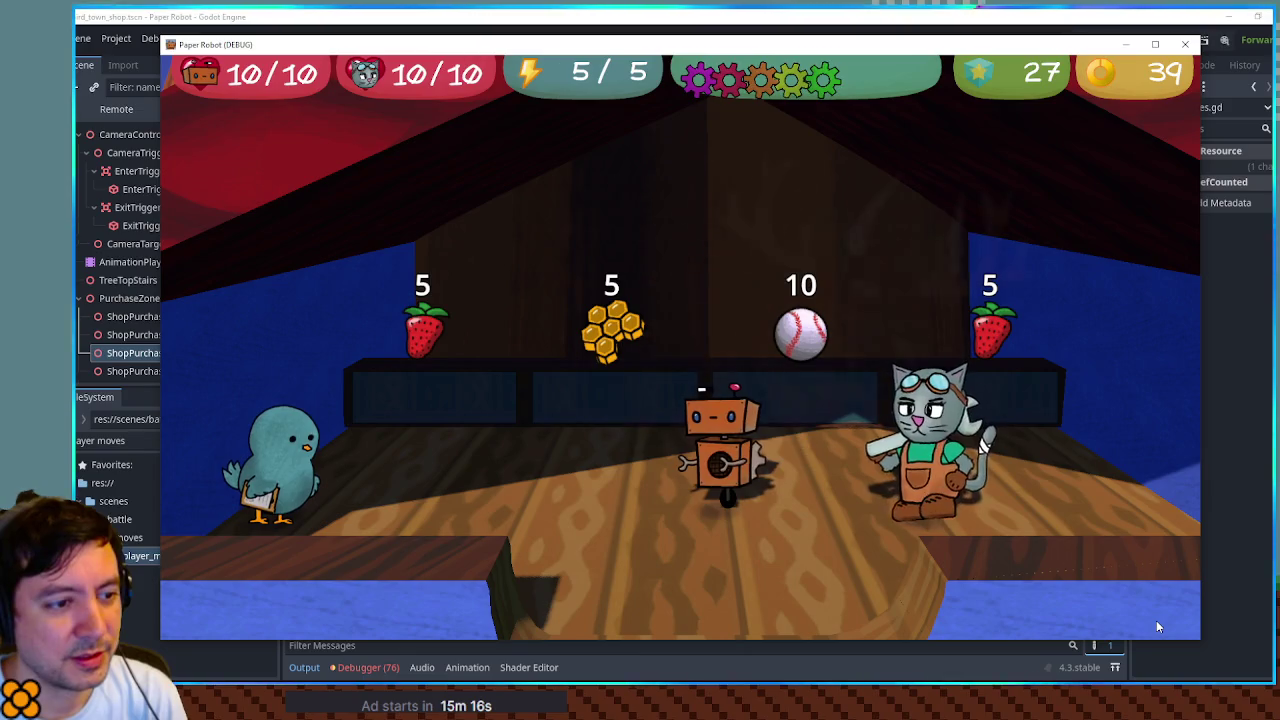
key(Left)
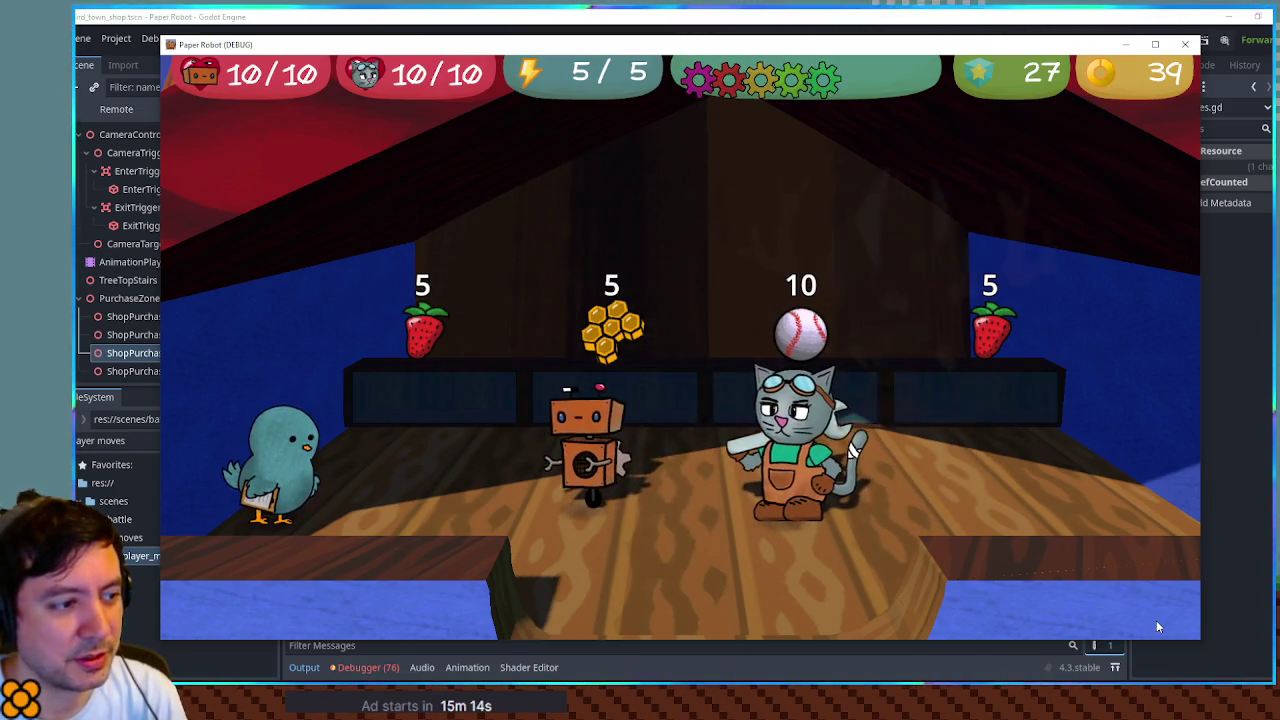
key(Right)
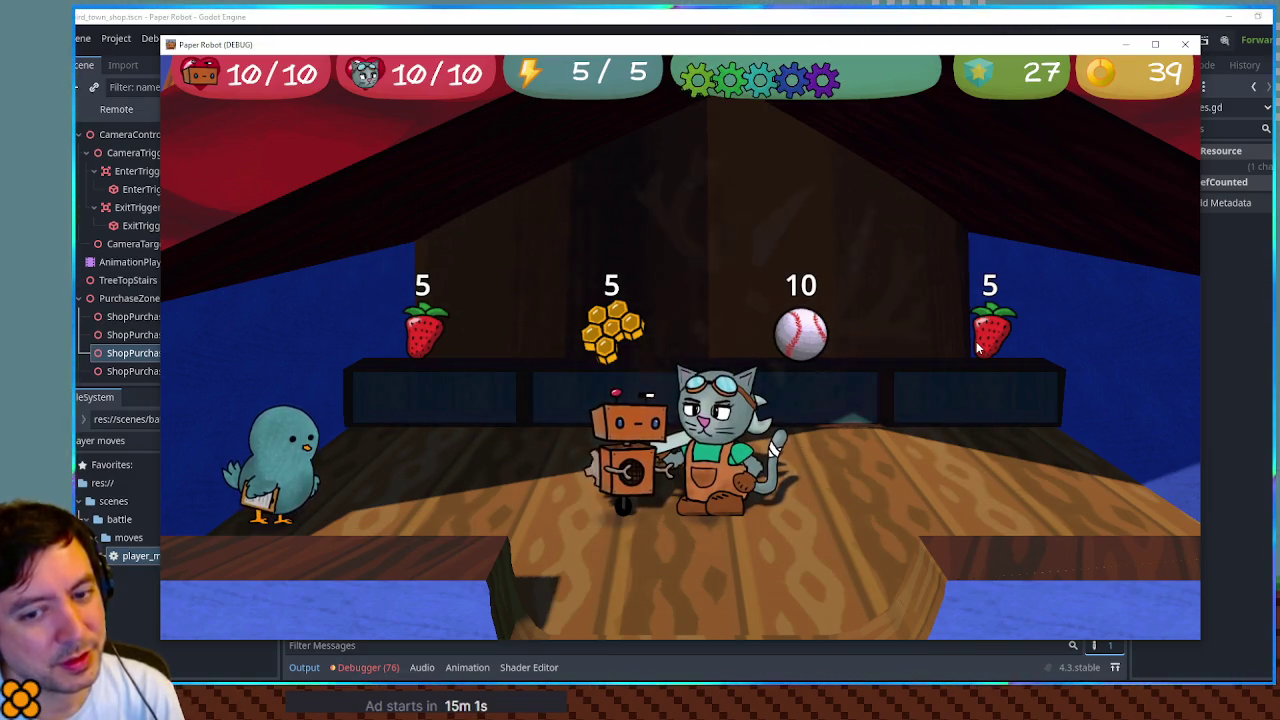
key(F8)
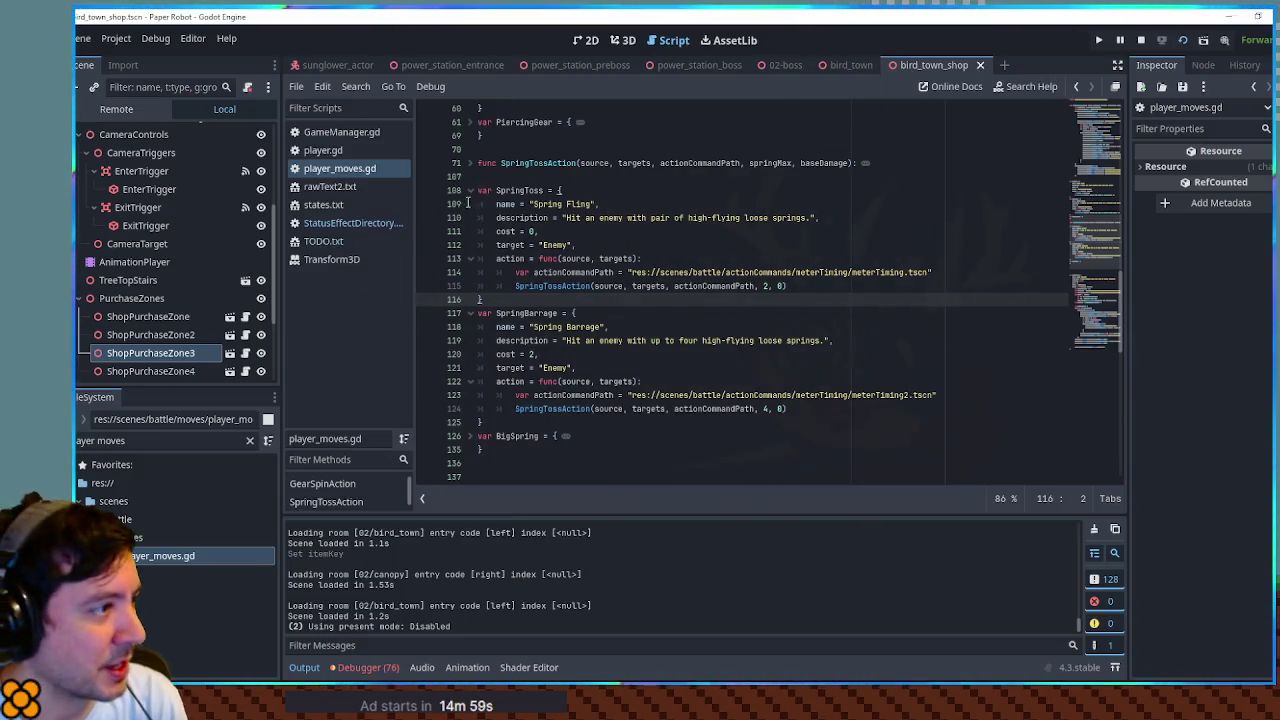
Step: Open StatusEffectDirectory.gd and unfold var Sleep to show its sleep.mp3 sound path
click(353, 223)
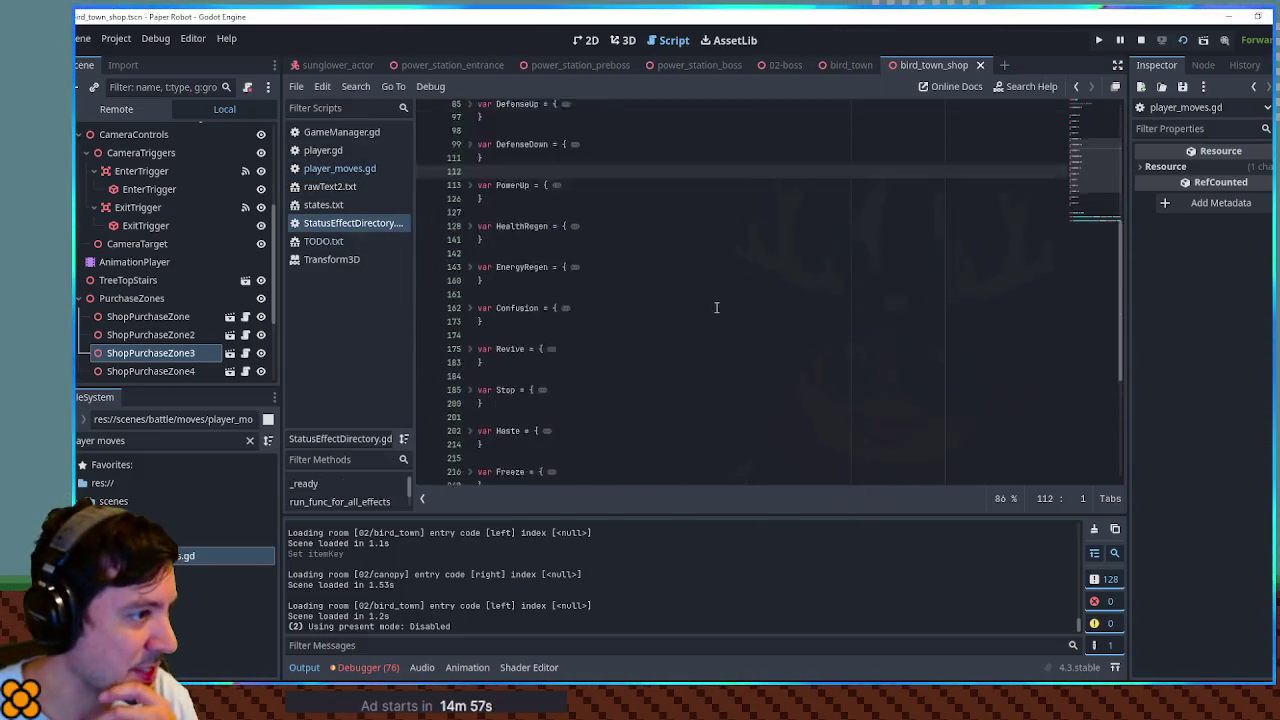
scroll(716, 307, up, 7)
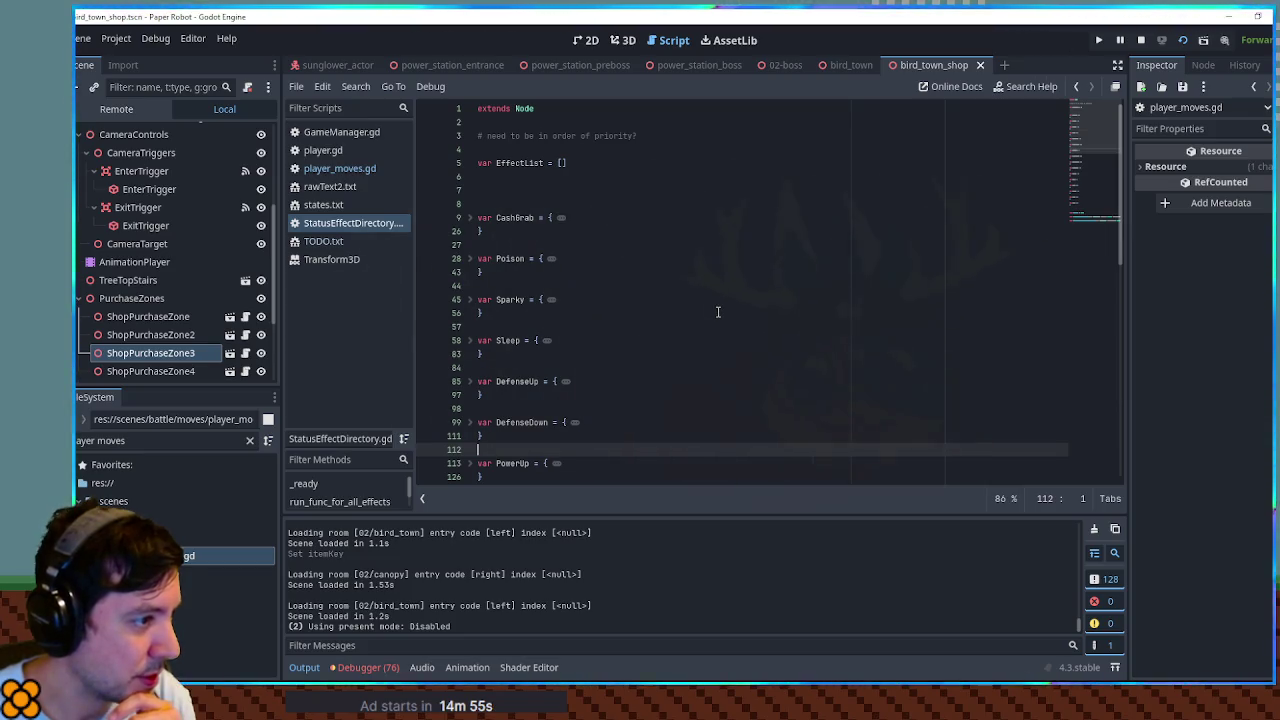
click(470, 340)
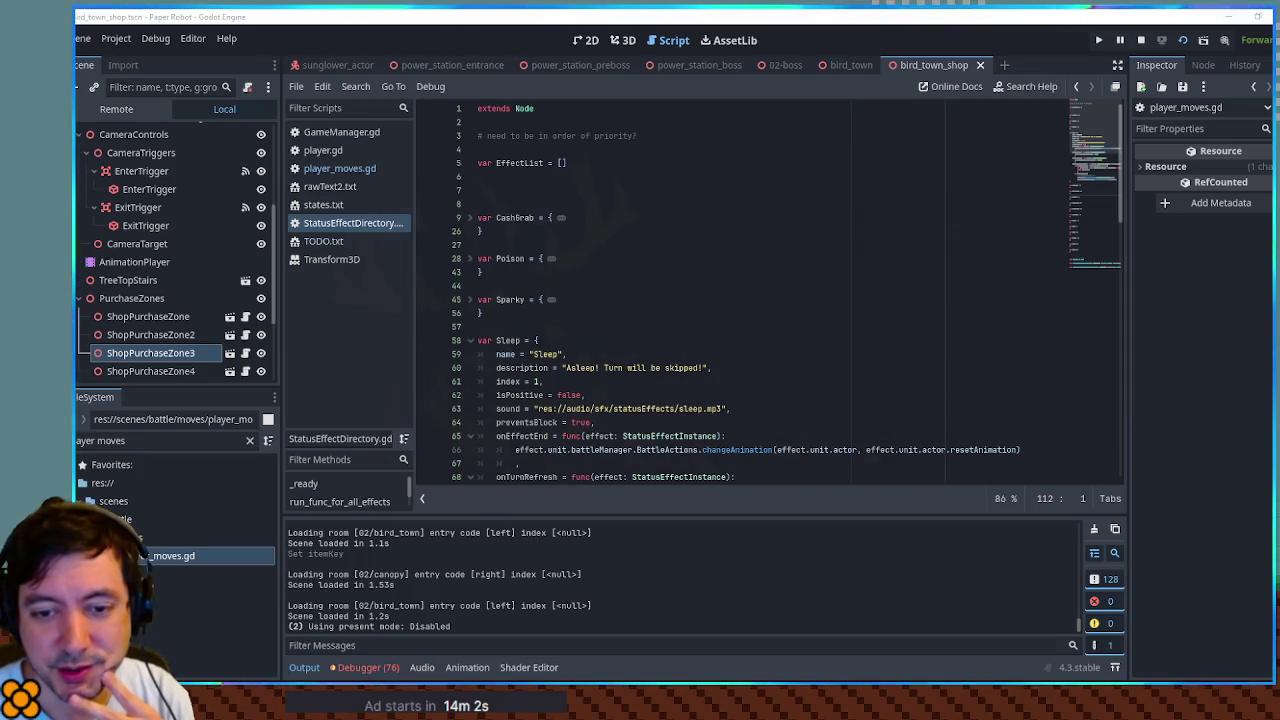
click(830, 365)
scroll(862, 345, down, 3)
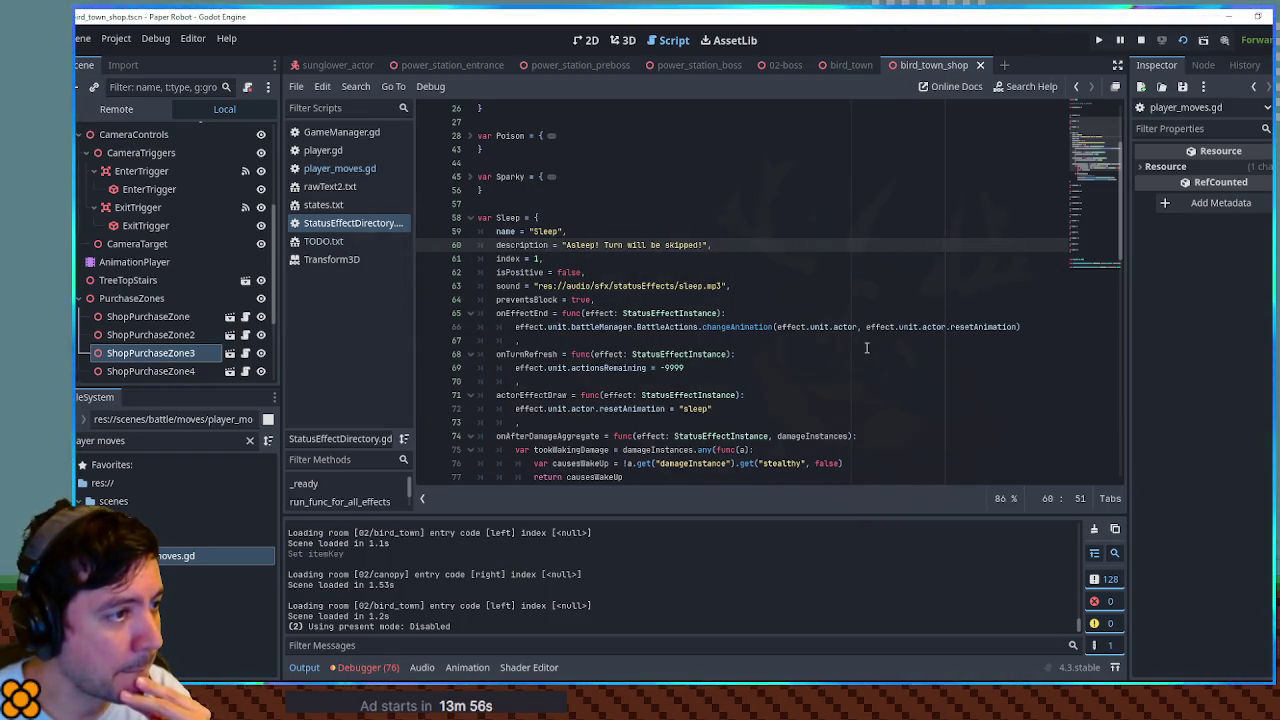
scroll(867, 345, down, 2)
scroll(867, 342, down, 1)
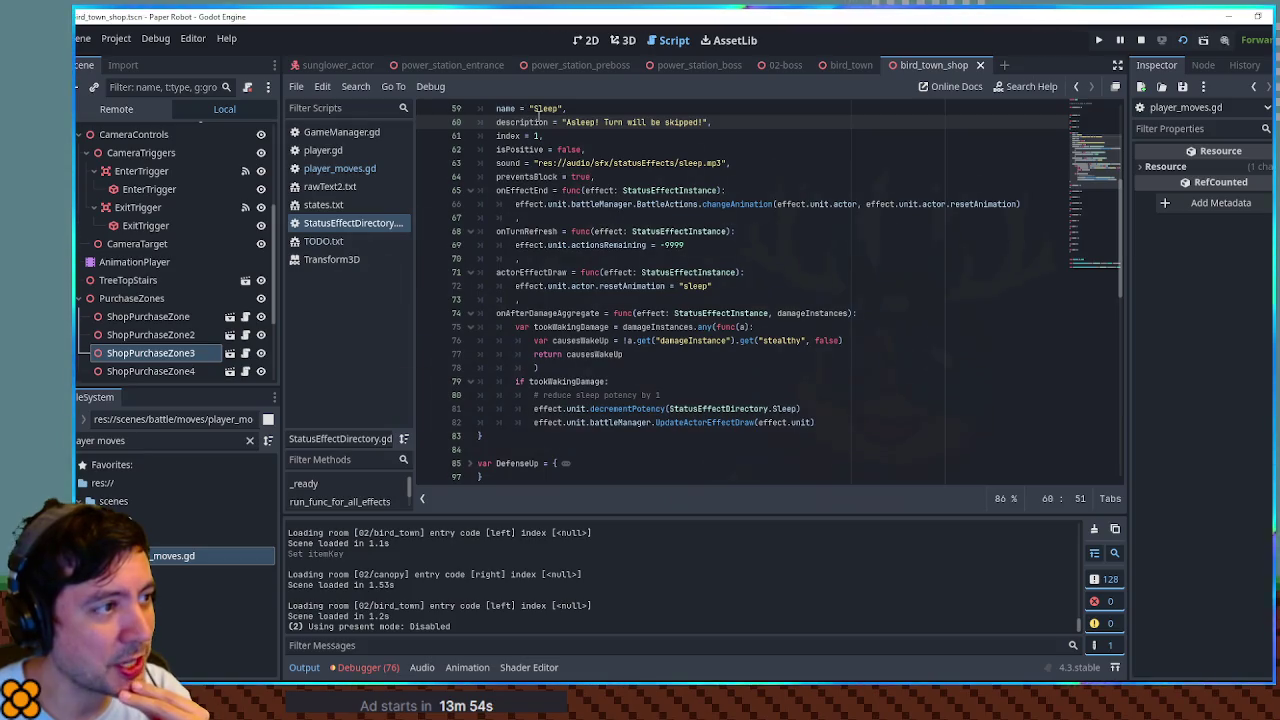
scroll(548, 127, down, 1)
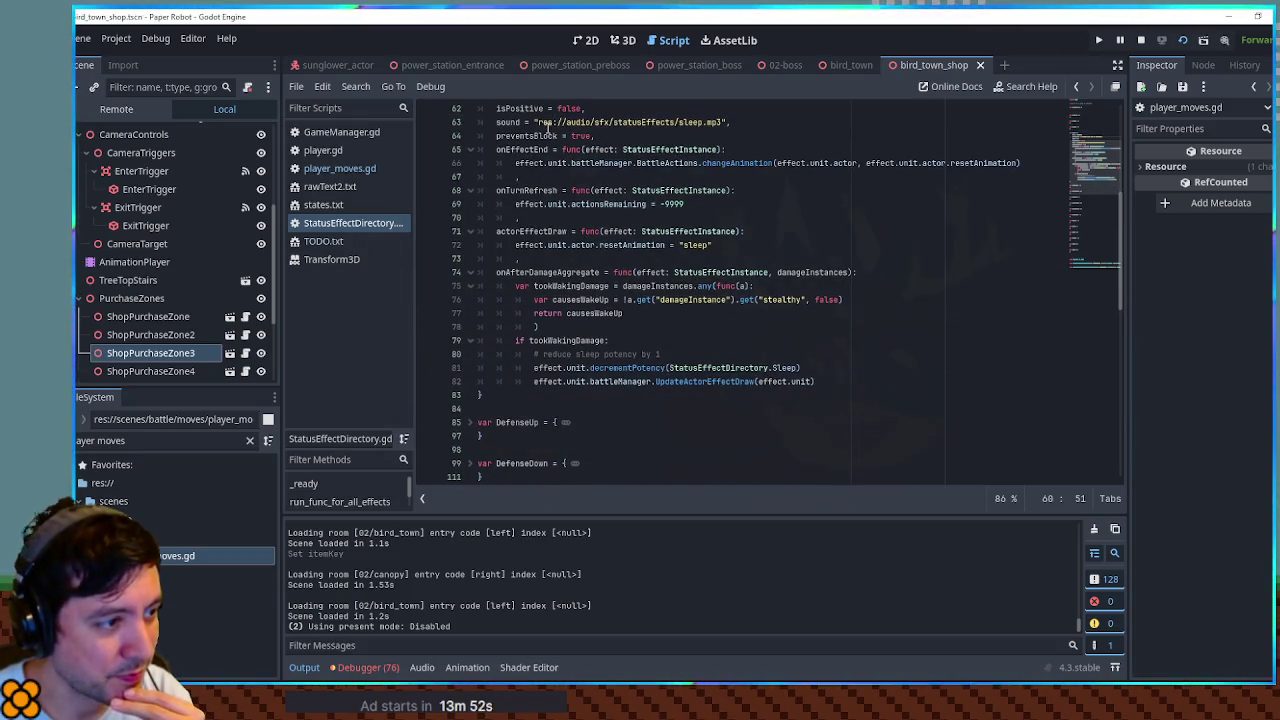
double_click(567, 340)
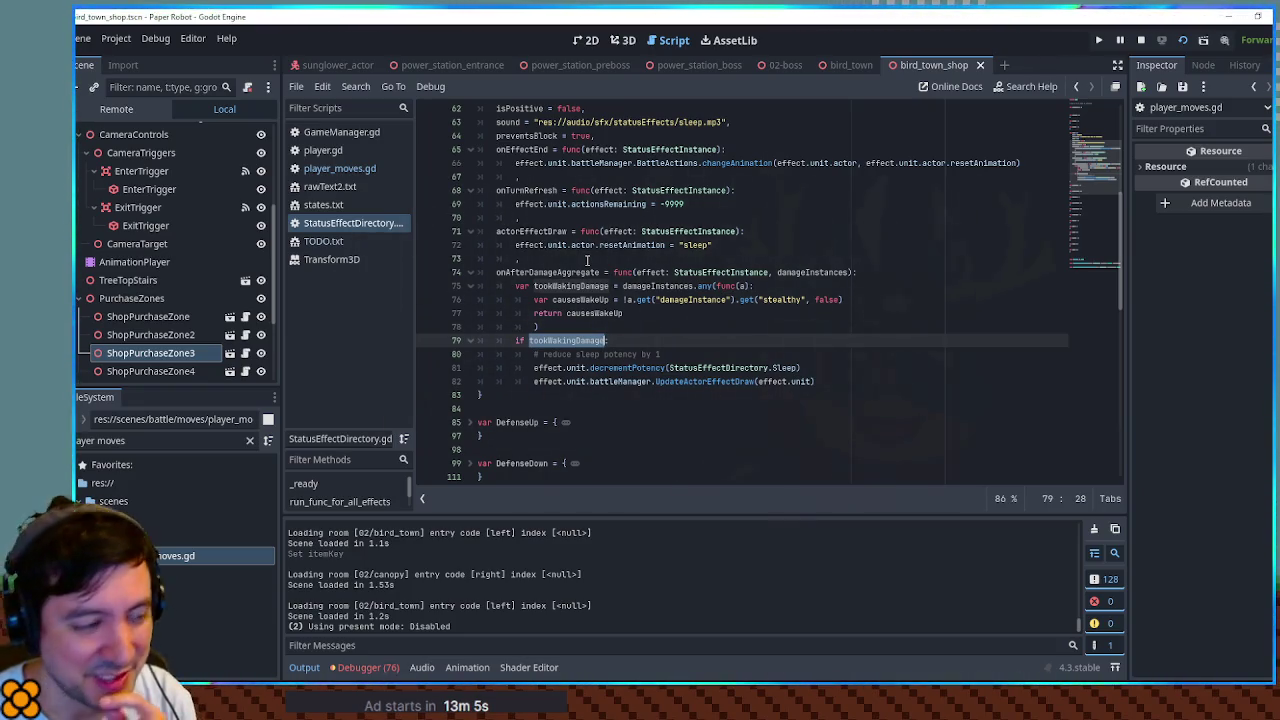
click(895, 372)
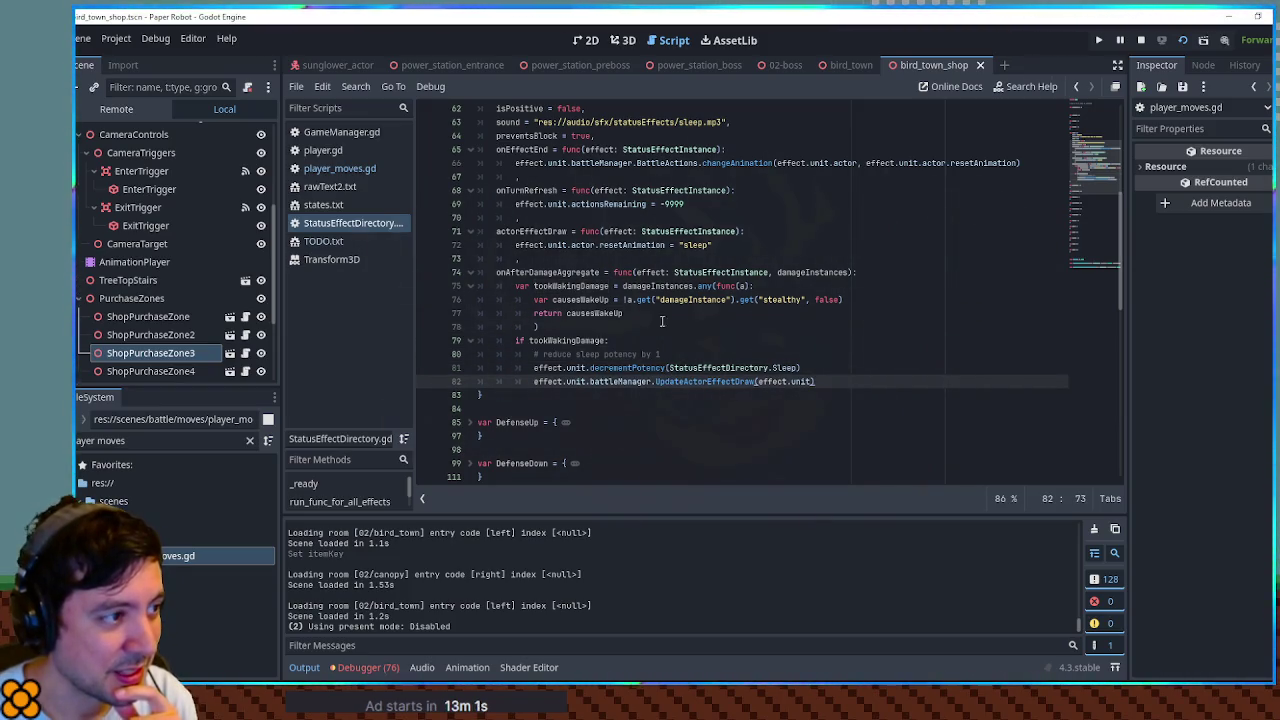
click(575, 330)
double_click(576, 340)
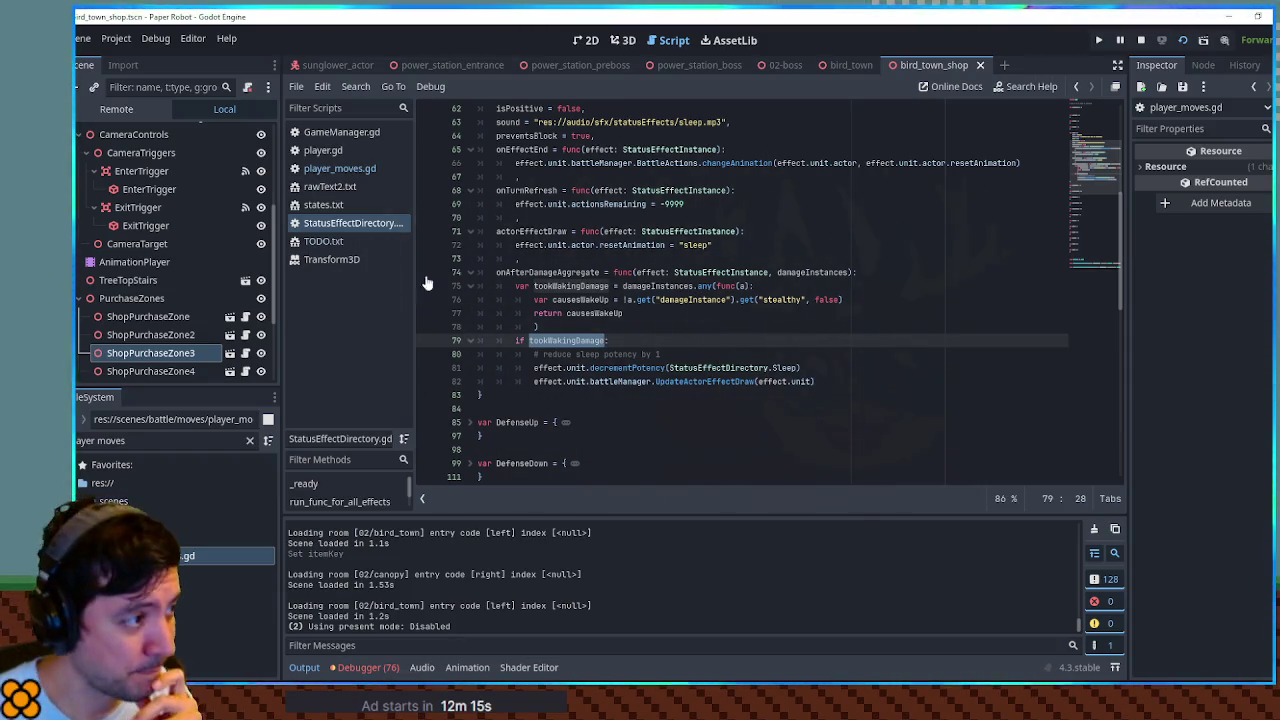
middle_click(341, 258)
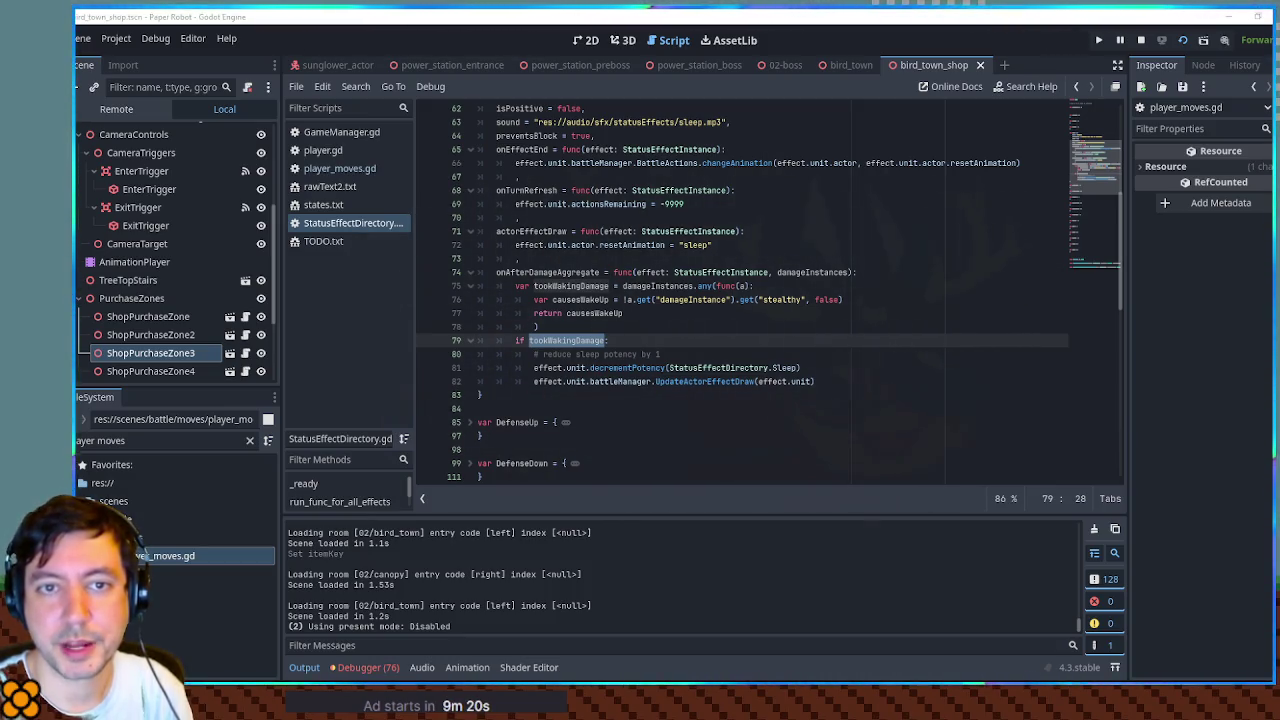
Step: Switch from Godot to Krita's icons.png item sprite sheet
key(alt+Tab)
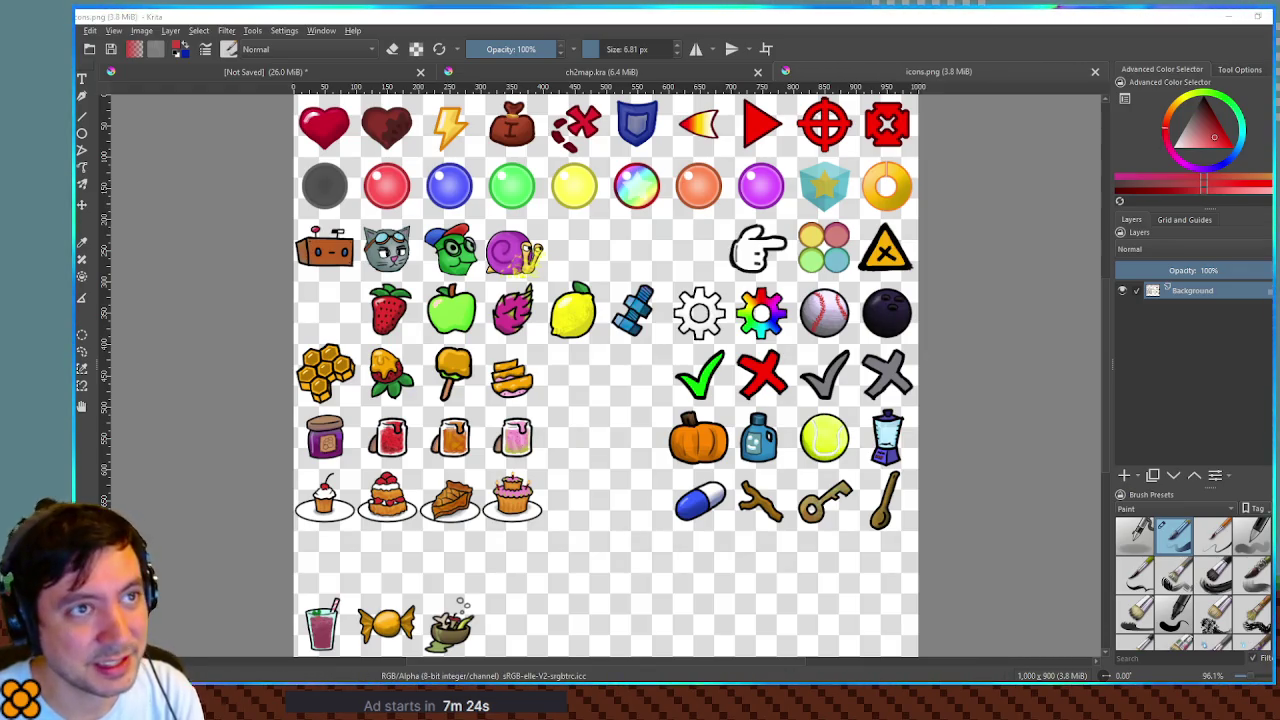
Step: Zoom to 200% and pan toward the empty cells below the pill, stick, key and spoon icons
scroll(646, 576, up, 4)
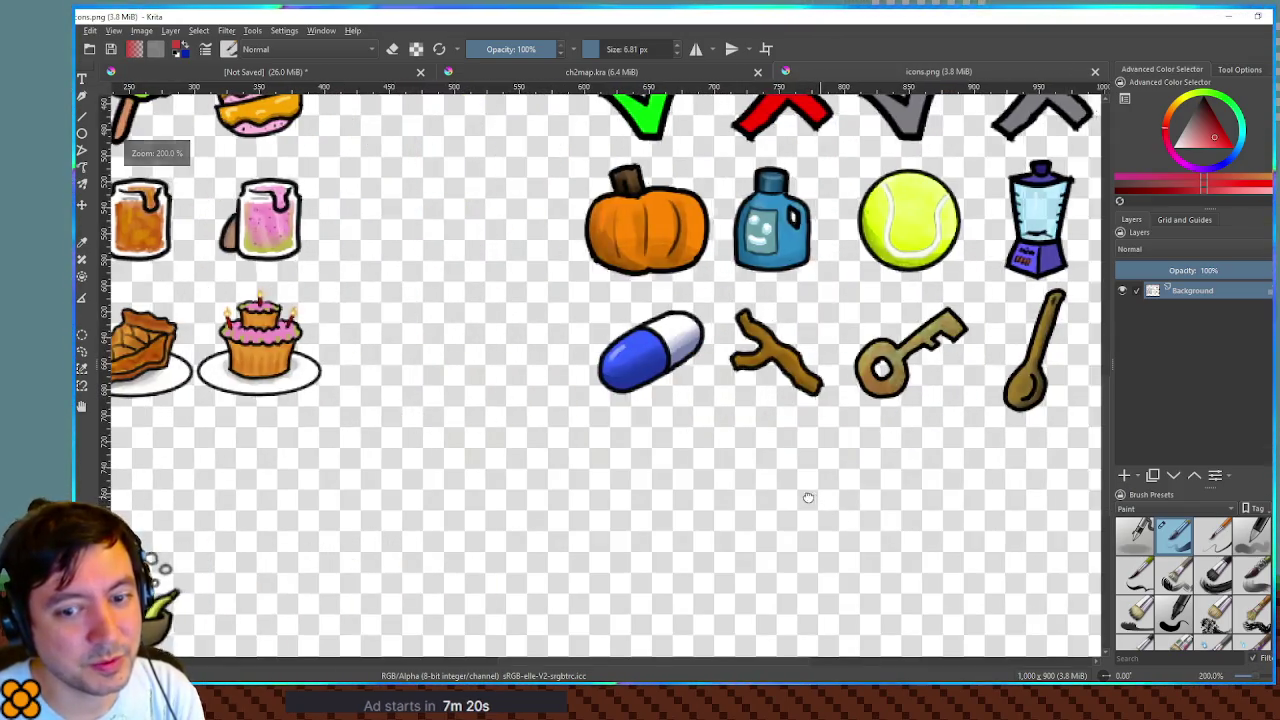
drag(808, 497, 776, 495)
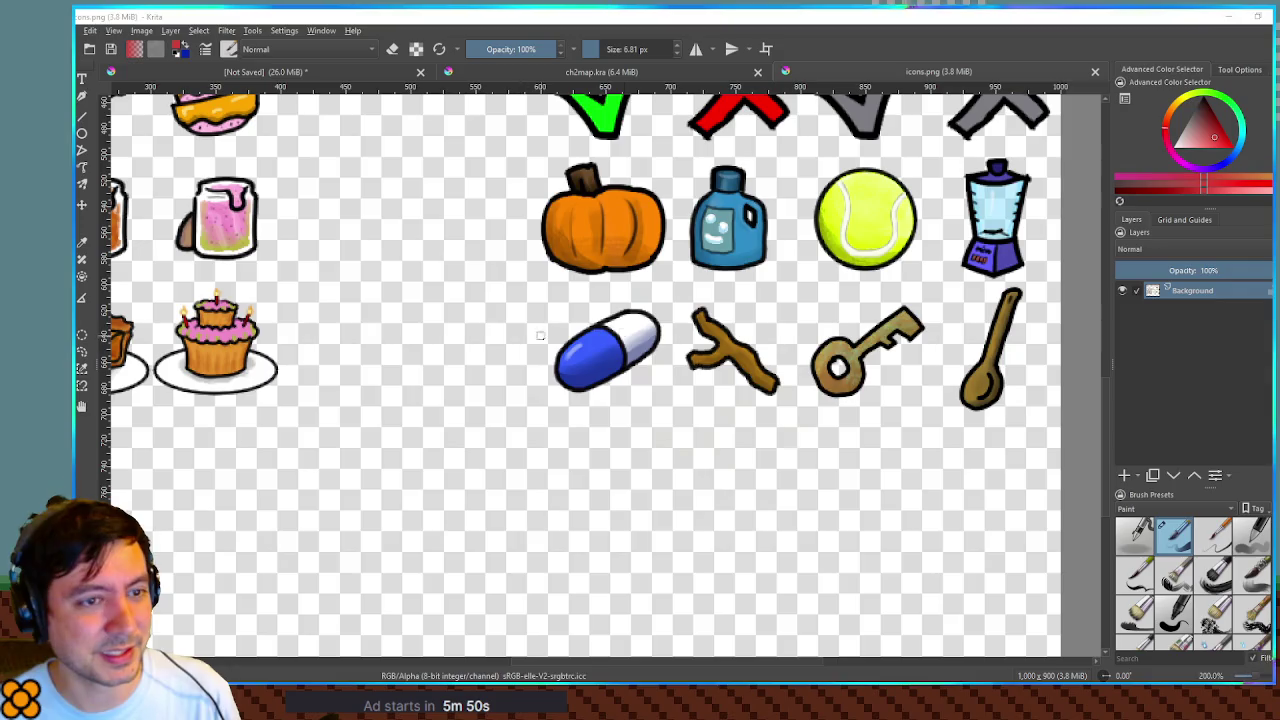
click(1185, 220)
Step: Show the grid at 100 px spacing and zoom to 400% on the empty area below the pill
click(1140, 267)
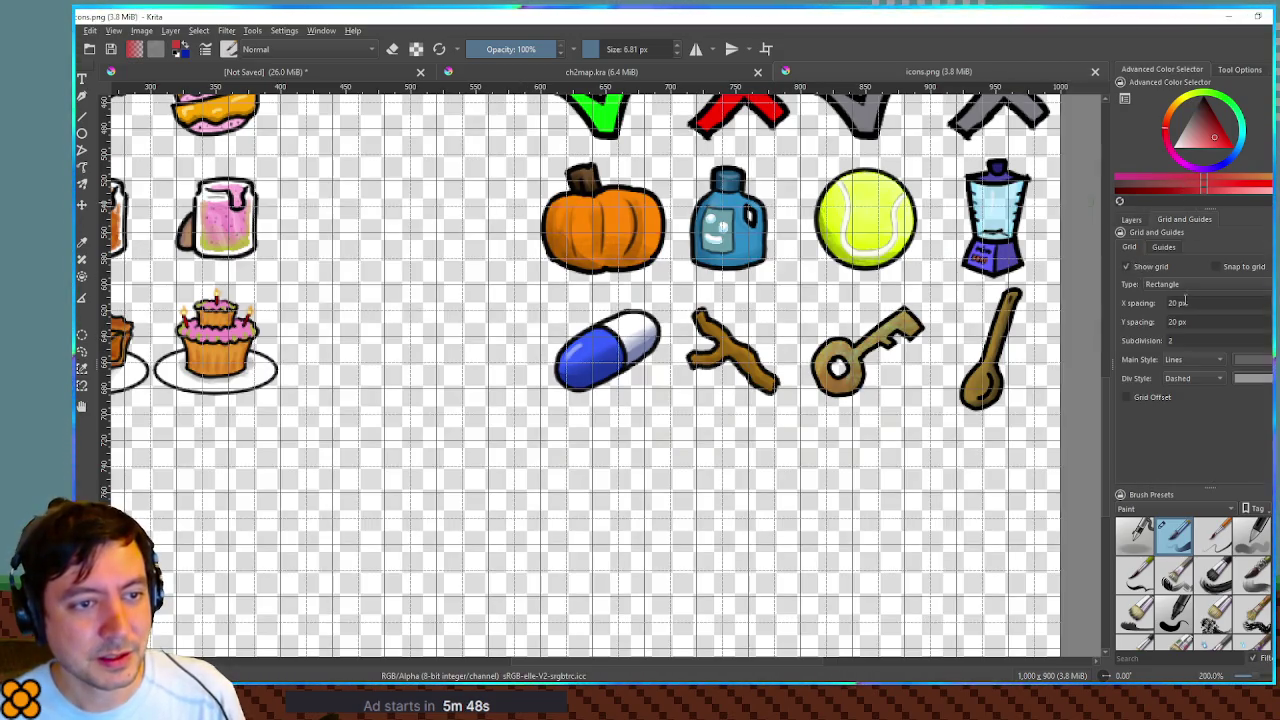
text(100)
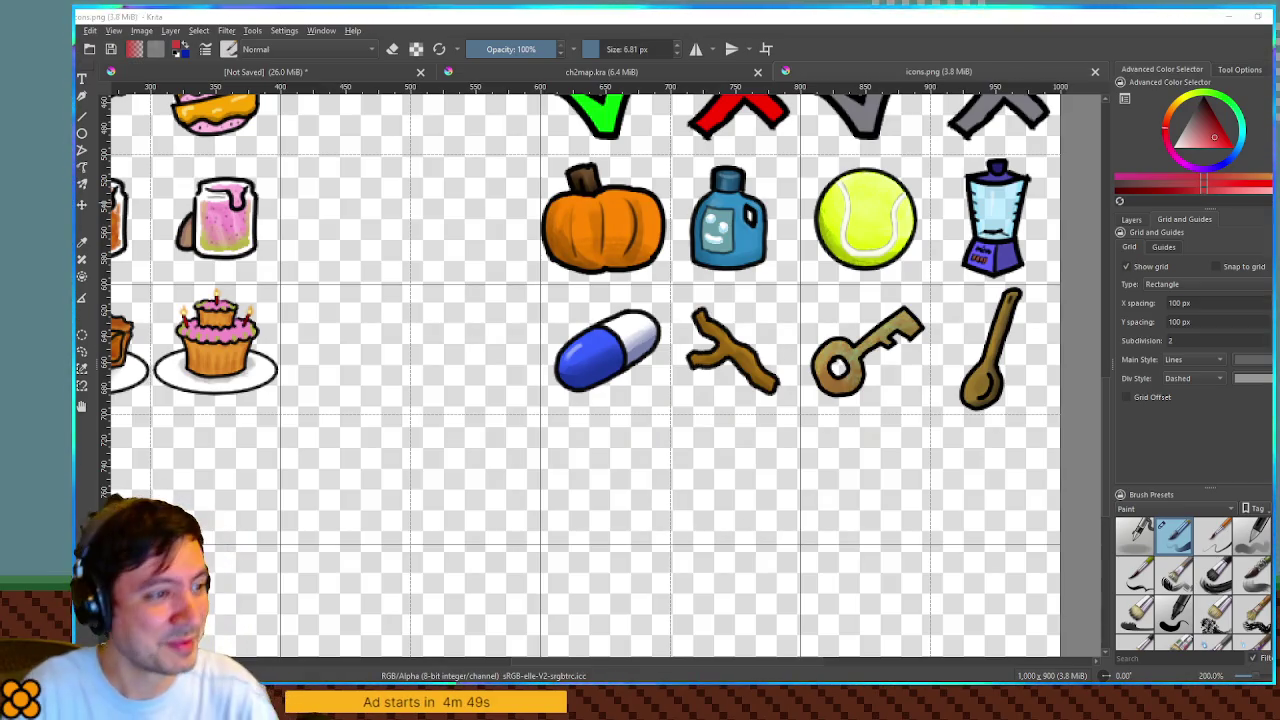
drag(631, 500, 660, 413)
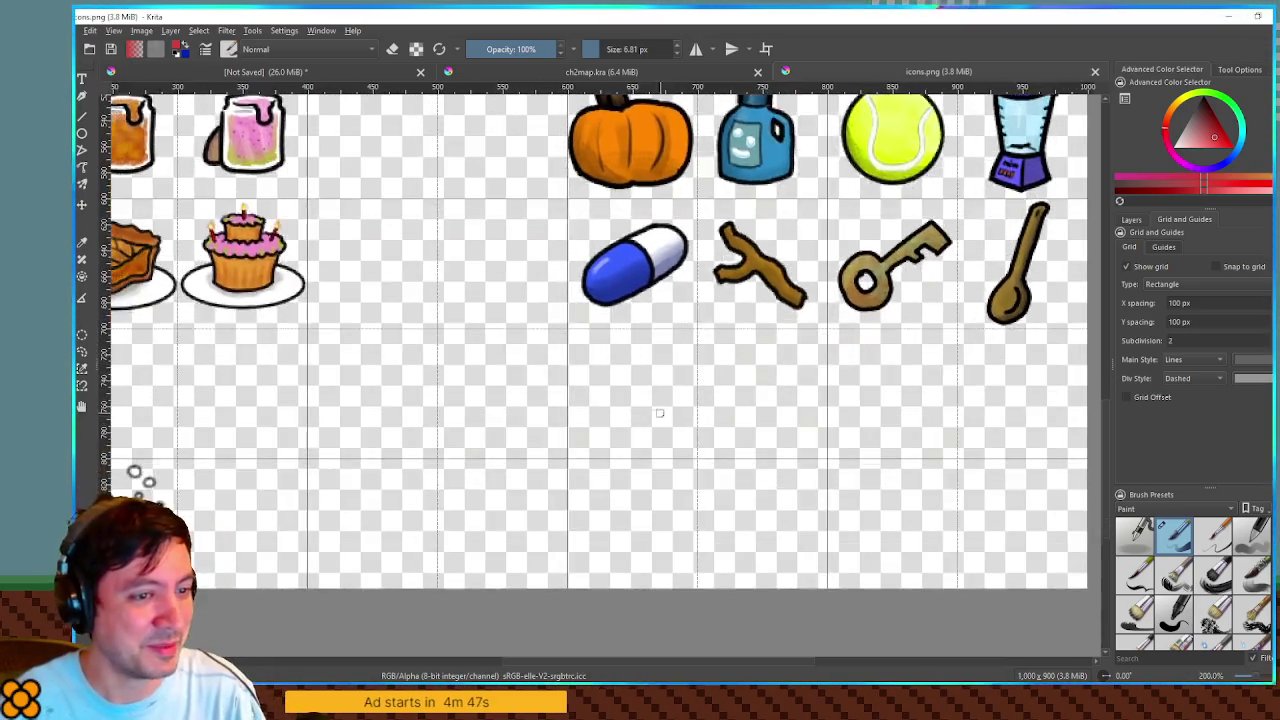
scroll(660, 413, up, 2)
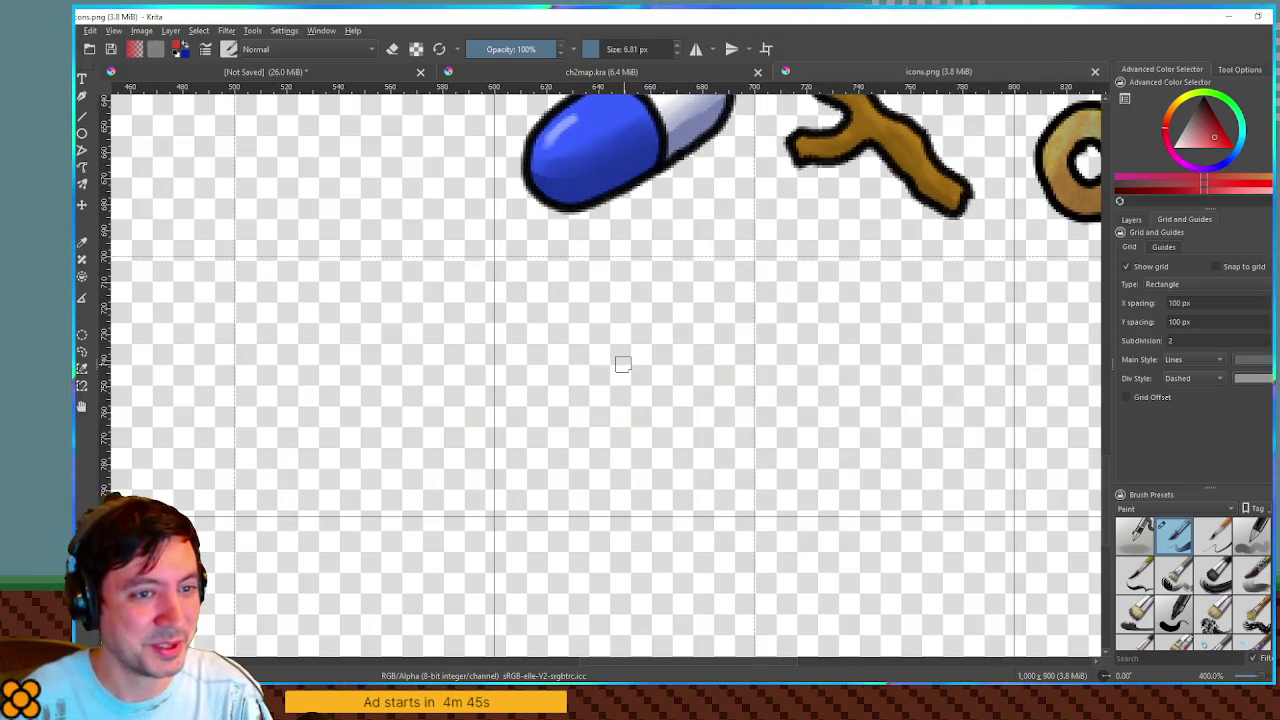
Step: Return to the Layers list and try a brush scribble, then undo it
click(1121, 220)
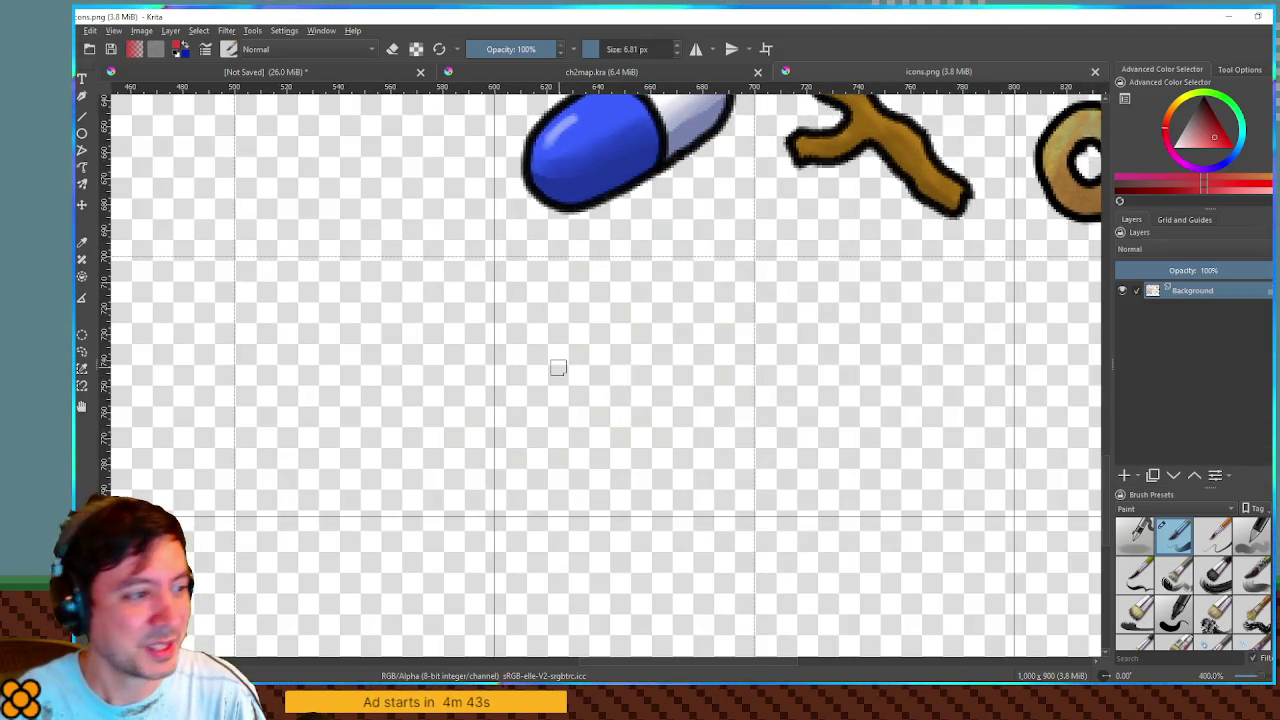
drag(686, 334, 645, 380)
key(ctrl+z)
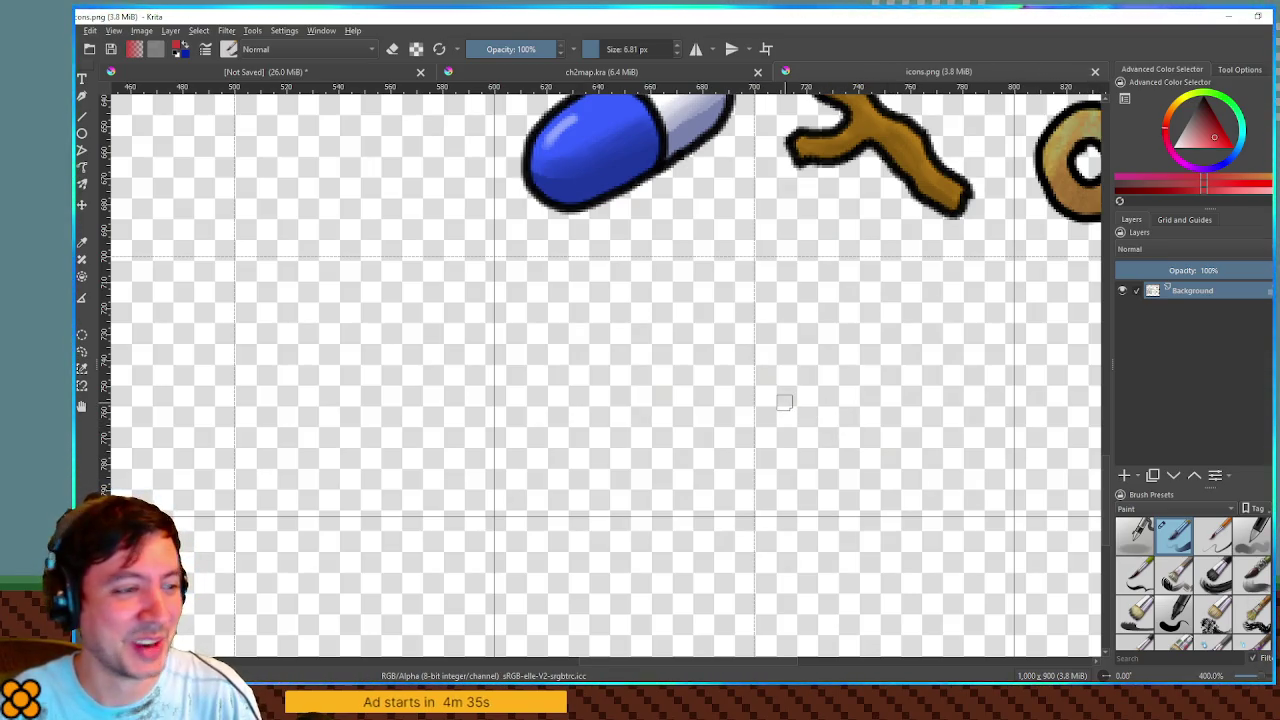
Step: Add a new paint layer and set the brush to 4 px black
click(1123, 474)
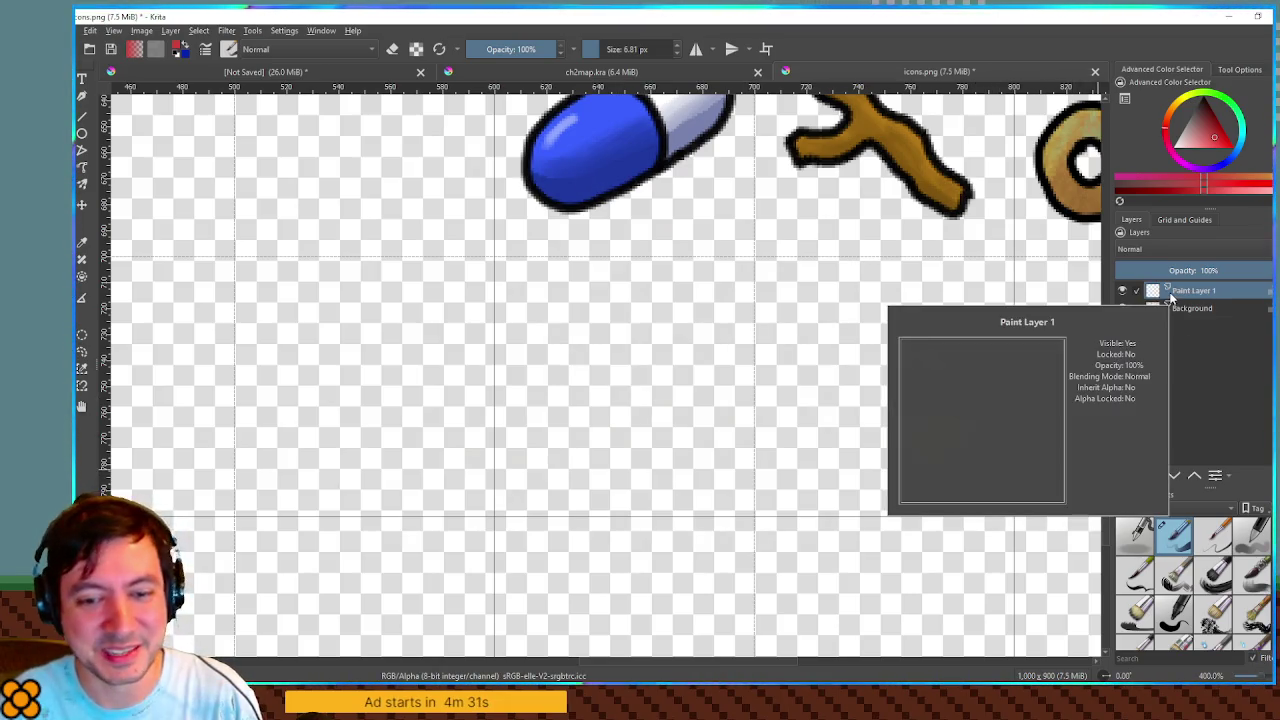
drag(609, 316, 477, 457)
key(ctrl+z)
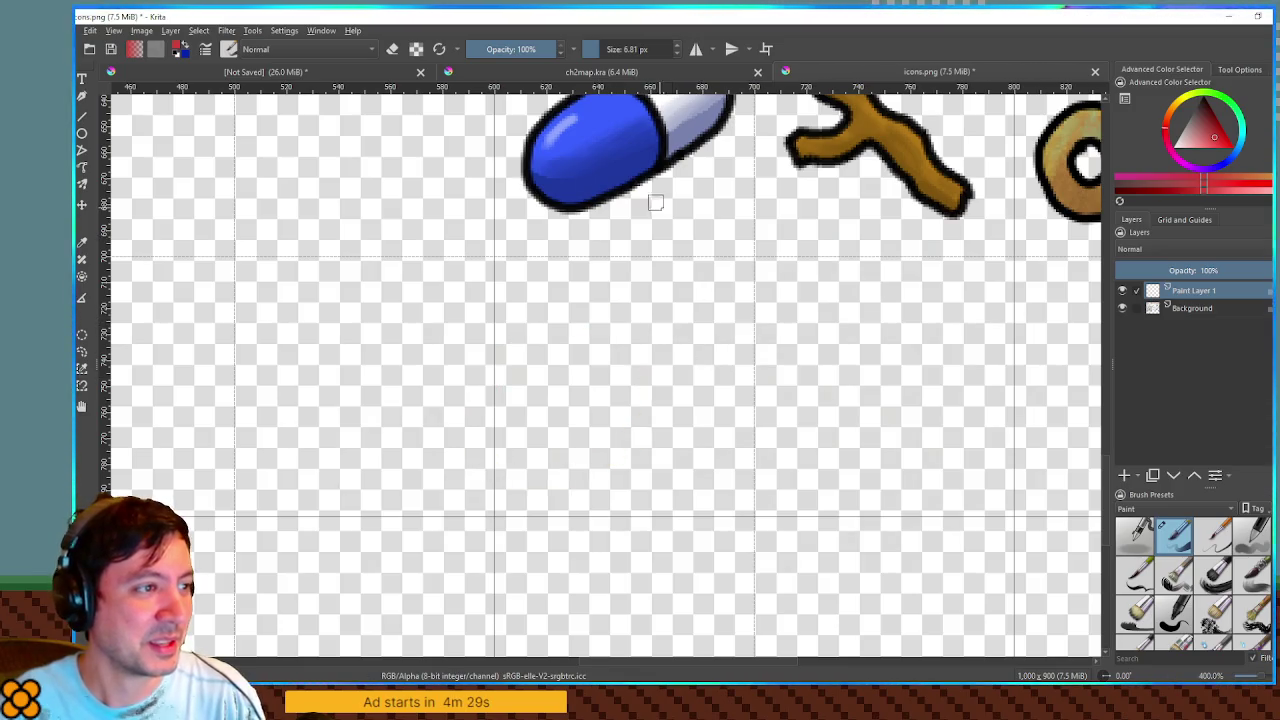
key(bracketleft)
key(bracketleft)
key(bracketleft)
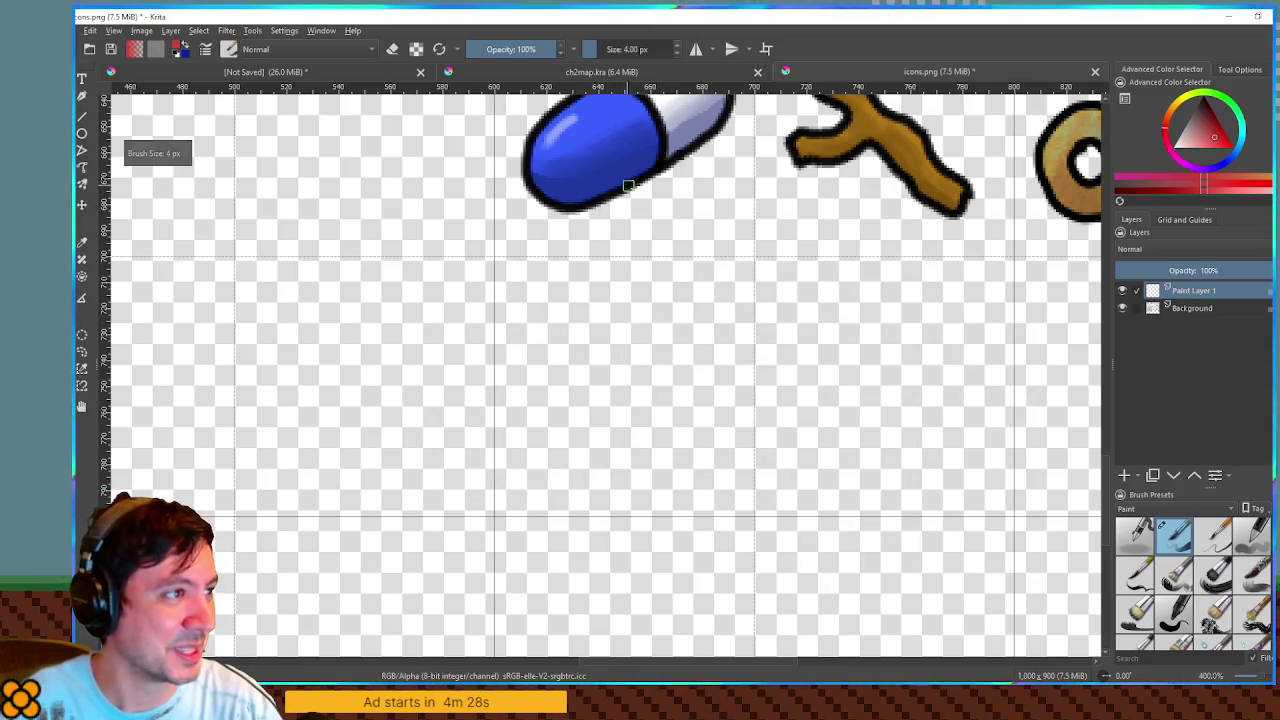
mouse_move(628, 186)
mouse_down()
mouse_move(678, 288)
mouse_move(662, 208)
mouse_up()
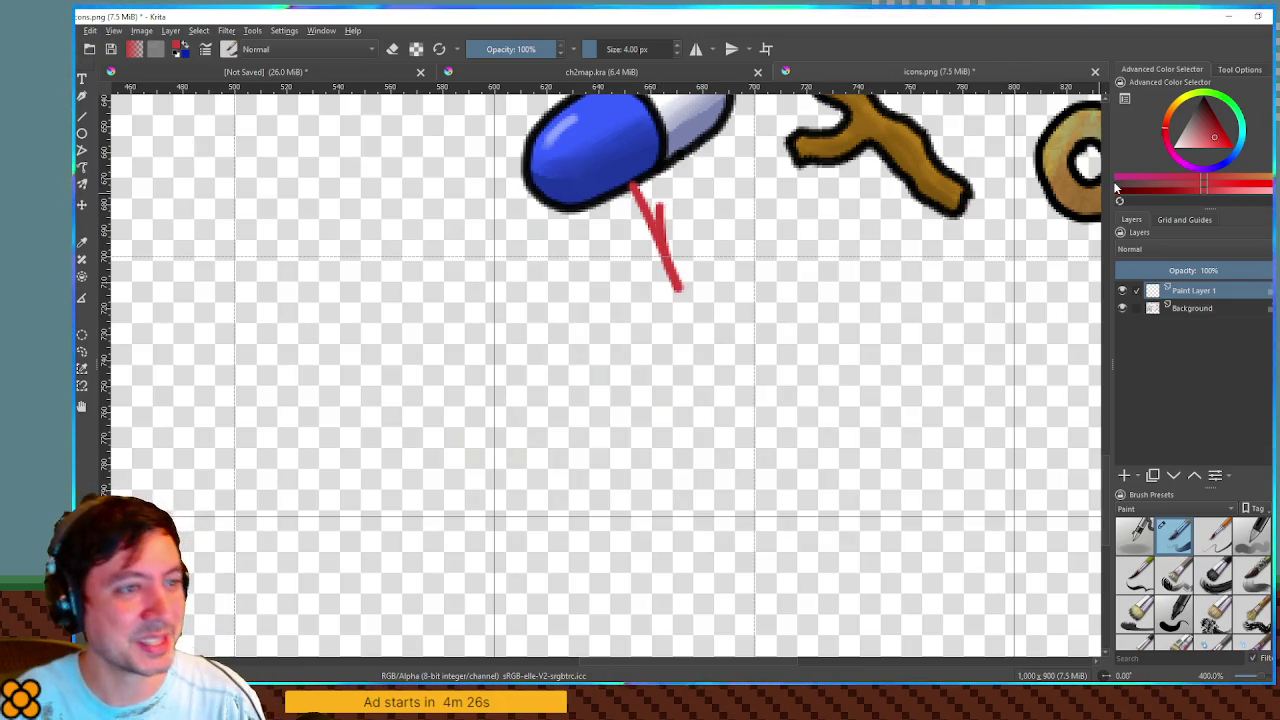
key(ctrl+z)
key(d)
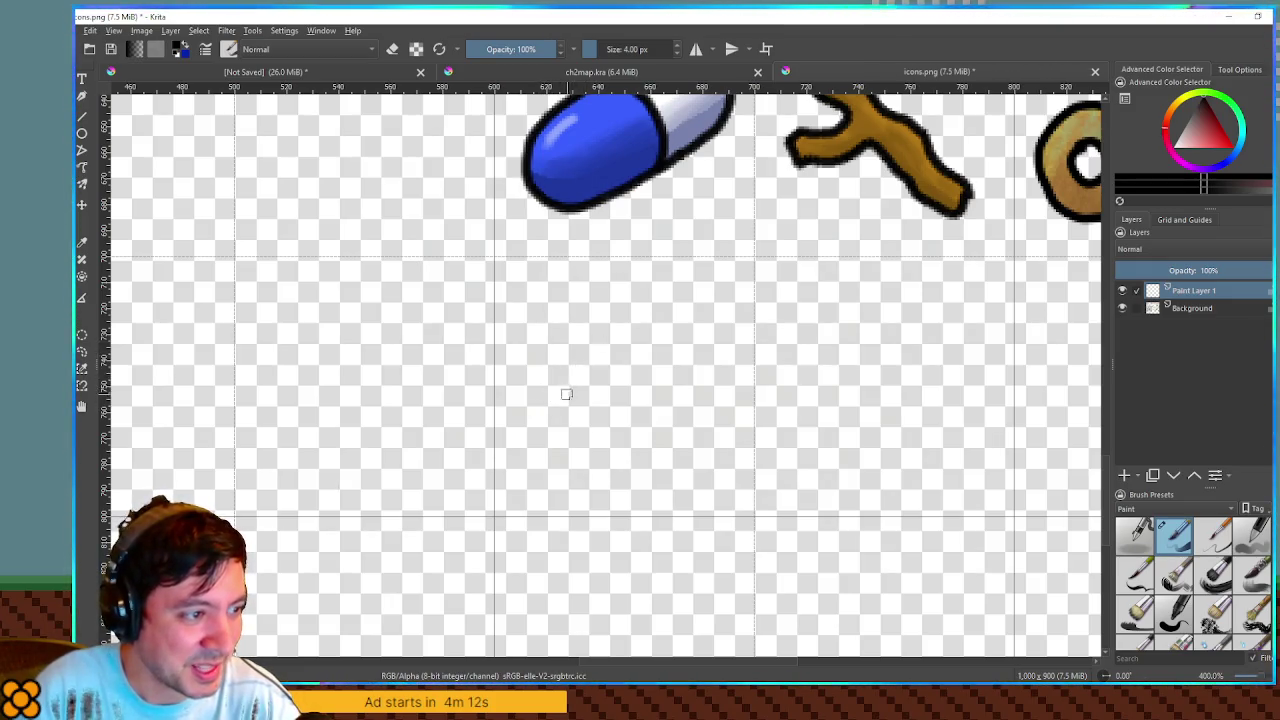
Step: Sketch the small round pompom and the long brim leading to it
mouse_move(548, 395)
mouse_down()
mouse_move(713, 321)
mouse_move(738, 358)
mouse_move(692, 340)
mouse_move(671, 350)
mouse_move(698, 405)
mouse_move(528, 410)
mouse_move(705, 411)
mouse_up()
key(ctrl+z)
key(ctrl+z)
key(ctrl+z)
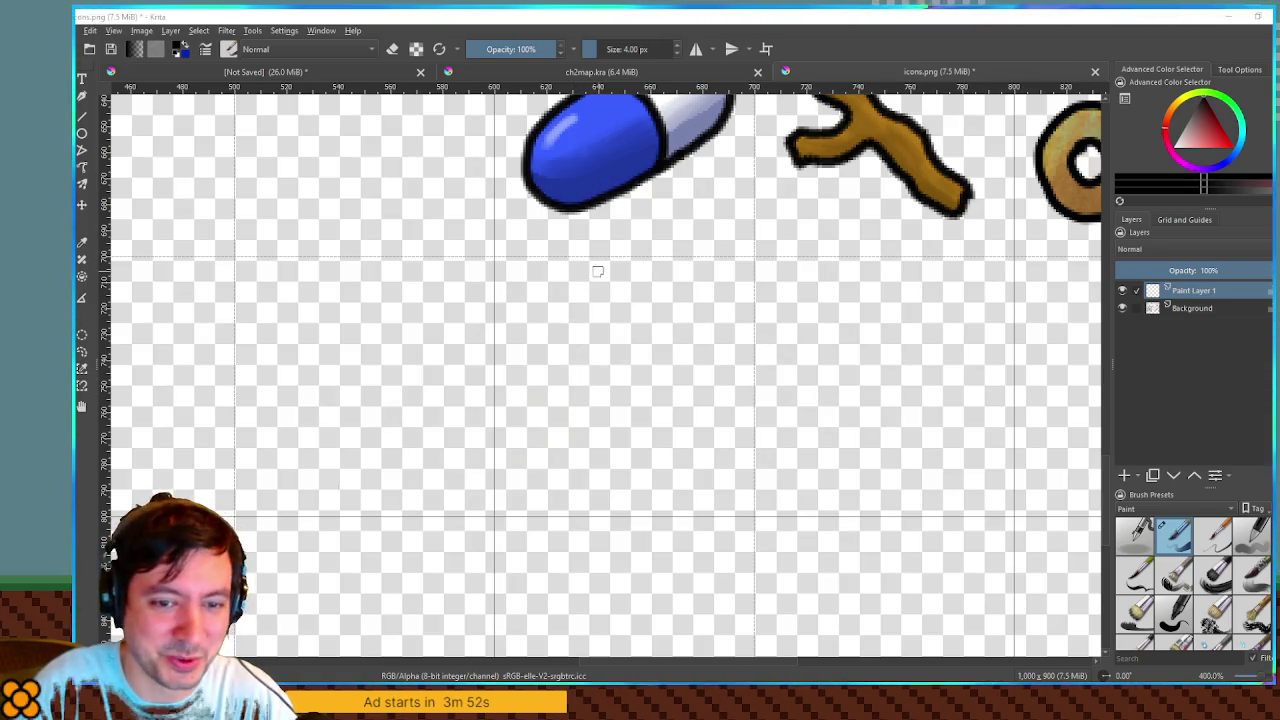
mouse_move(706, 398)
mouse_down()
mouse_move(712, 436)
mouse_move(707, 396)
mouse_up()
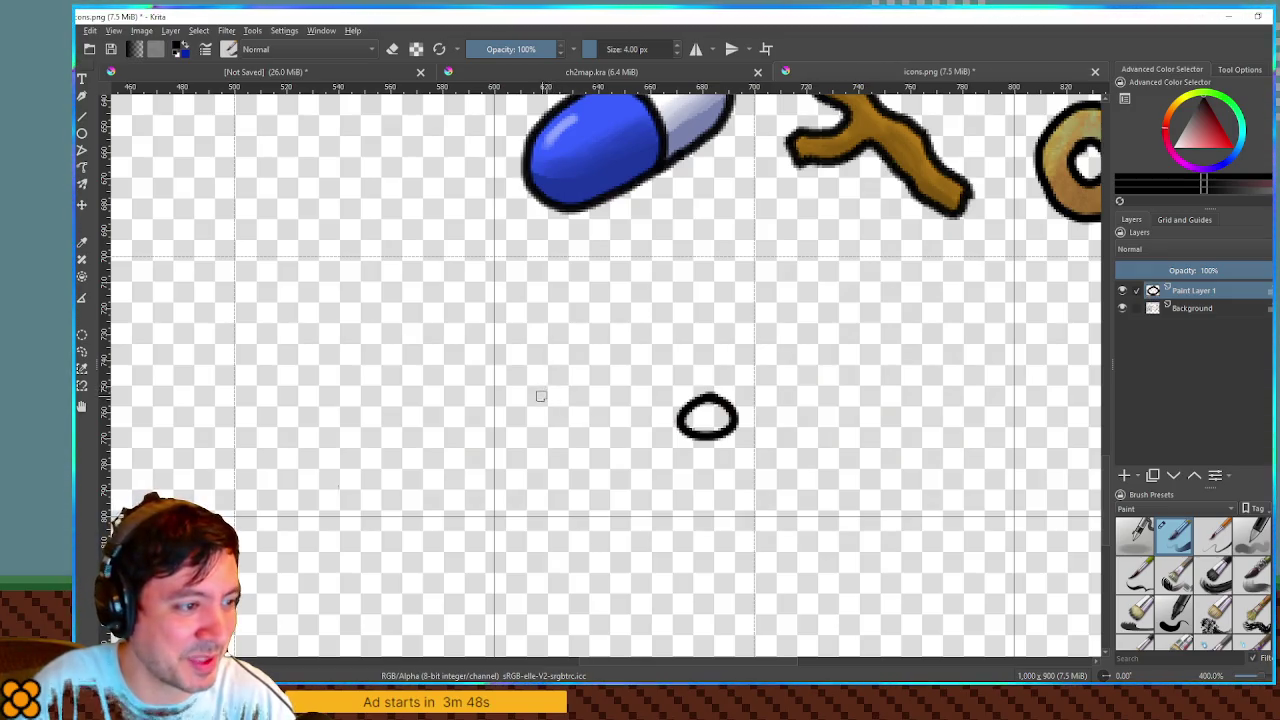
mouse_move(536, 403)
mouse_down()
mouse_move(590, 423)
mouse_move(540, 414)
mouse_up()
key(ctrl+z)
mouse_move(645, 396)
mouse_down()
mouse_move(555, 382)
mouse_move(690, 410)
mouse_move(645, 392)
mouse_up()
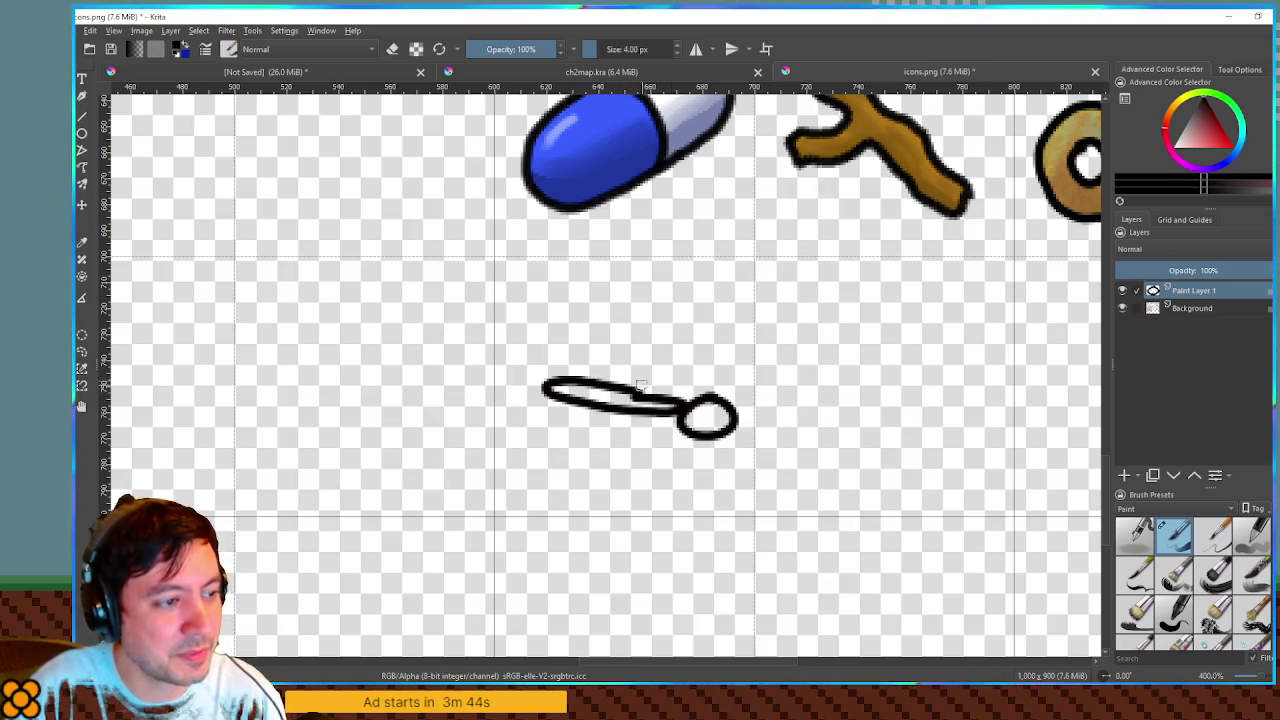
Step: Sketch the hat's left side and right fold line, dropping the shading lines, then add Paint Layer 2
mouse_move(542, 379)
mouse_down()
mouse_move(556, 317)
mouse_move(592, 277)
mouse_move(673, 273)
mouse_move(722, 332)
mouse_move(735, 385)
mouse_up()
mouse_move(686, 322)
mouse_down()
mouse_move(692, 394)
mouse_move(709, 394)
mouse_up()
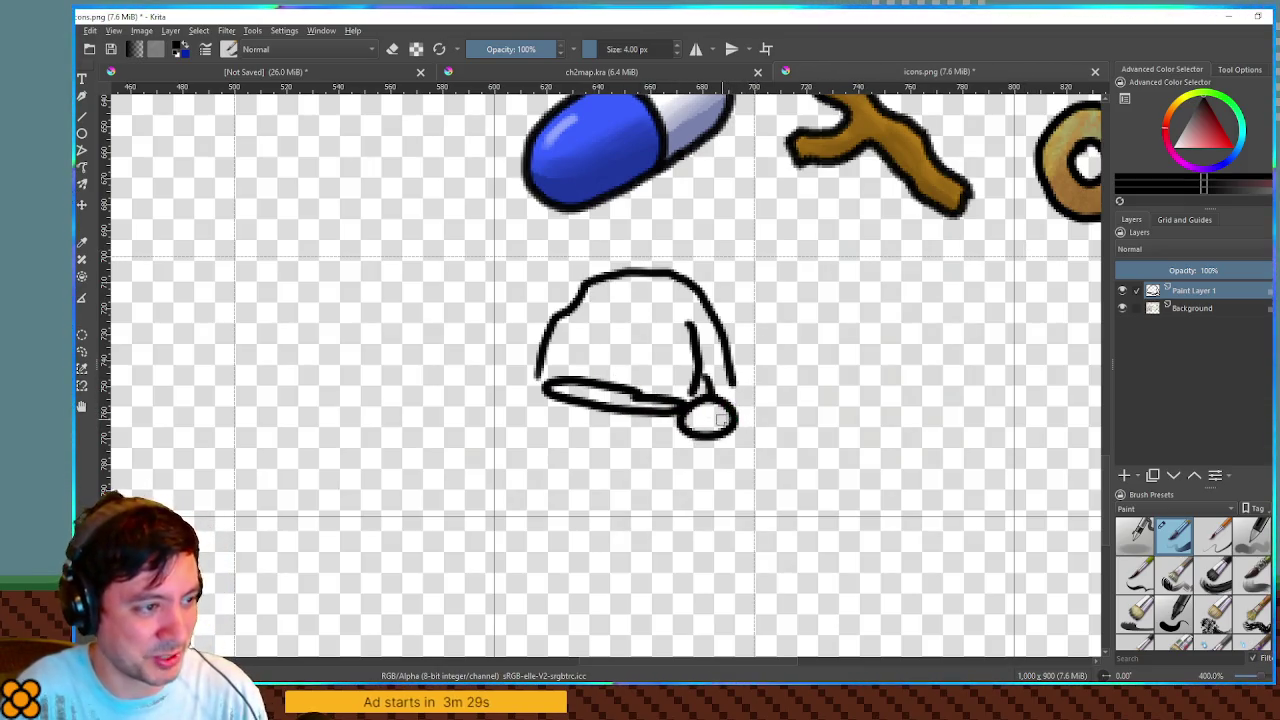
mouse_move(557, 370)
mouse_down()
mouse_move(598, 288)
mouse_move(606, 312)
mouse_up()
mouse_move(612, 378)
mouse_down()
mouse_move(630, 315)
mouse_move(650, 315)
mouse_up()
drag(660, 388, 658, 320)
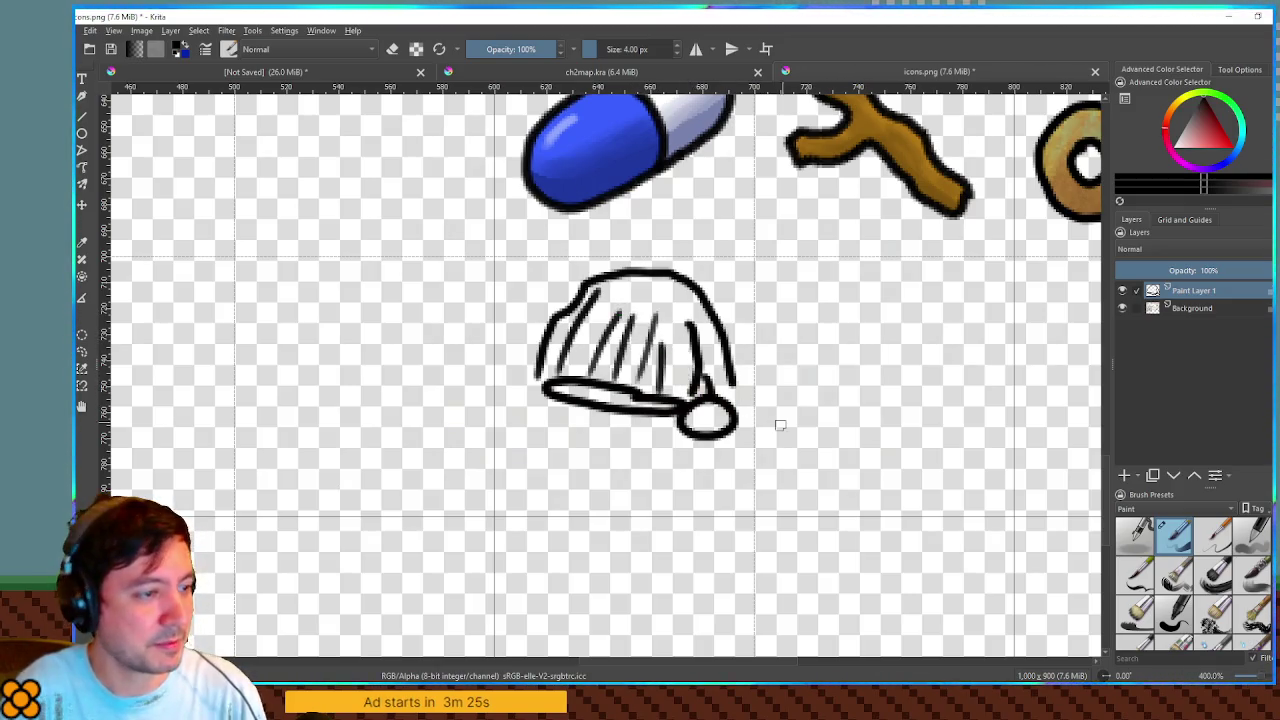
key(ctrl+z)
key(ctrl+z)
key(ctrl+z)
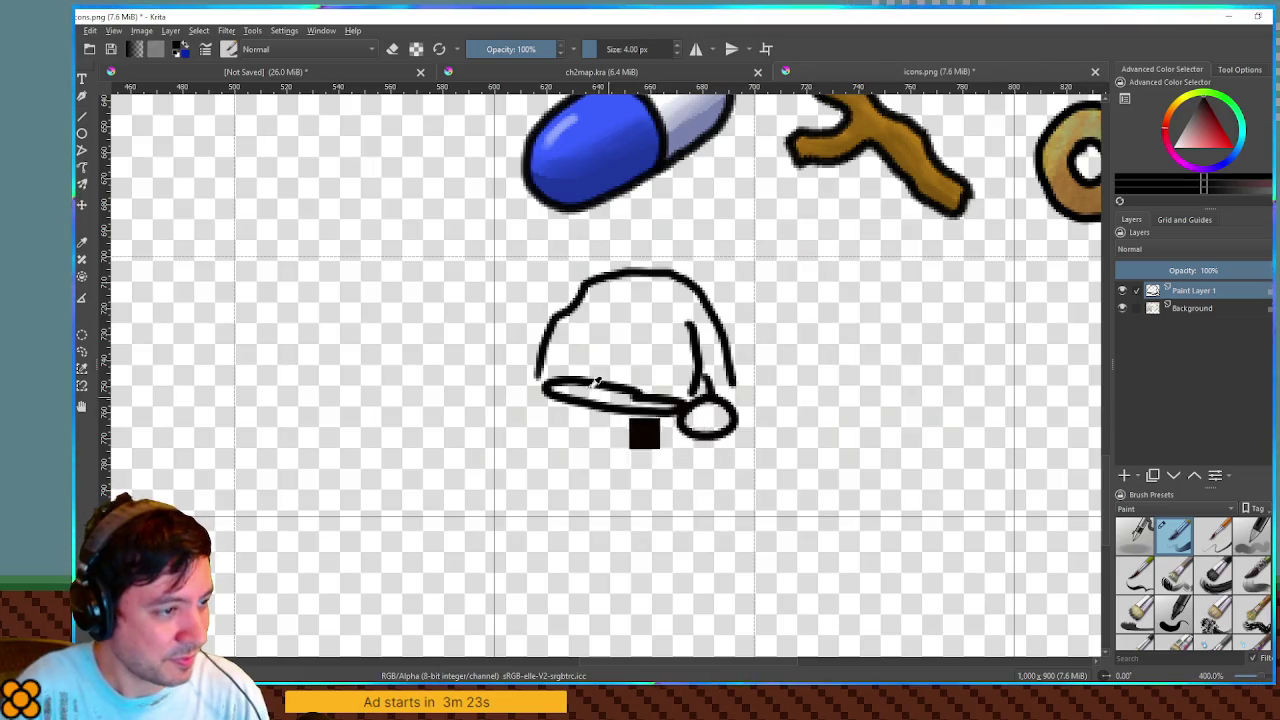
key(ctrl+z)
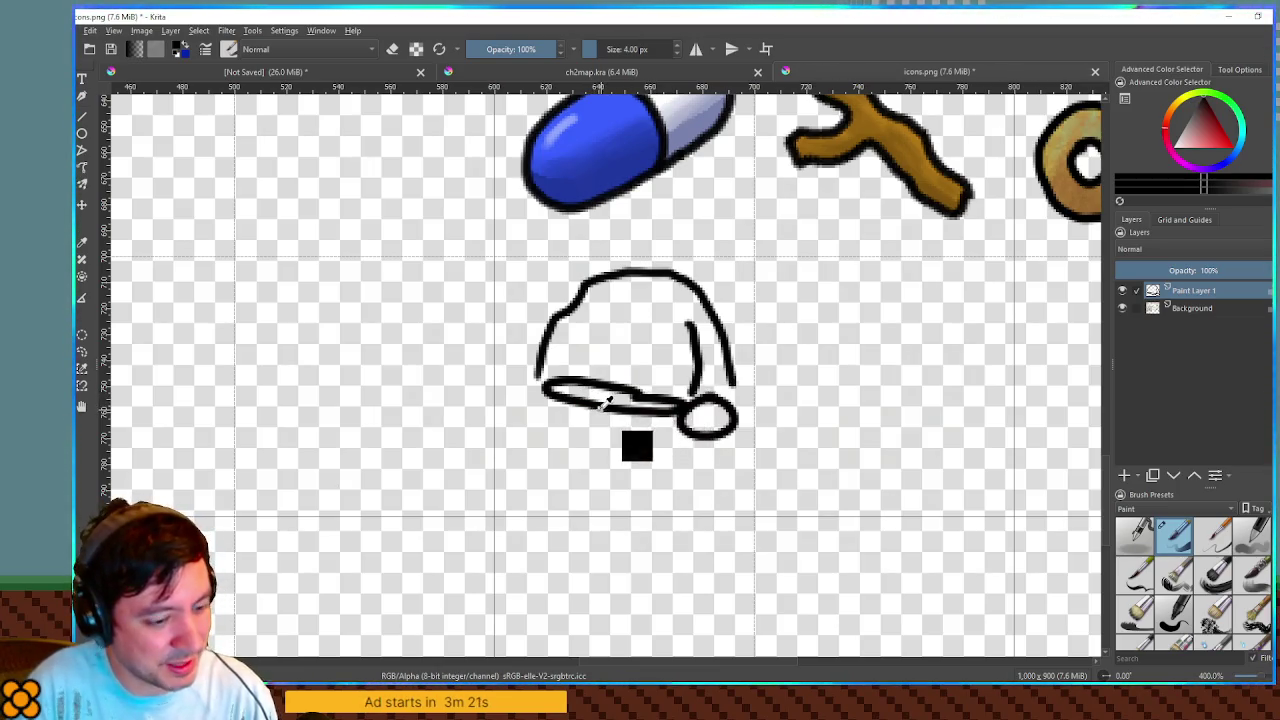
key(ctrl+y)
key(ctrl+y)
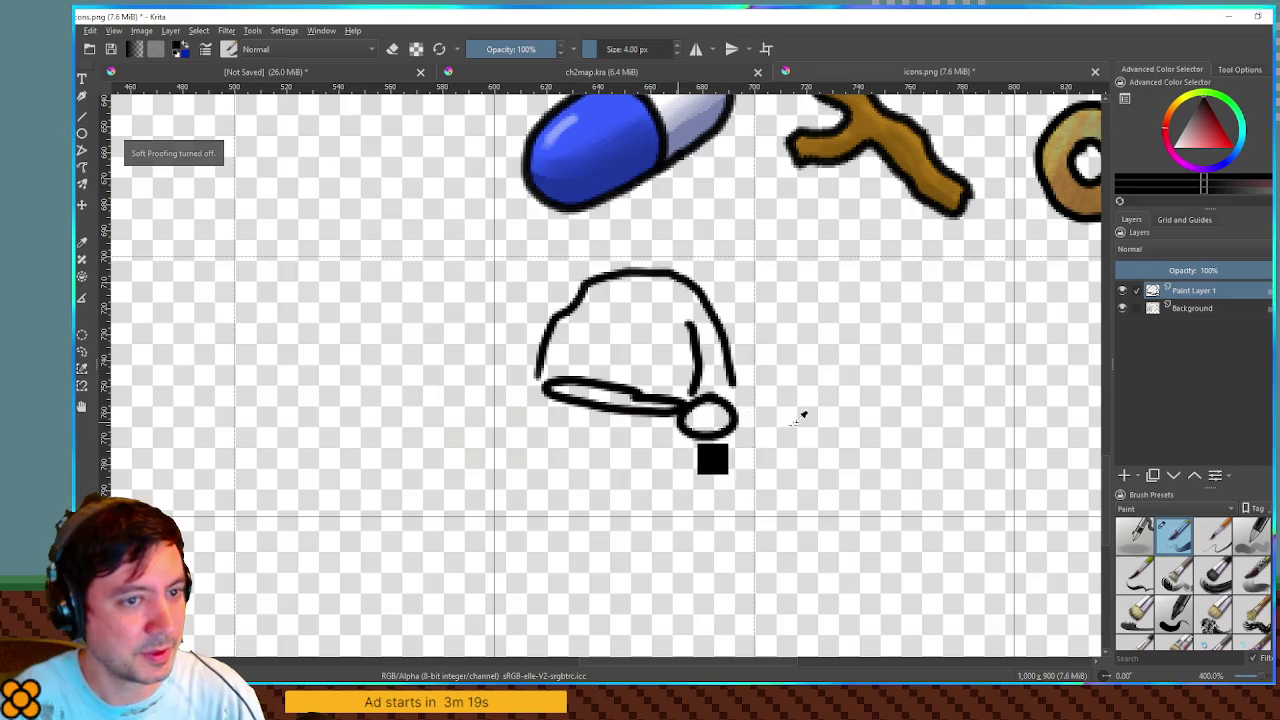
click(1124, 476)
Step: Fade the hat sketch layer to low opacity and select Paint Layer 2
click(1178, 302)
drag(1190, 270, 1162, 270)
click(1188, 291)
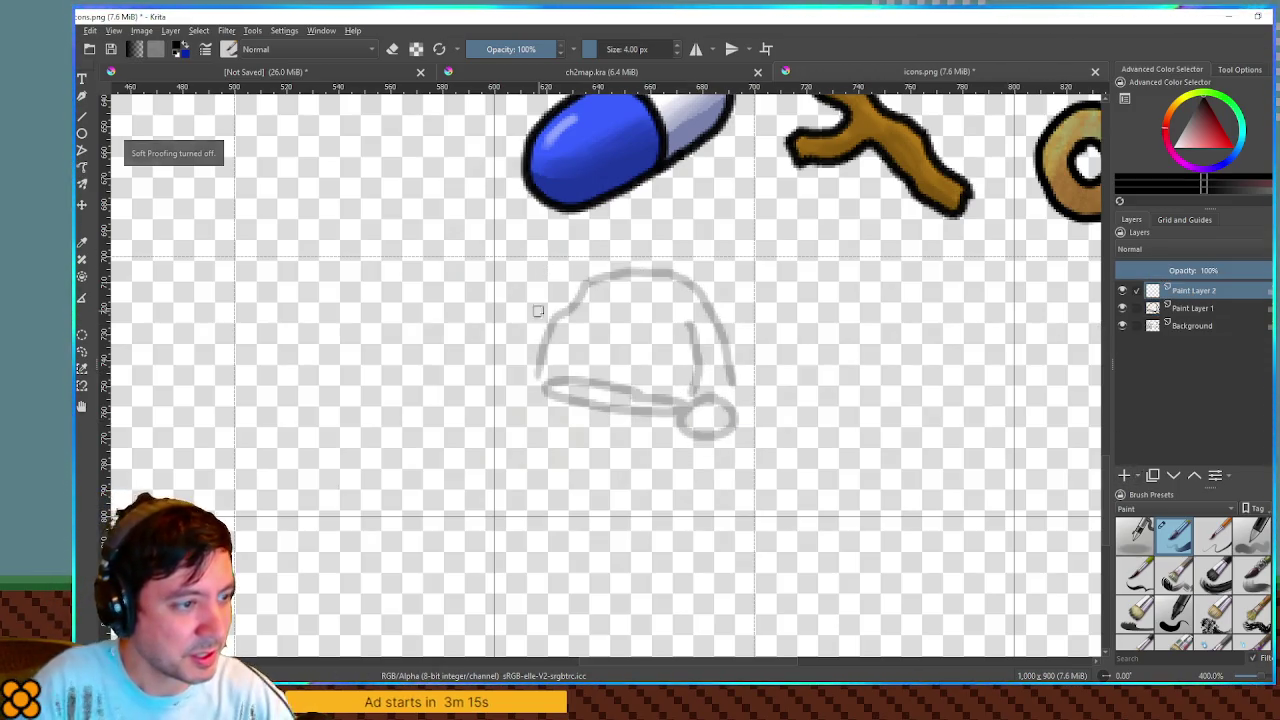
Step: Ink the oval brim, its right underside and the rounded stem in black
mouse_move(535, 376)
mouse_down()
mouse_move(630, 377)
mouse_move(697, 404)
mouse_up()
mouse_move(535, 380)
mouse_down()
mouse_move(586, 406)
mouse_move(582, 478)
mouse_move(636, 477)
mouse_up()
drag(632, 394, 632, 474)
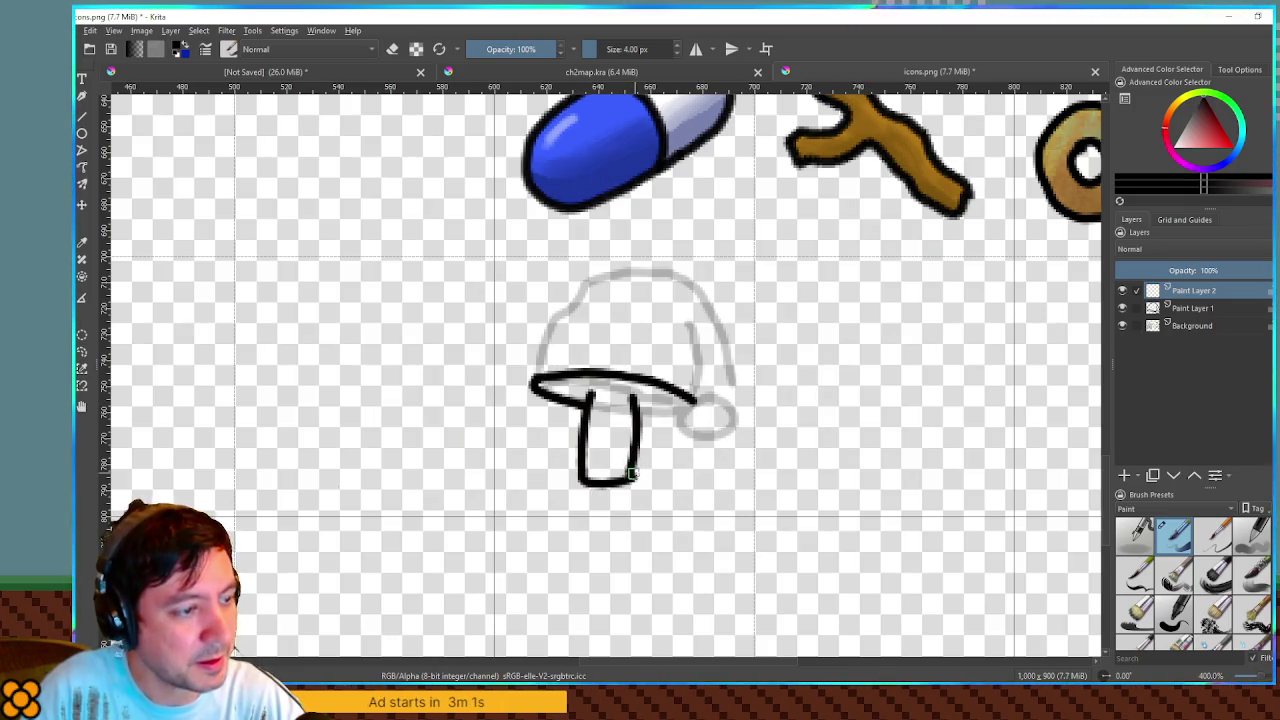
key(ctrl+z)
drag(635, 394, 634, 484)
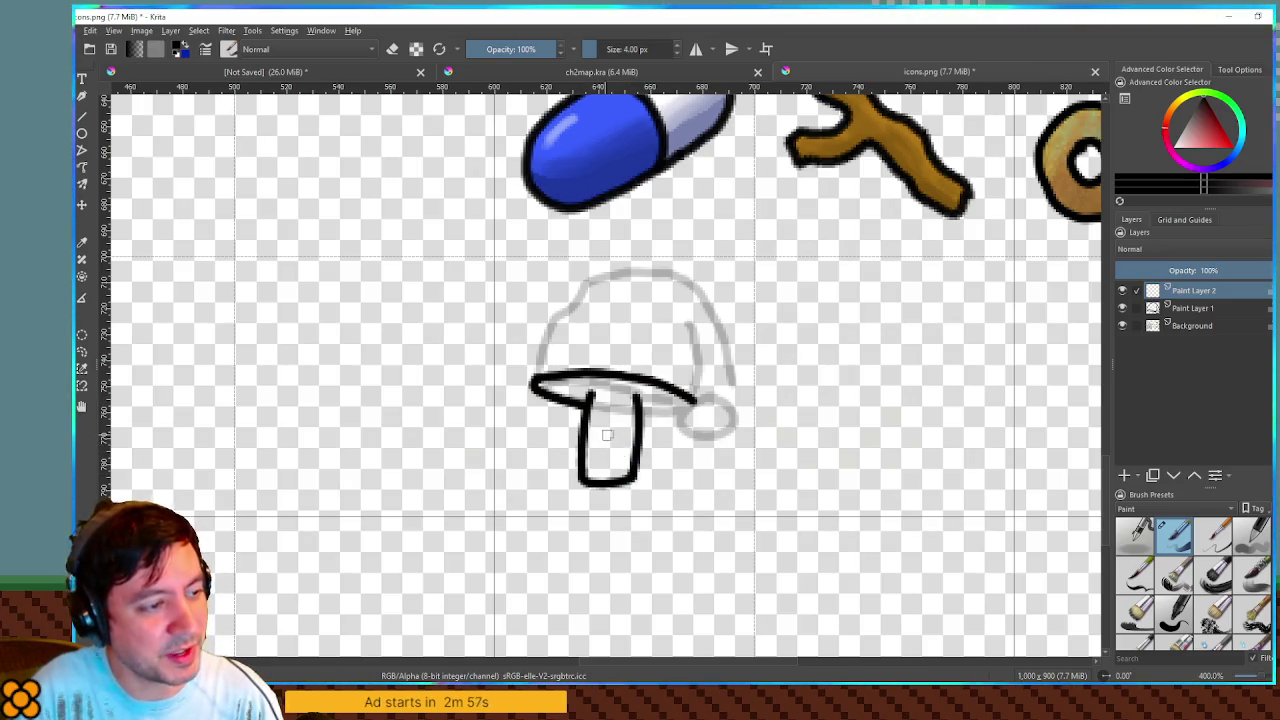
key(ctrl+z)
drag(645, 394, 637, 478)
key(ctrl+z)
drag(650, 395, 643, 477)
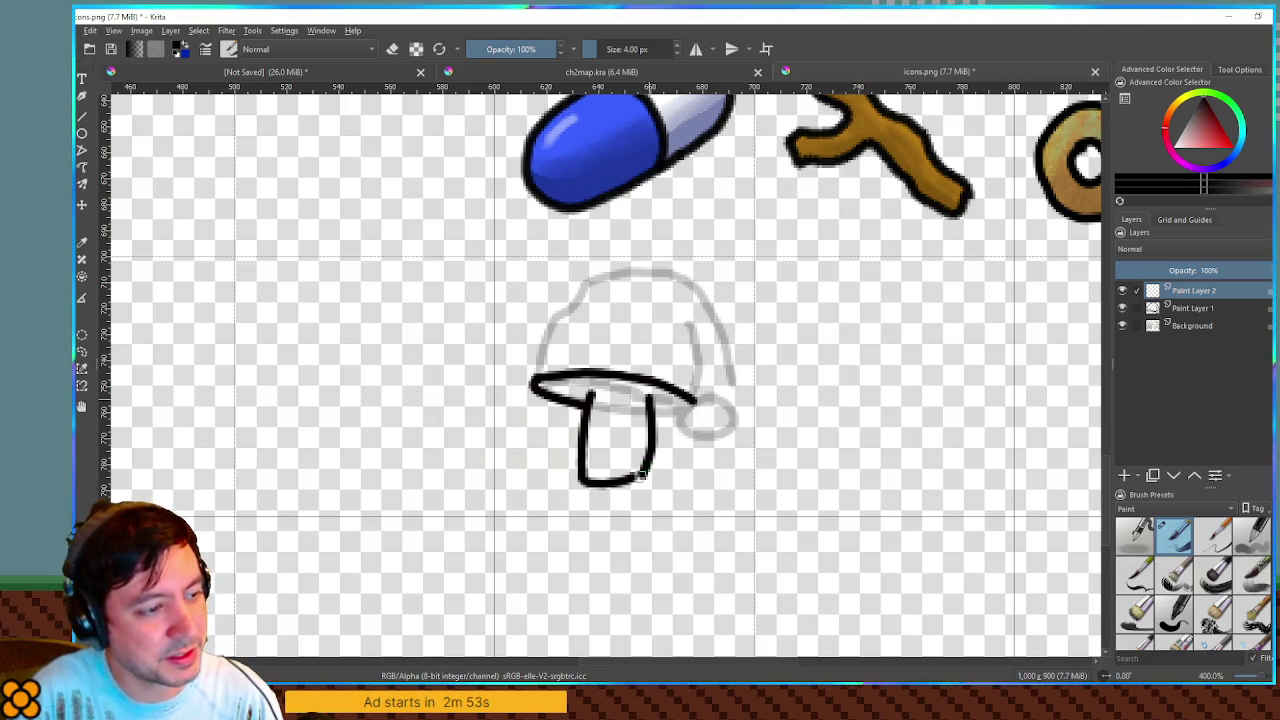
drag(594, 393, 662, 395)
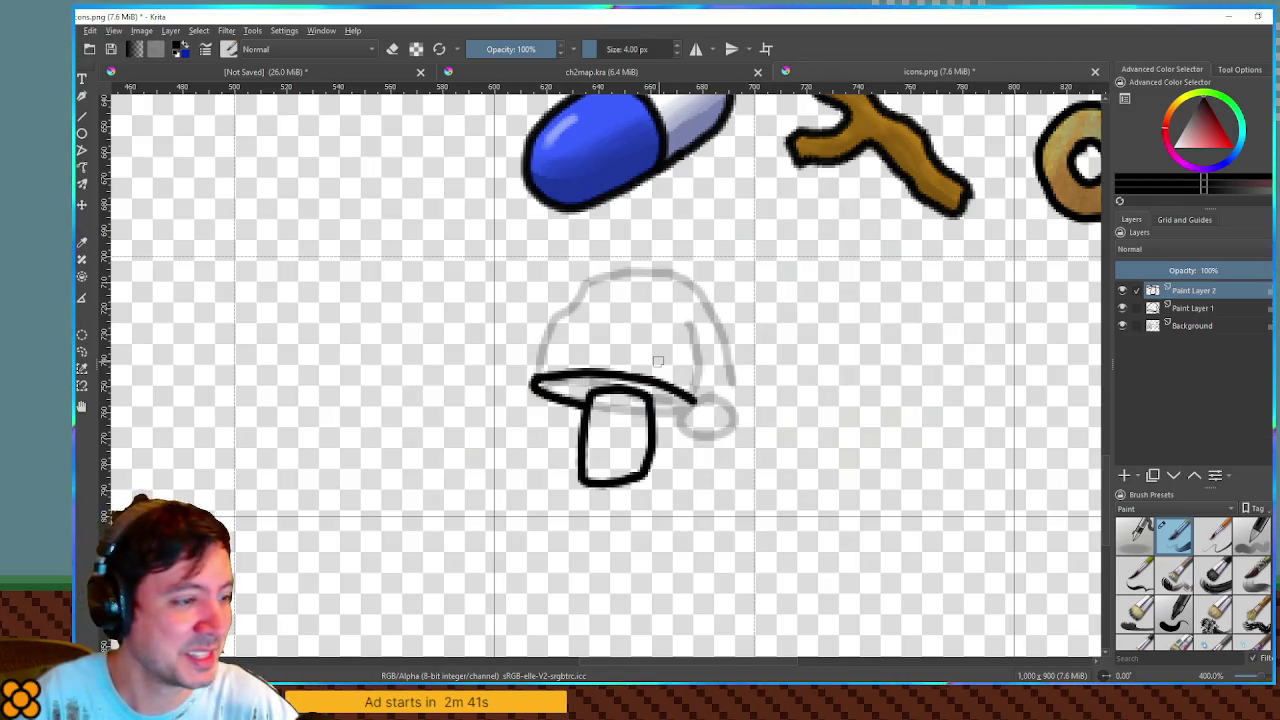
drag(655, 410, 688, 406)
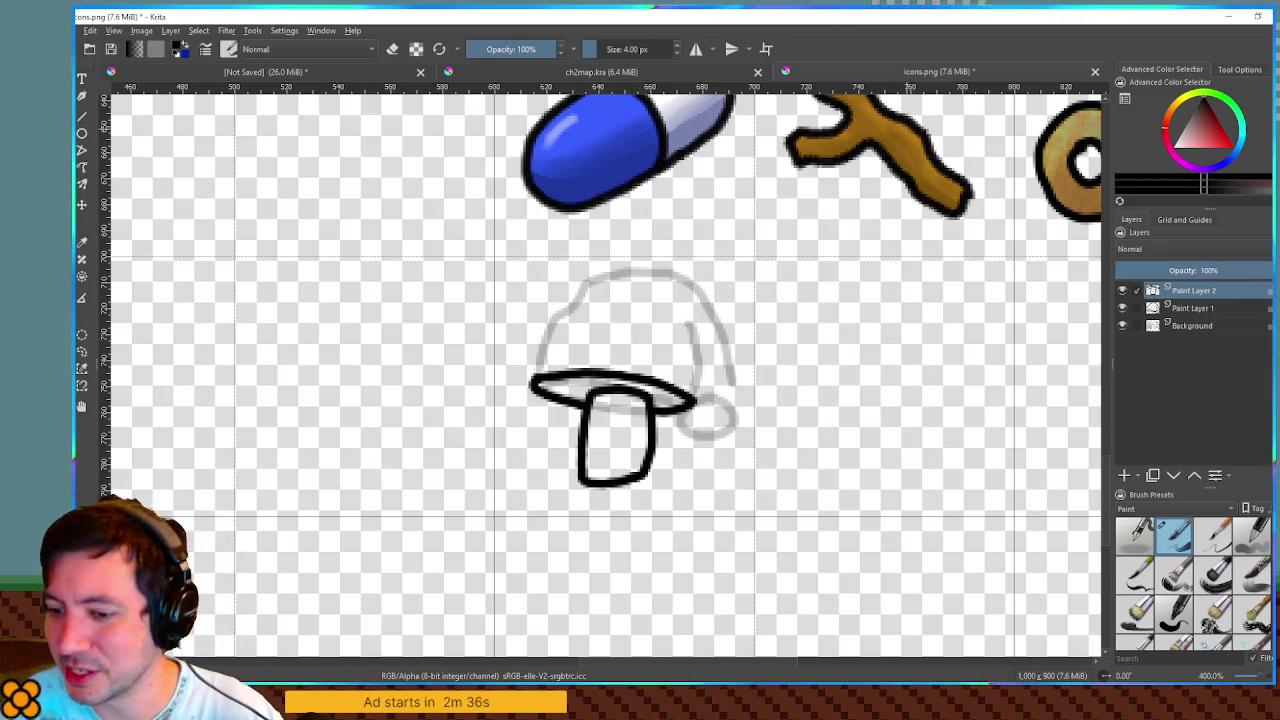
key(alt+Tab)
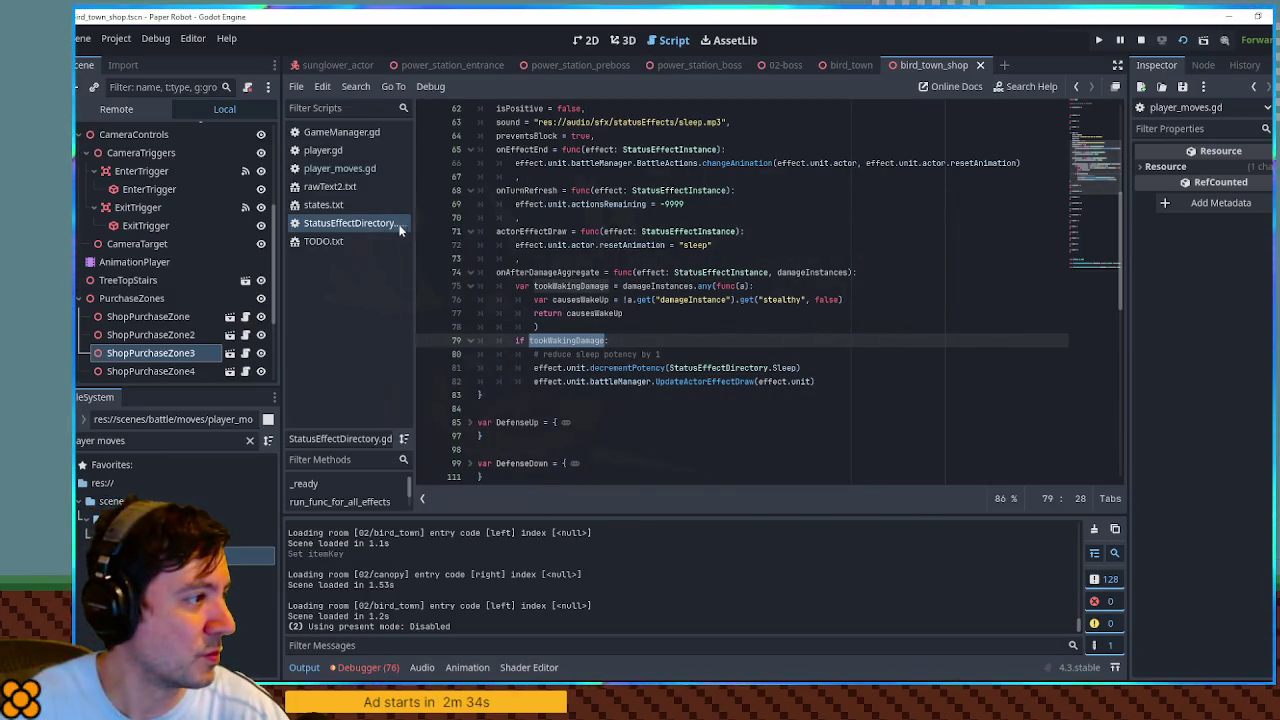
Step: Unfold the var Stop block in StatusEffectDirectory.gd, then minimize Godot to return to Krita
scroll(600, 252, down, 10)
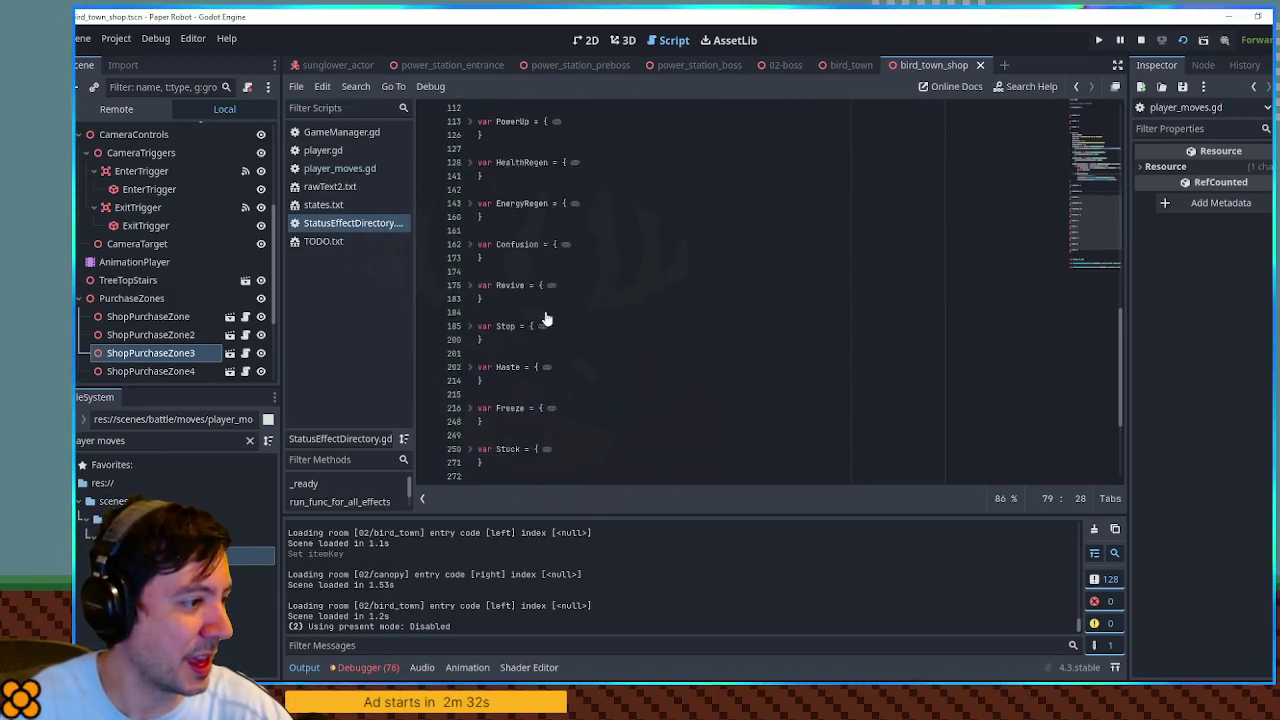
click(469, 258)
scroll(502, 268, down, 2)
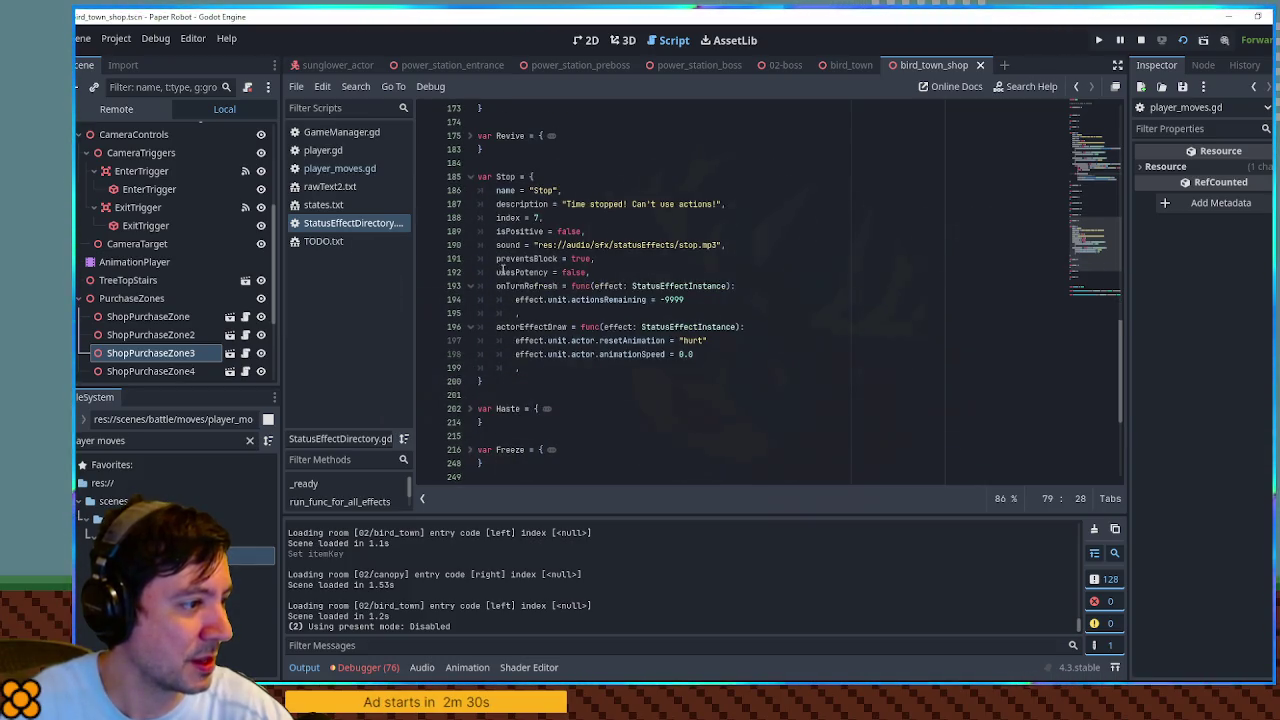
mouse_move(515, 354)
mouse_down()
mouse_move(702, 354)
mouse_move(514, 341)
mouse_up()
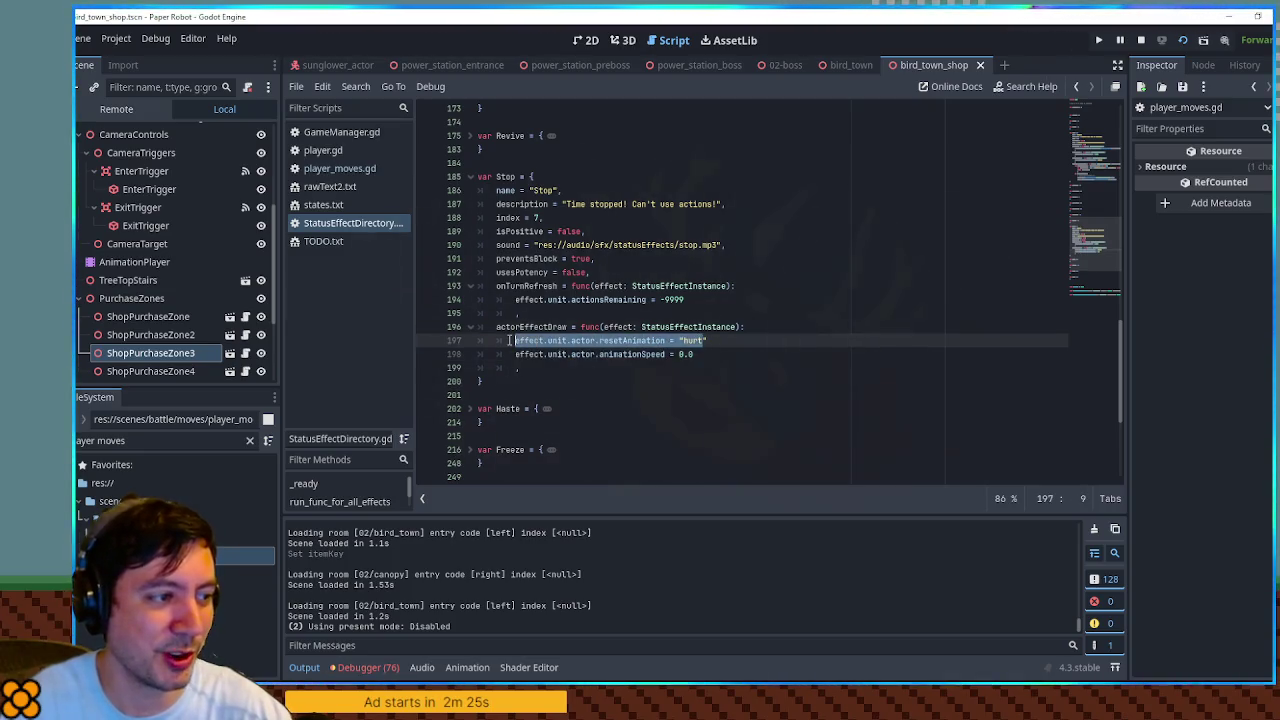
click(1233, 15)
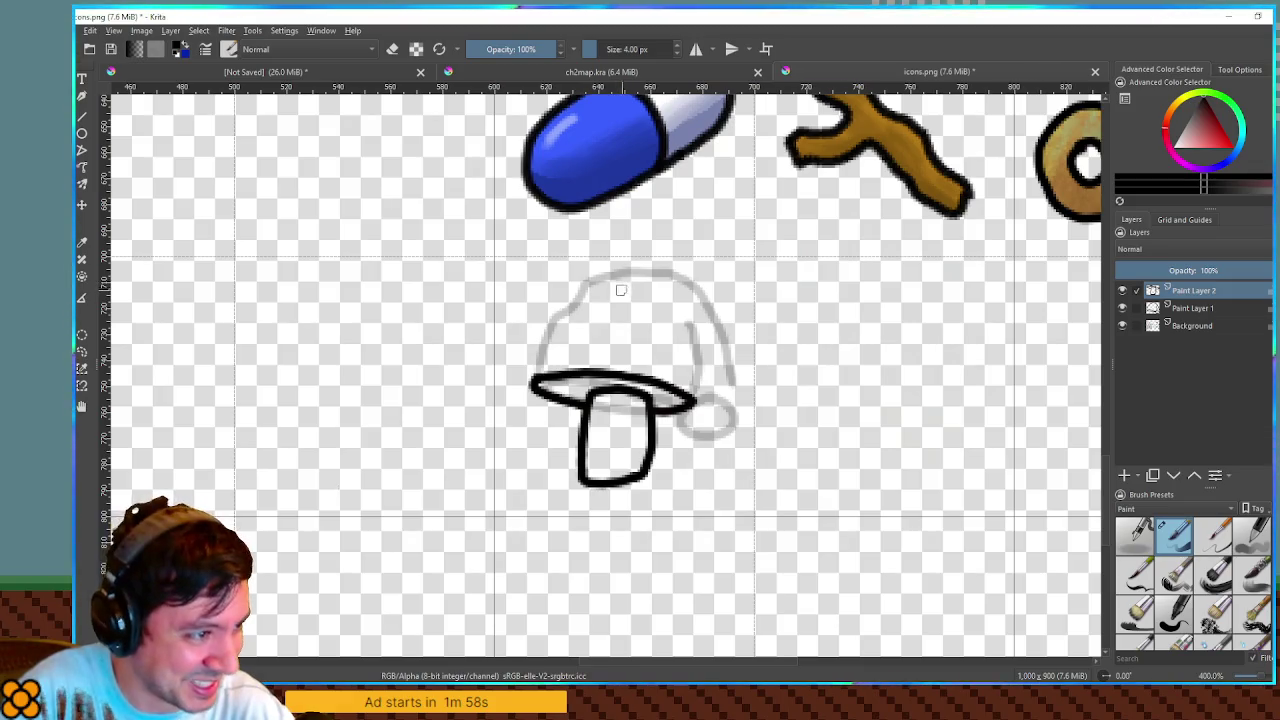
Step: Ink the cap's dome, right side, fold line and drooping tip, then add Paint Layer 3
mouse_move(676, 271)
mouse_down()
mouse_move(592, 284)
mouse_move(547, 336)
mouse_move(533, 381)
mouse_up()
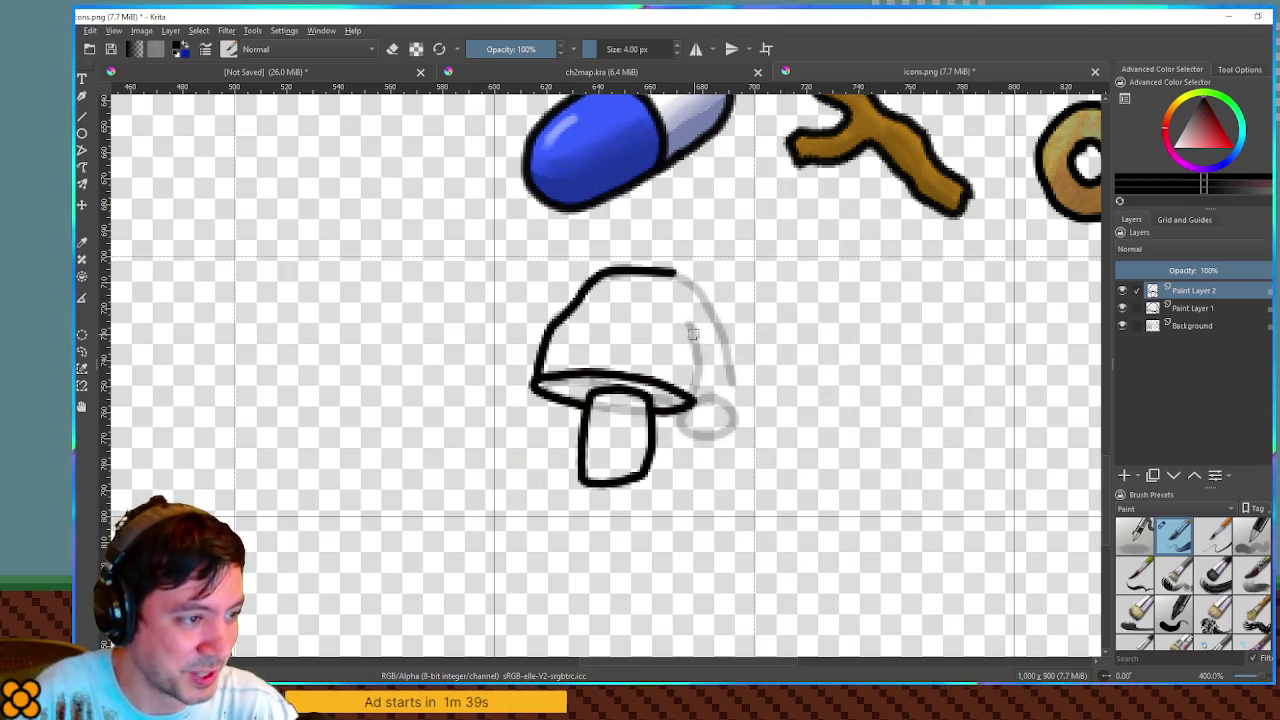
drag(689, 326, 706, 402)
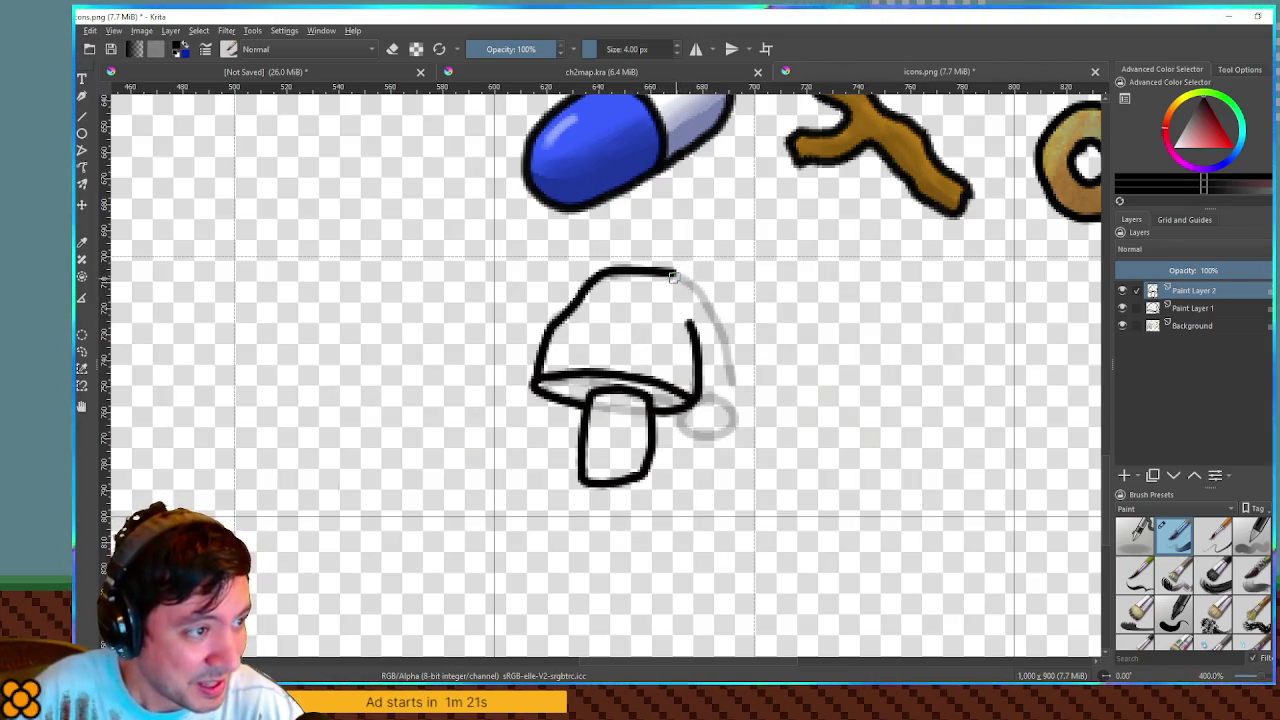
mouse_move(678, 276)
mouse_down()
mouse_move(713, 312)
mouse_move(720, 385)
mouse_up()
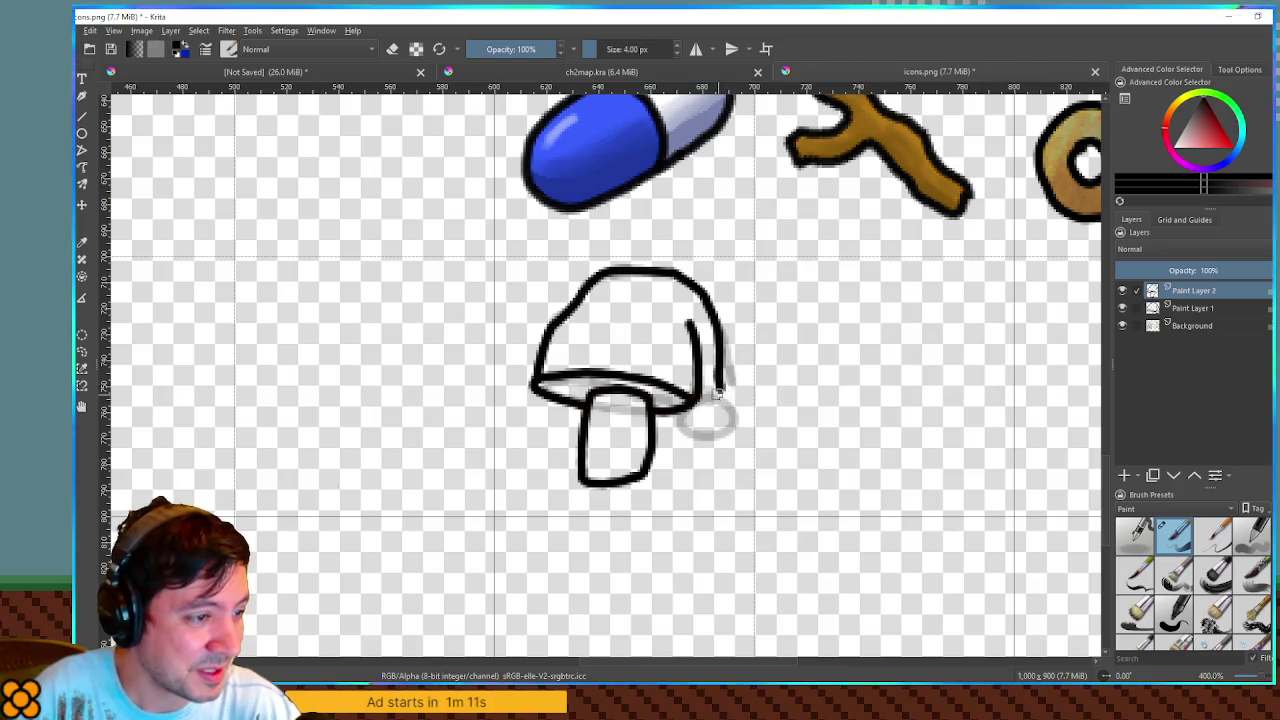
mouse_move(722, 390)
mouse_down()
mouse_move(738, 424)
mouse_move(716, 438)
mouse_move(680, 420)
mouse_move(710, 395)
mouse_up()
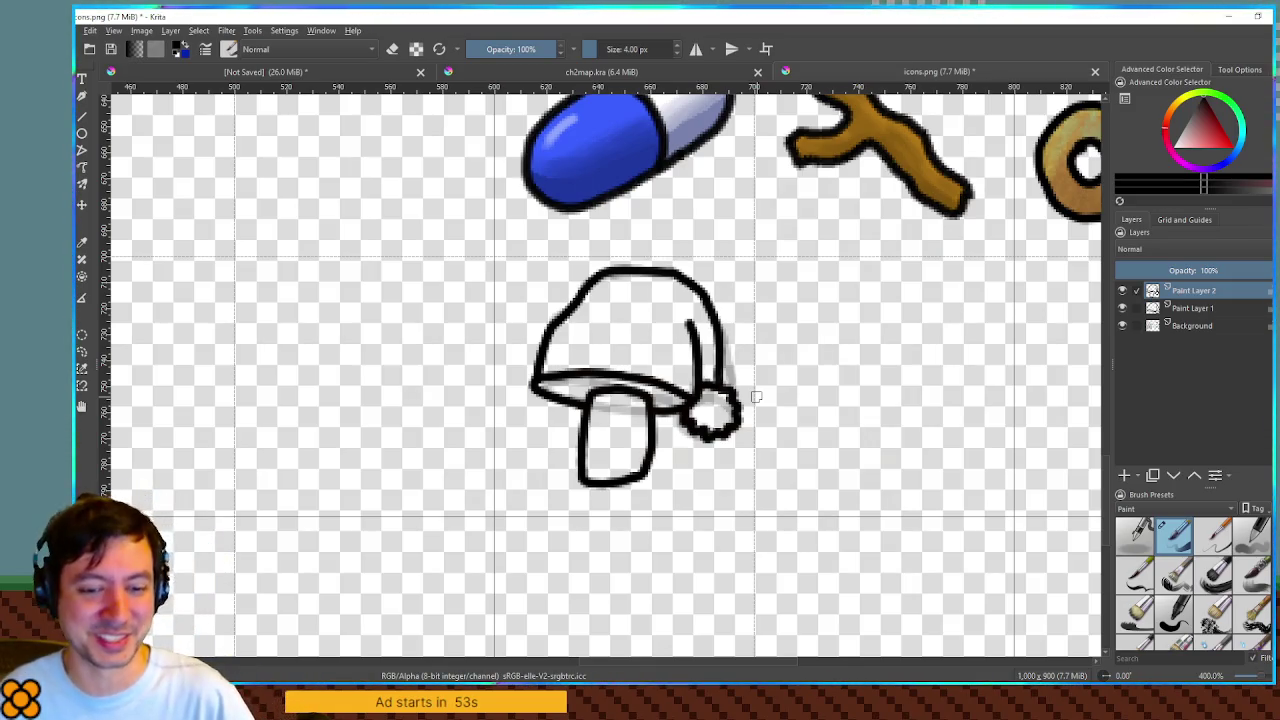
click(1123, 476)
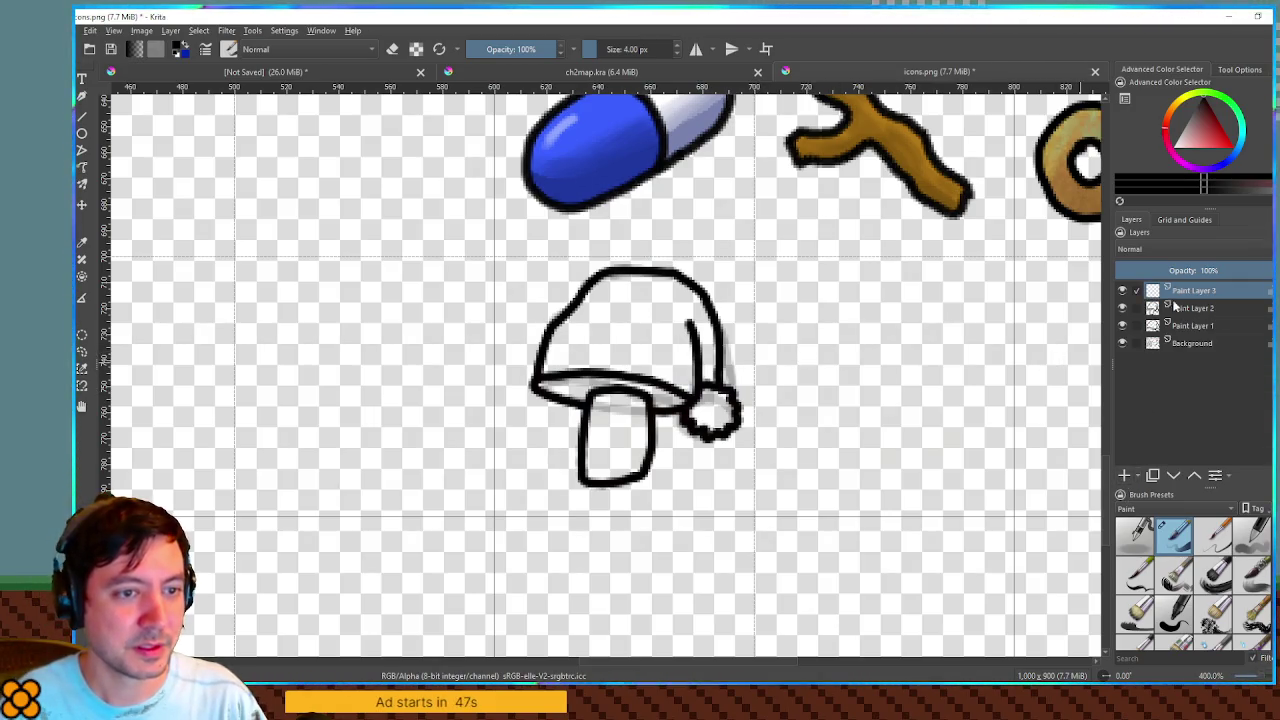
Step: Select the cap's underside, grow it by 2 px and fill it pale yellow on Paint Layer 3
click(1180, 292)
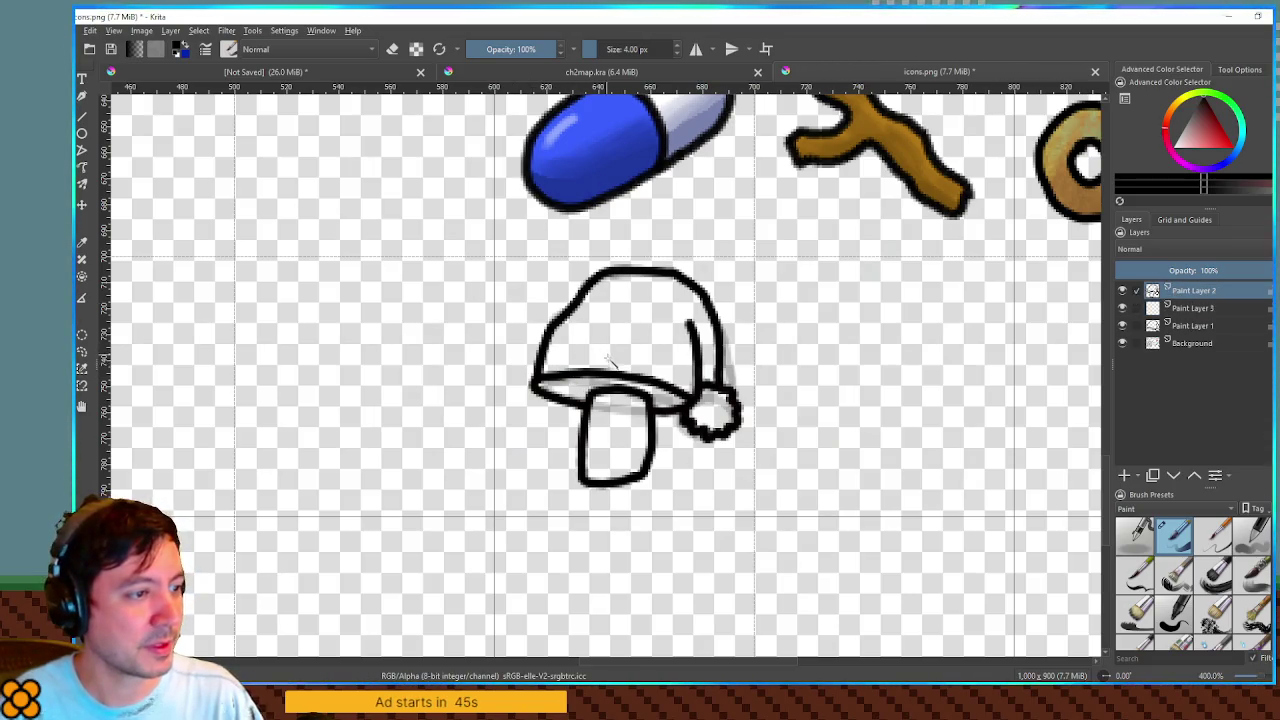
click(588, 392)
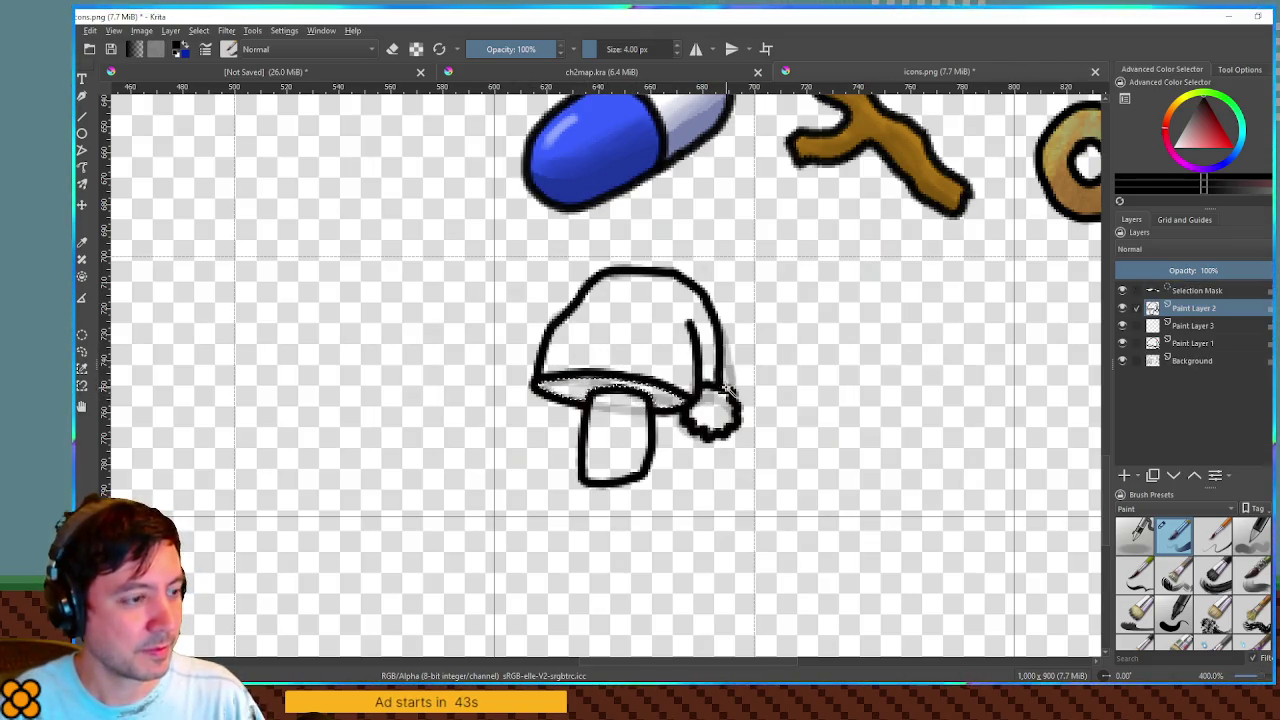
key(ctrl+shift+g)
click(708, 379)
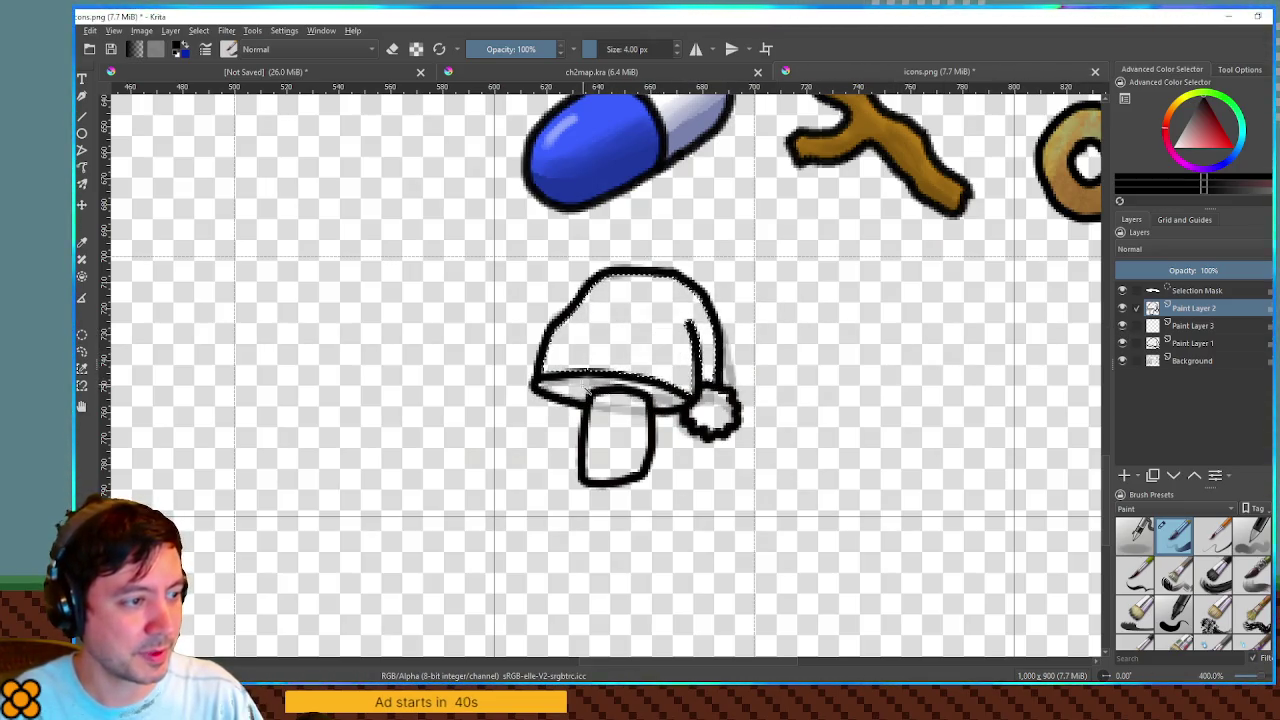
key(ctrl+shift+g)
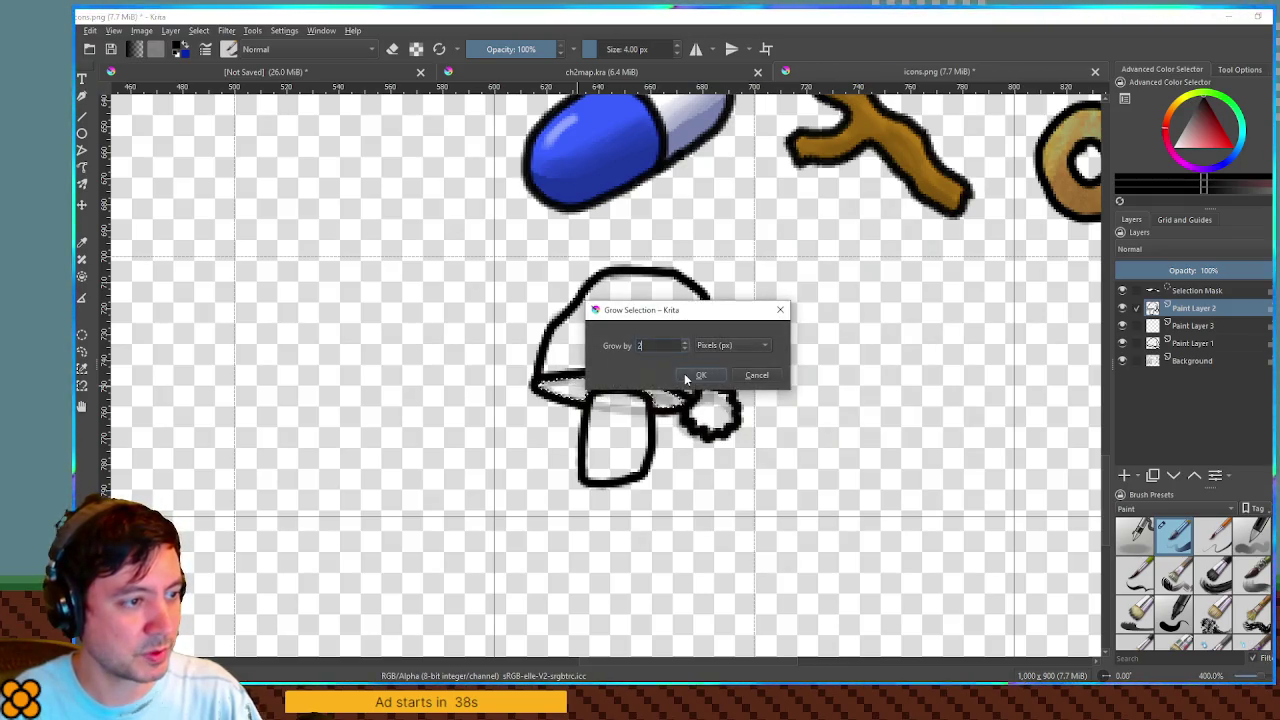
click(690, 375)
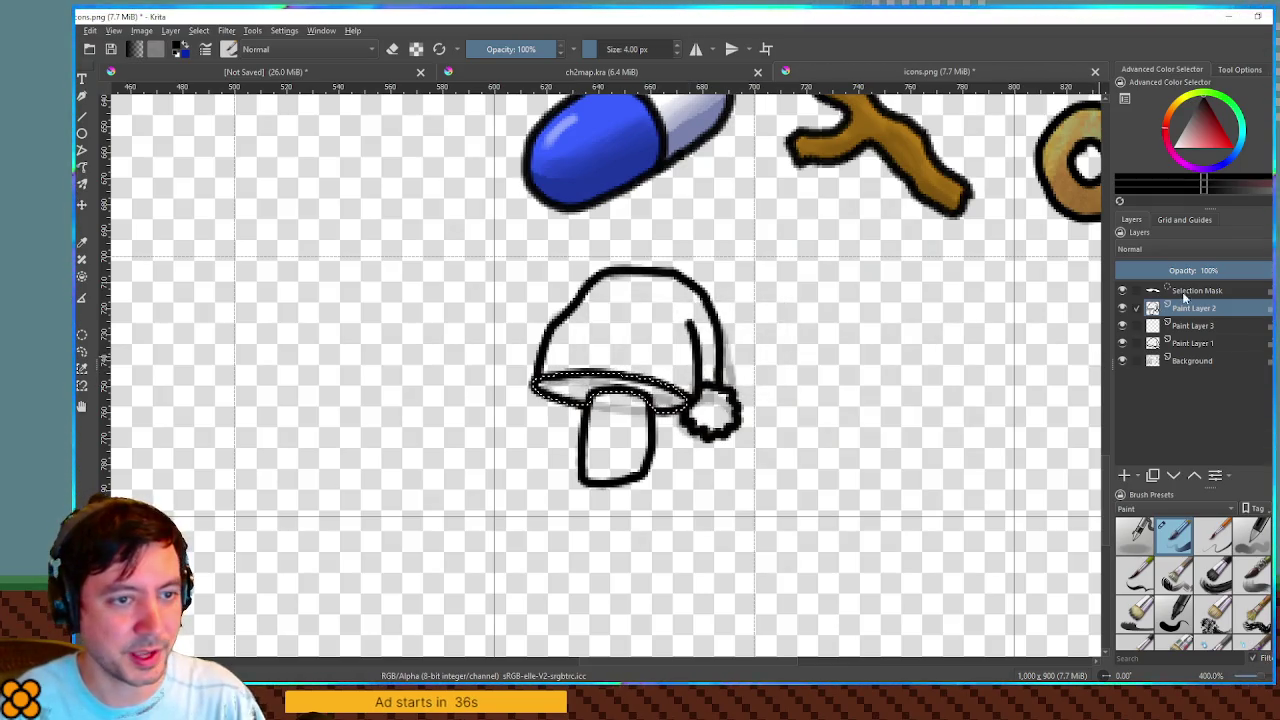
click(1192, 325)
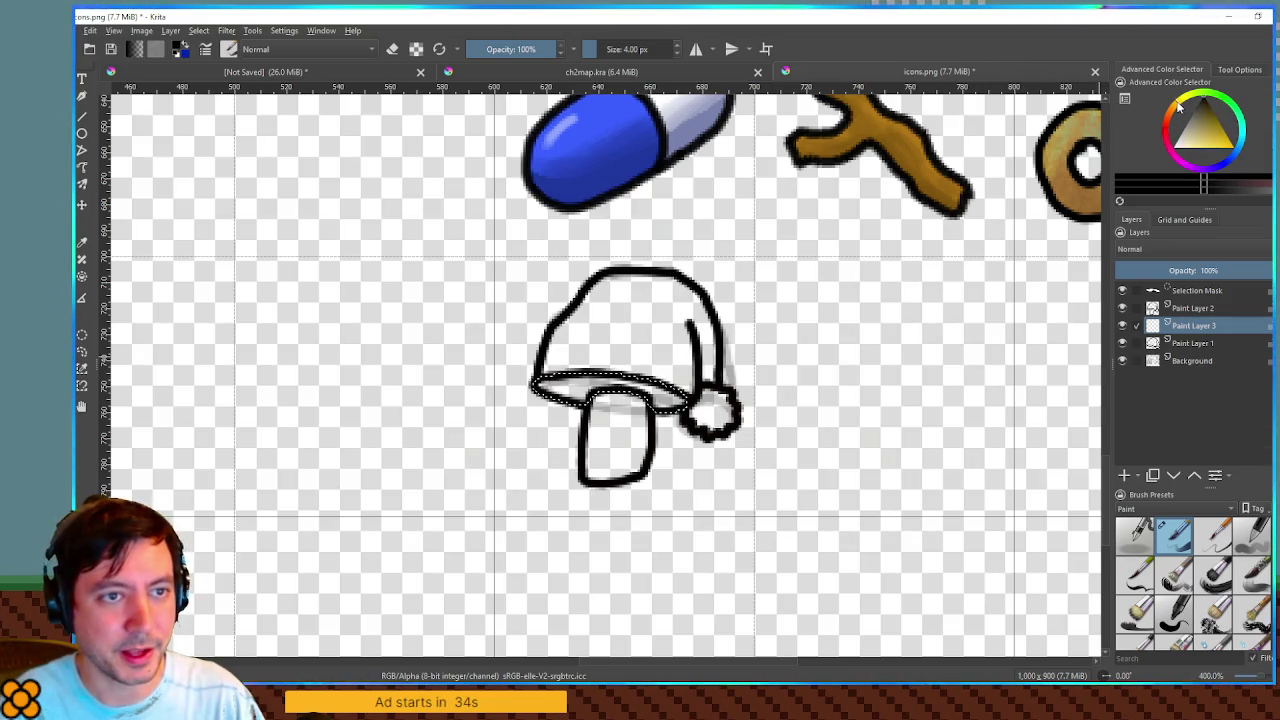
click(1206, 147)
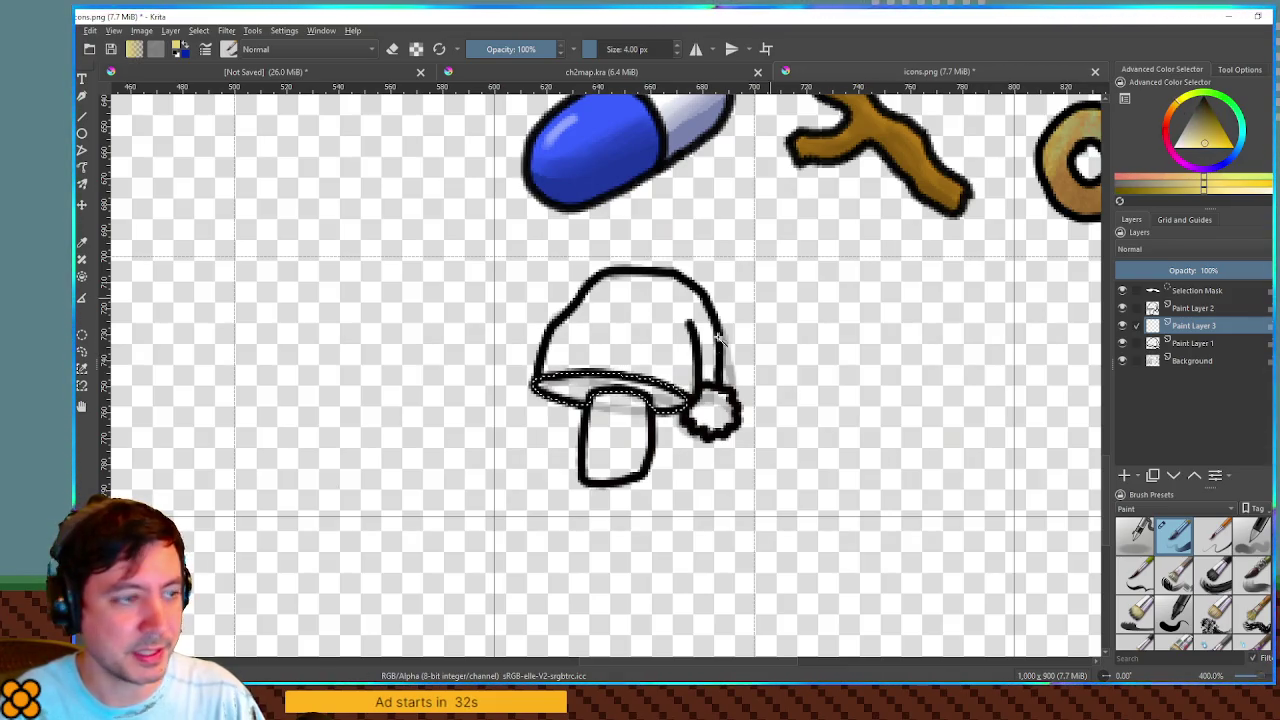
click(591, 401)
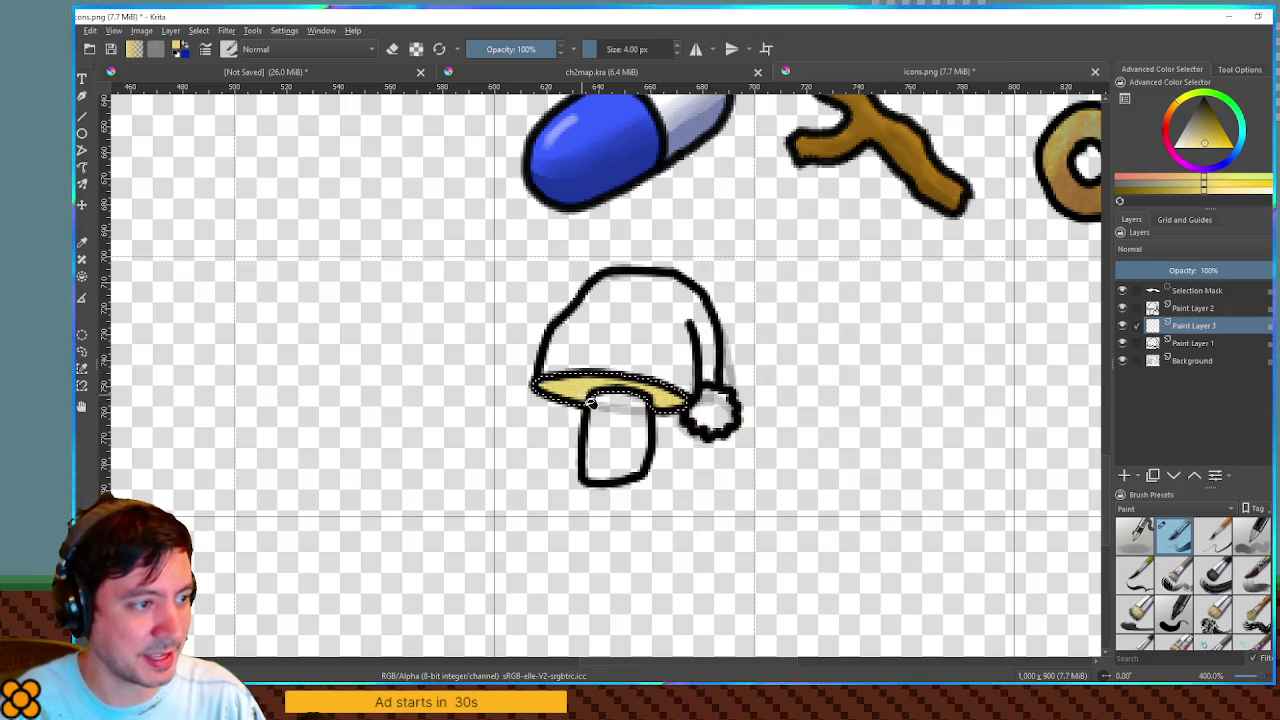
Step: Expand the stem selection and fill the stem with tan on Paint Layer 3
click(1183, 309)
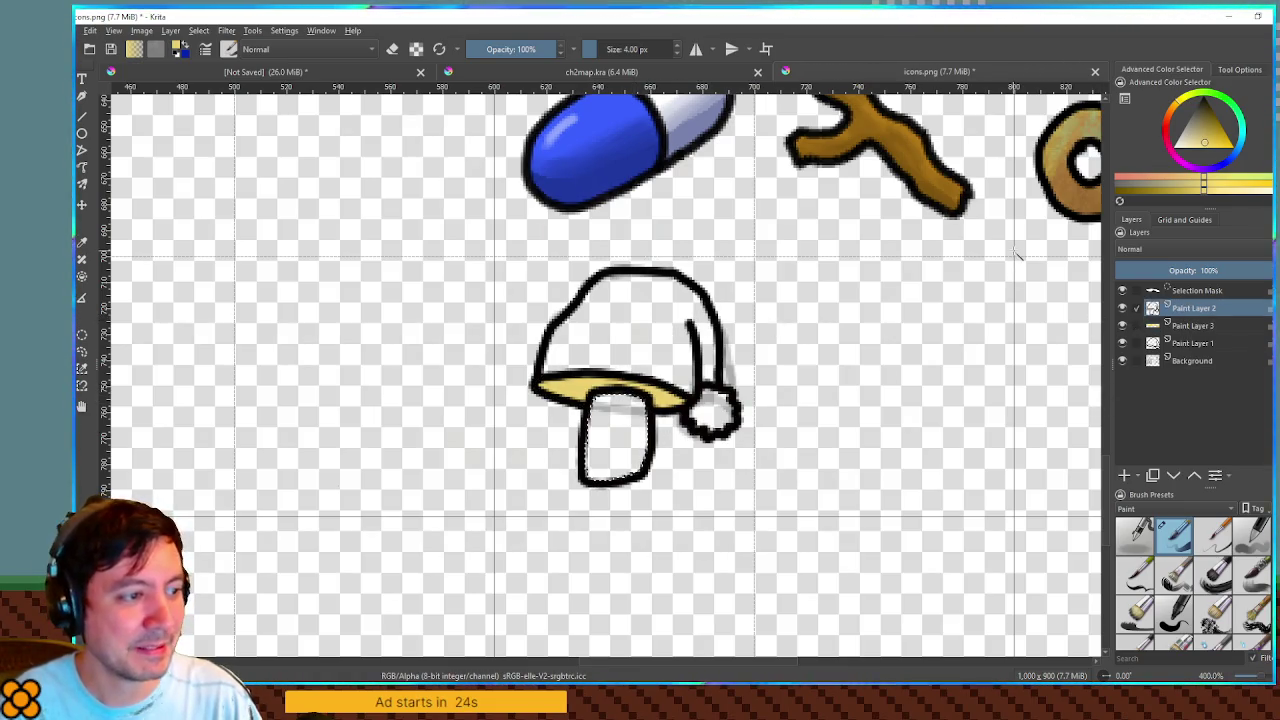
key(ctrl+g)
key(Return)
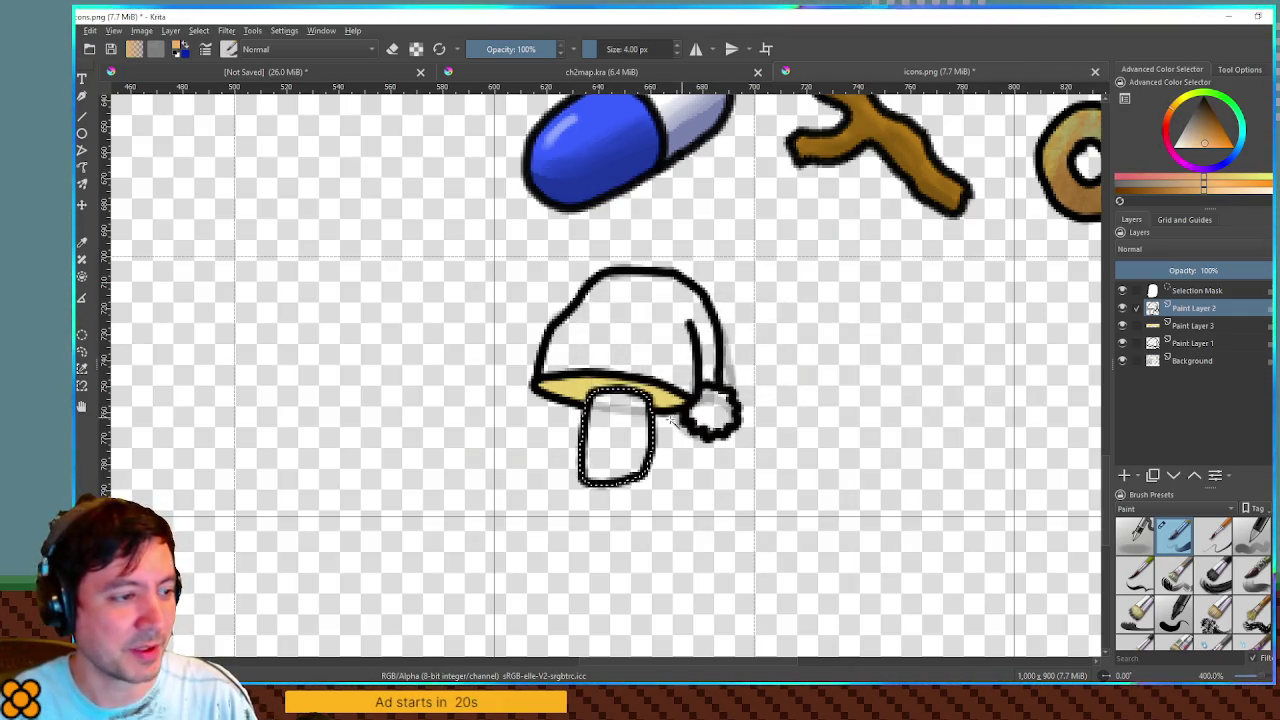
click(1190, 326)
click(608, 462)
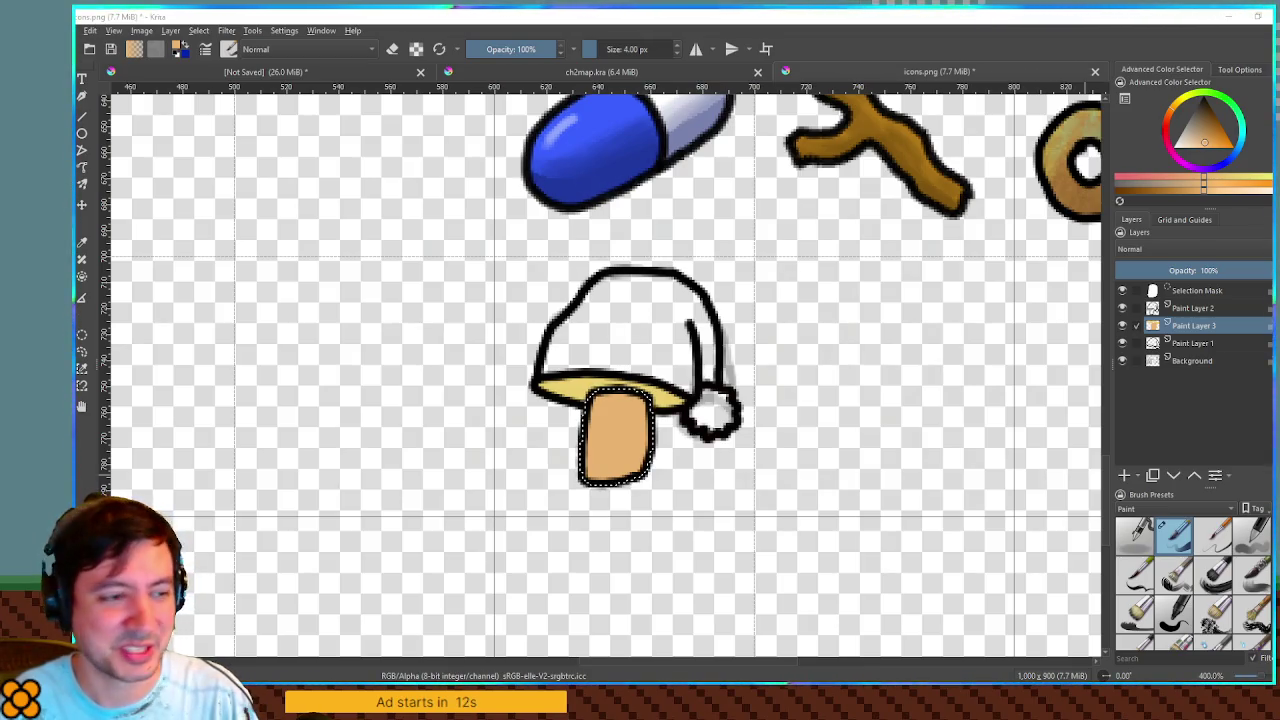
click(1195, 308)
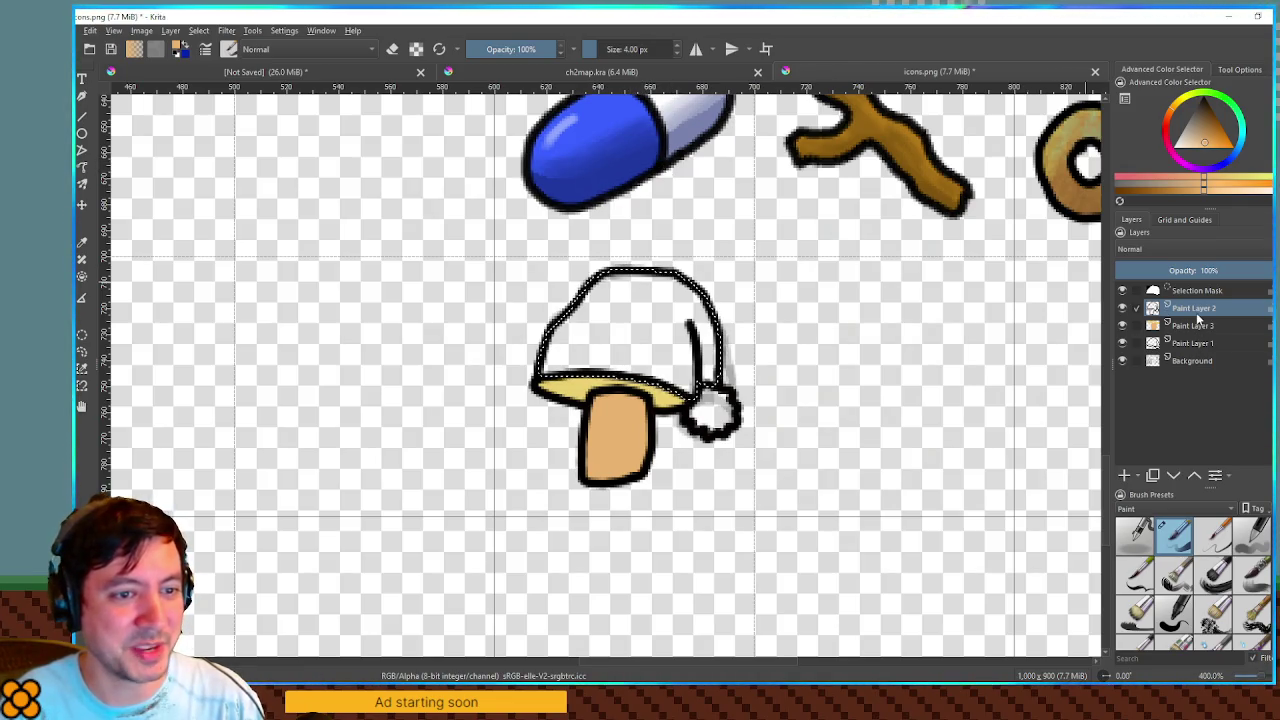
Step: On Paint Layer 3, paint the cap textured blue and shade the stem with its tan-brown colour
click(1195, 325)
ctrl+click(622, 149)
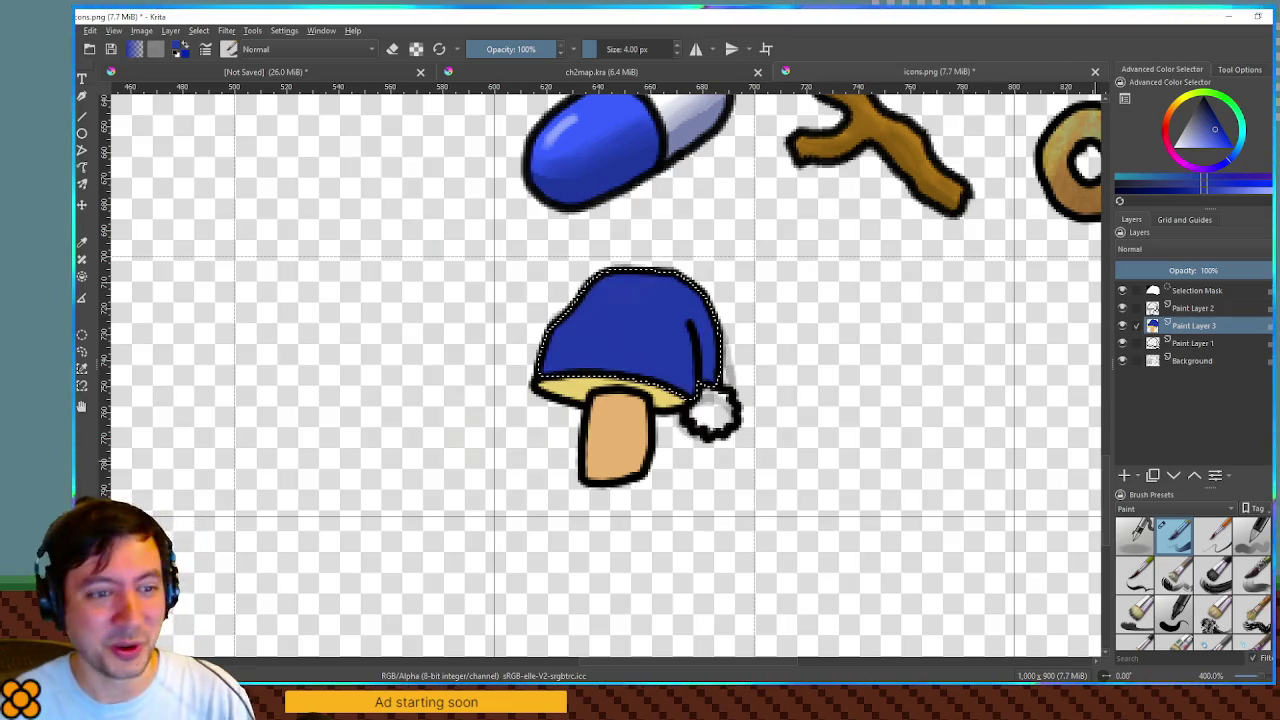
ctrl+click(620, 415)
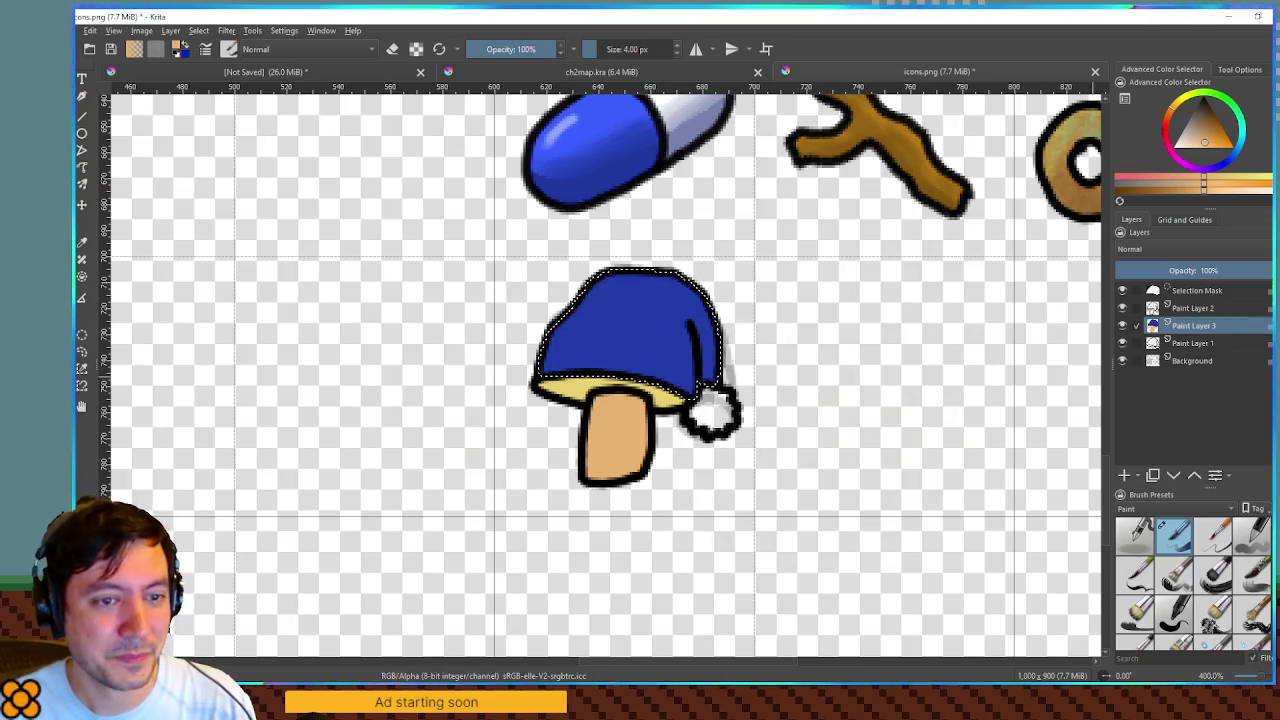
Step: Delete the hidden Paint Layer 1 from the layer stack
mouse_move(1195, 327)
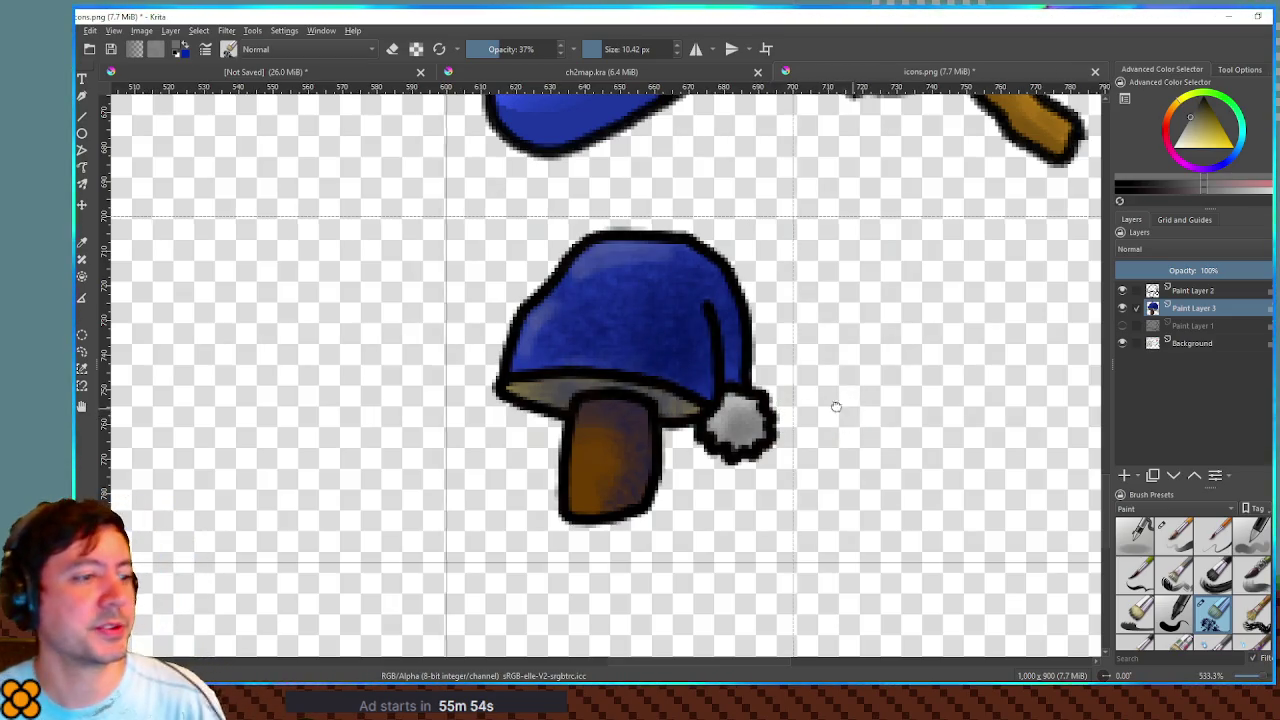
scroll(853, 418, down, 2)
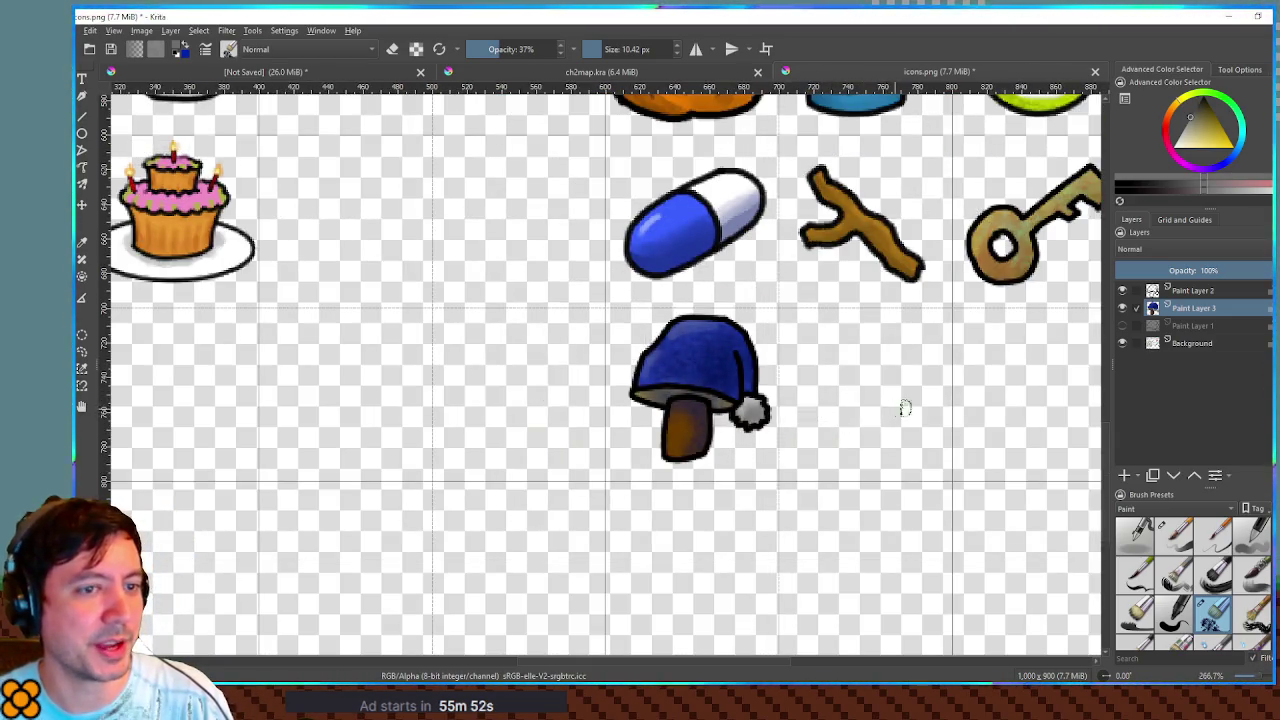
mouse_move(875, 387)
mouse_down()
mouse_move(803, 387)
mouse_move(775, 427)
mouse_move(861, 397)
mouse_move(857, 377)
mouse_up()
scroll(857, 377, up, 1)
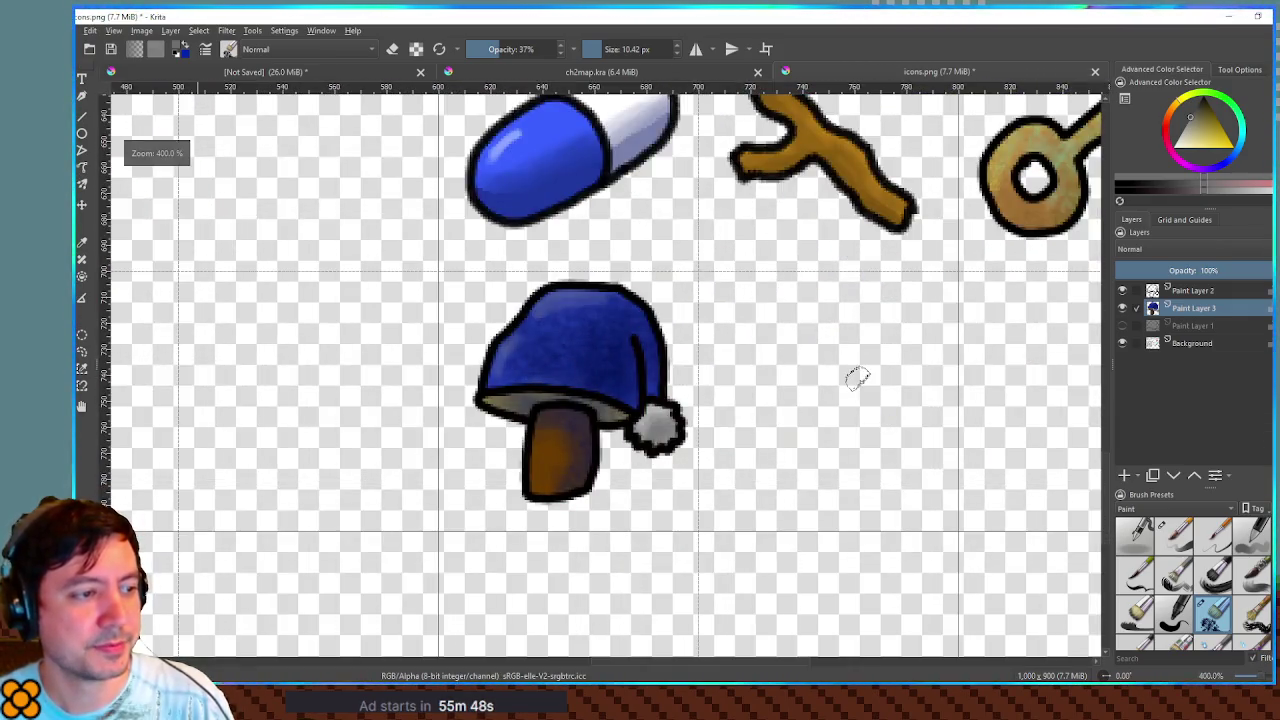
click(1190, 326)
key(shift+Delete)
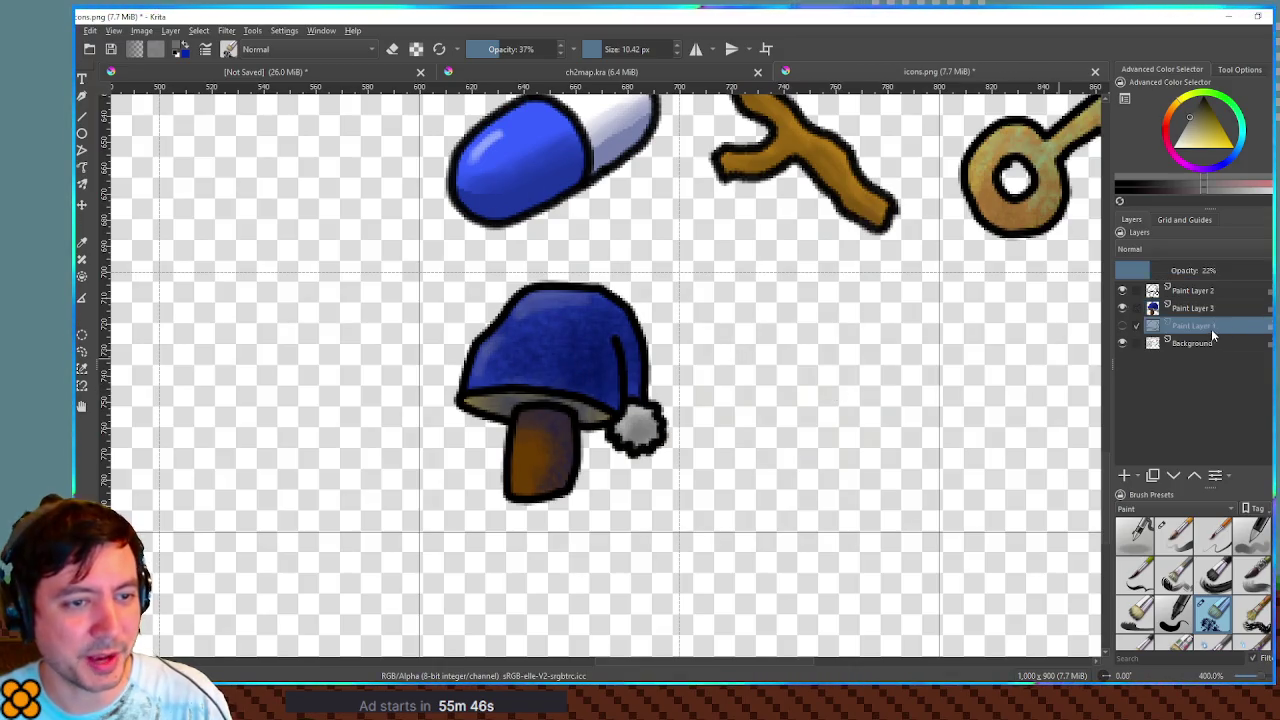
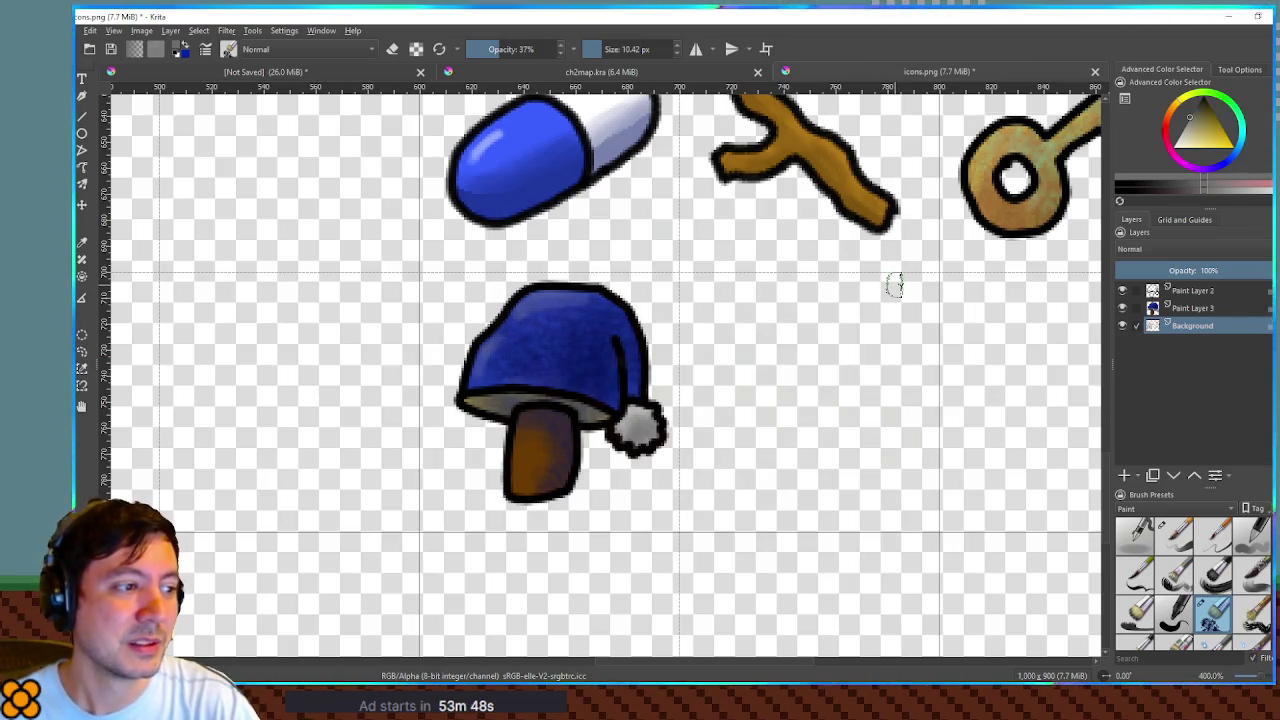
Step: On Paint Layer 3, sample the hat's dark blue as paint colour with a 6.05 px brush
drag(900, 286, 814, 294)
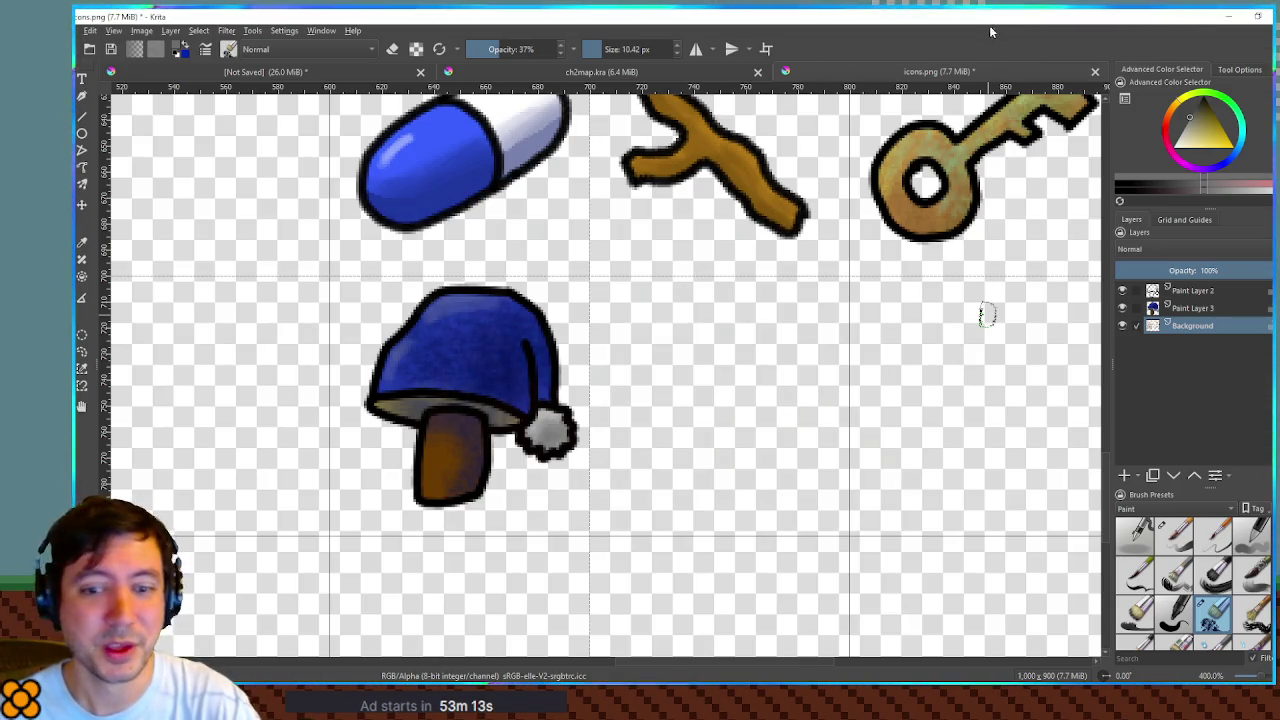
drag(520, 346, 755, 320)
scroll(770, 300, right, 3)
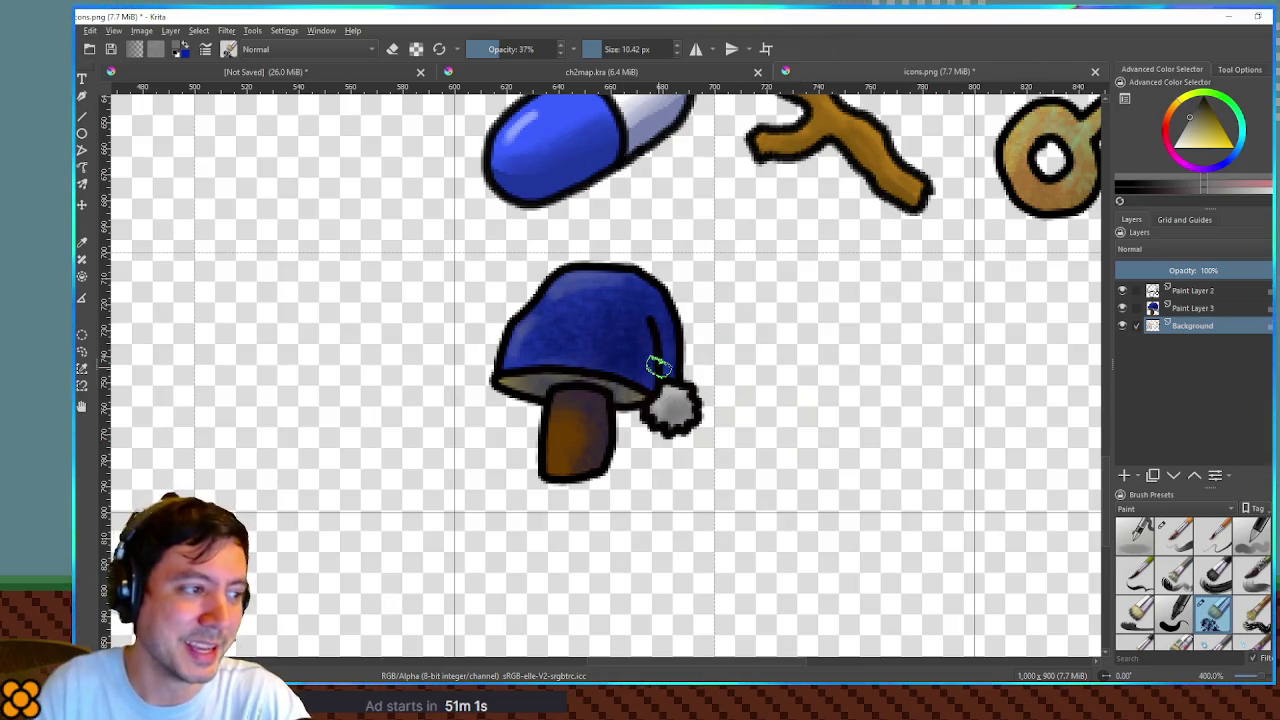
click(1170, 308)
ctrl+click(655, 335)
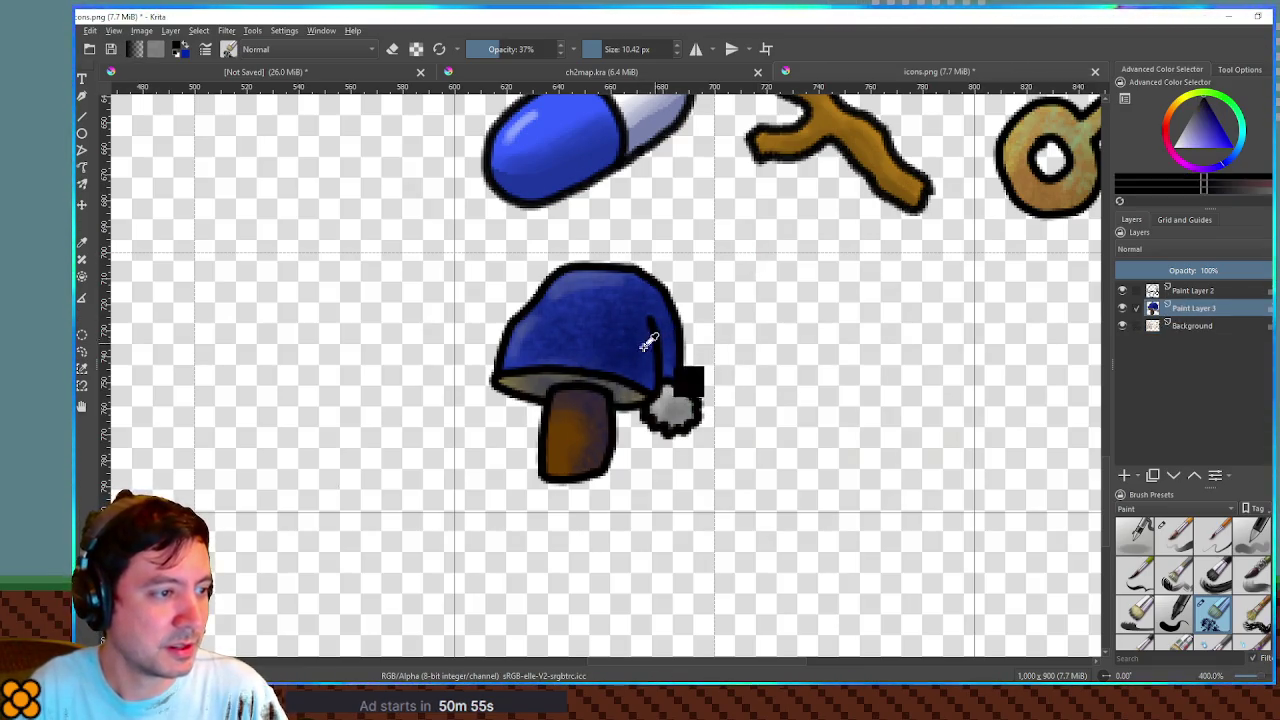
shift+drag(651, 337, 571, 337)
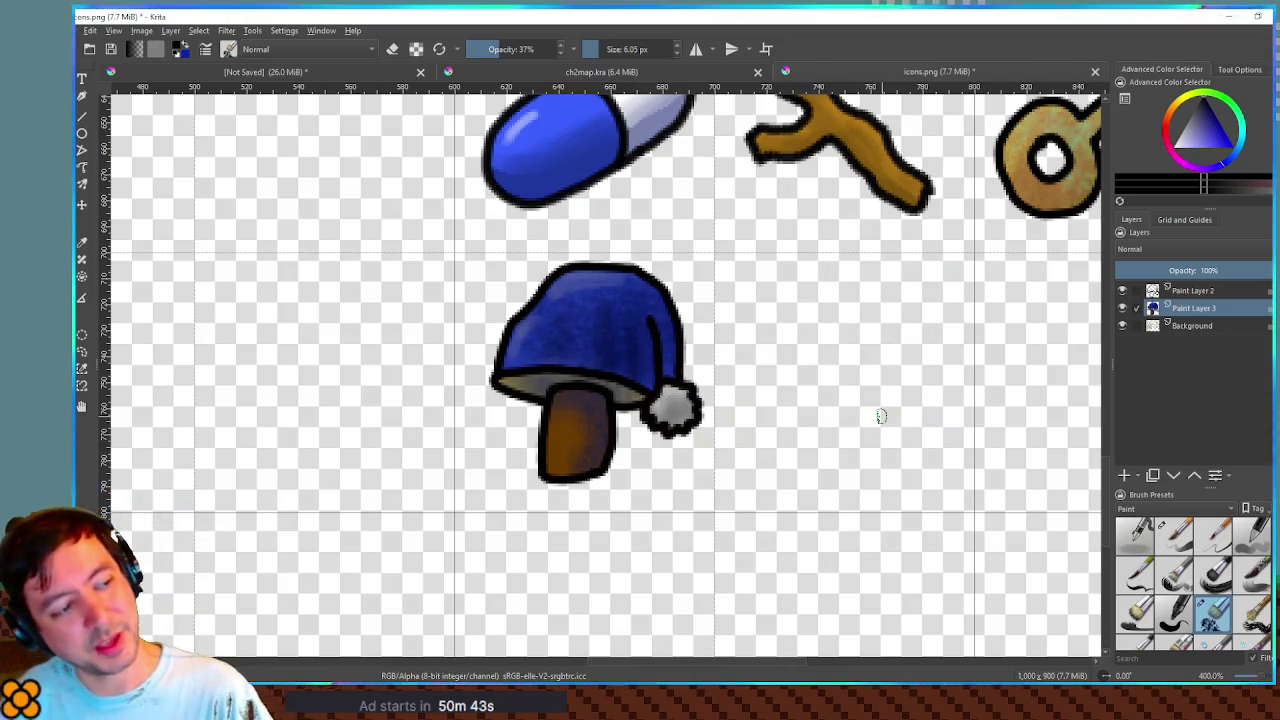
scroll(881, 416, down, 5)
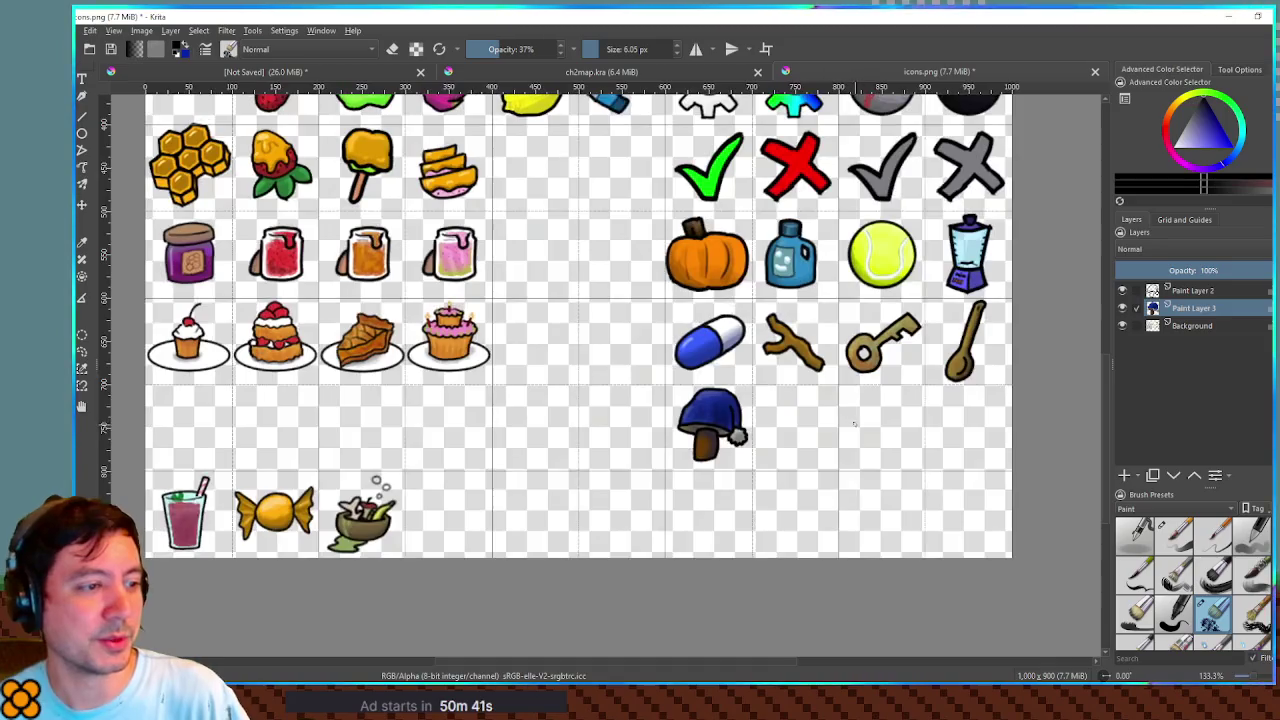
scroll(854, 424, up, 5)
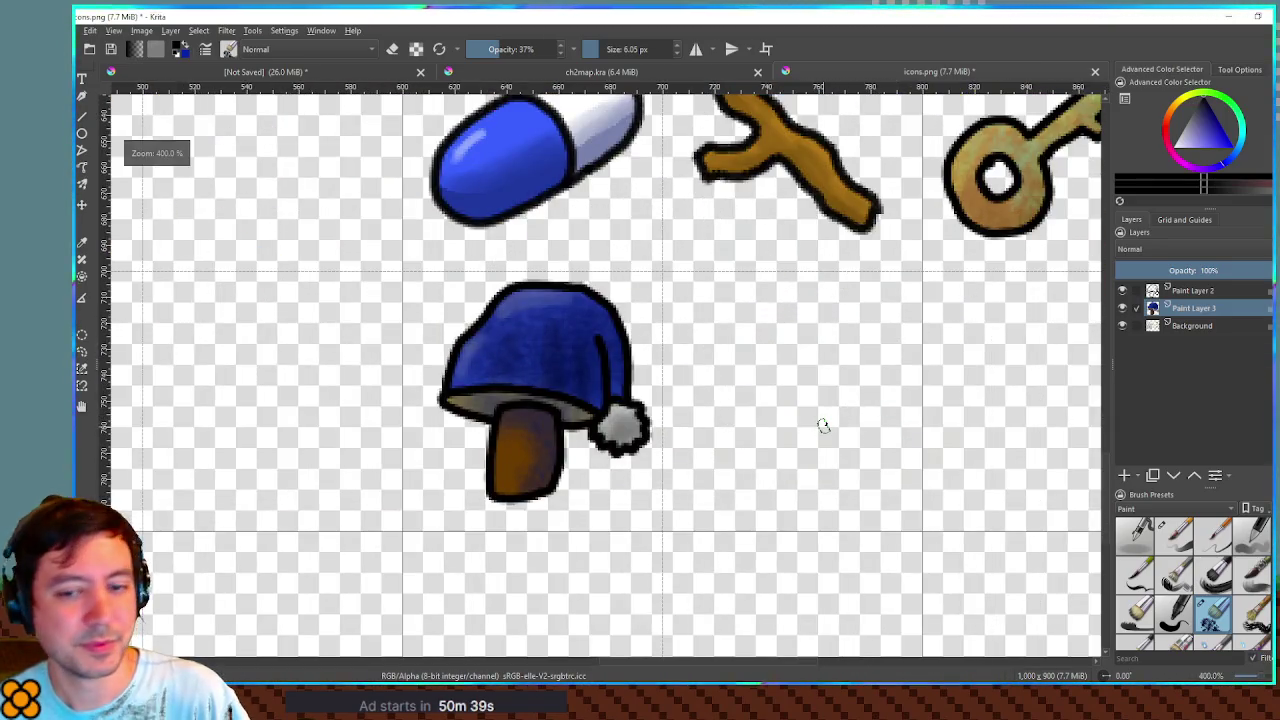
drag(823, 426, 824, 443)
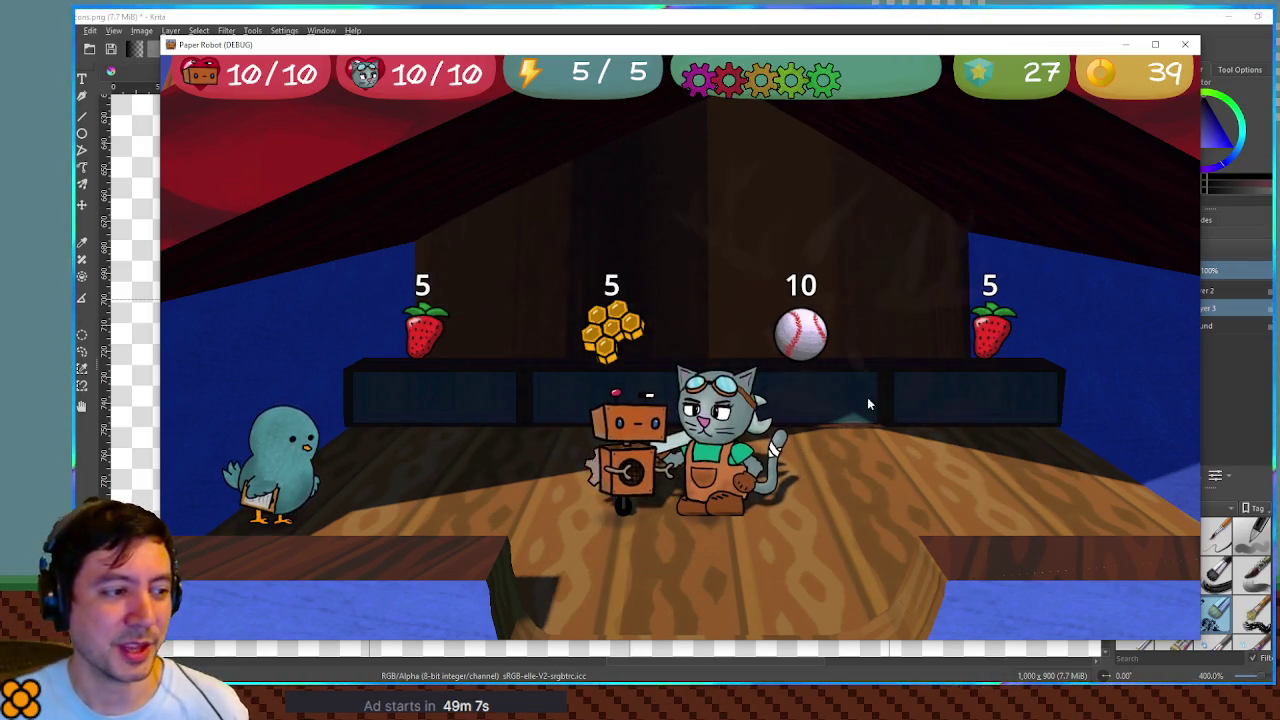
Step: Walk the robot down out of the shop, left toward the blue house, and up to the pigeon
key(Down)
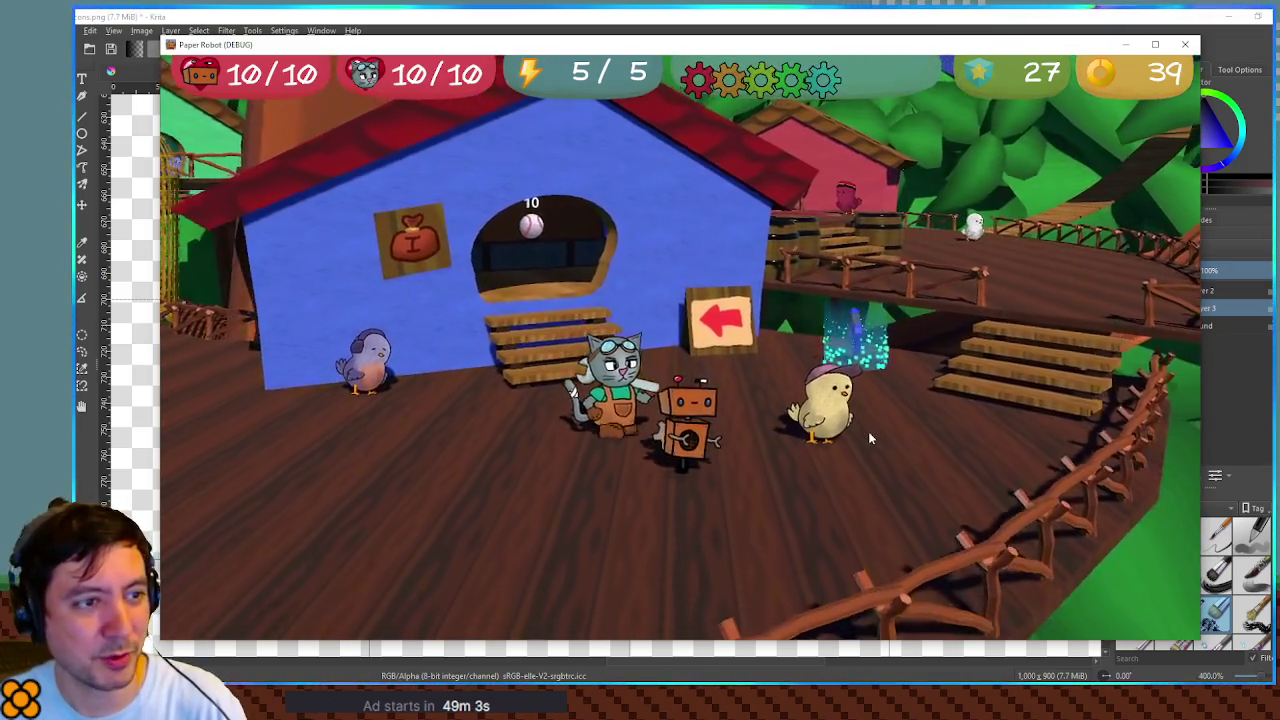
key(Left)
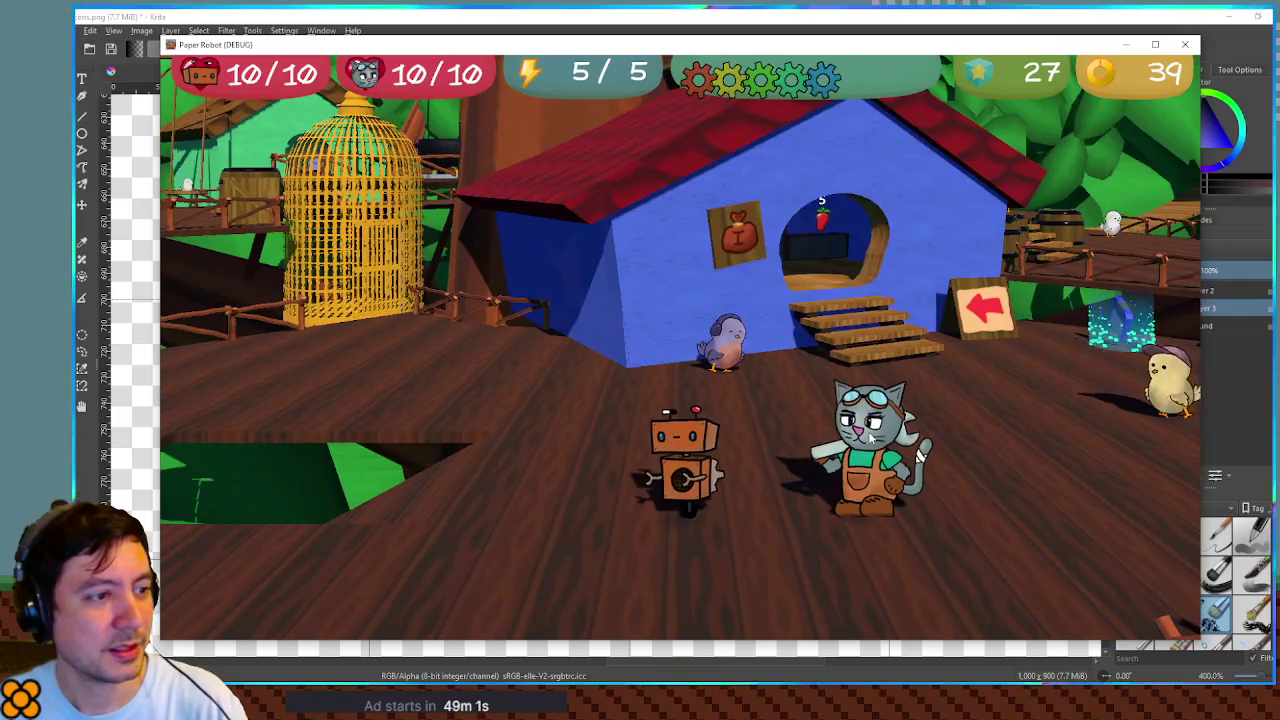
key(Left)
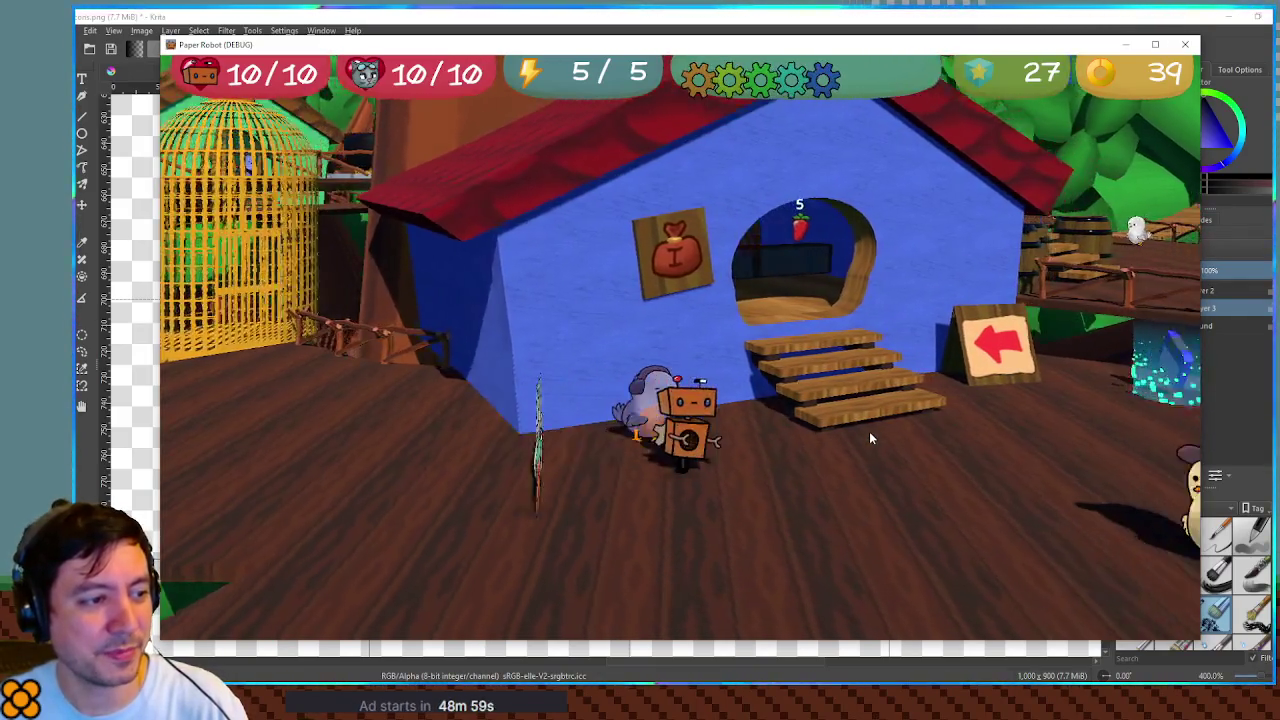
key(Right)
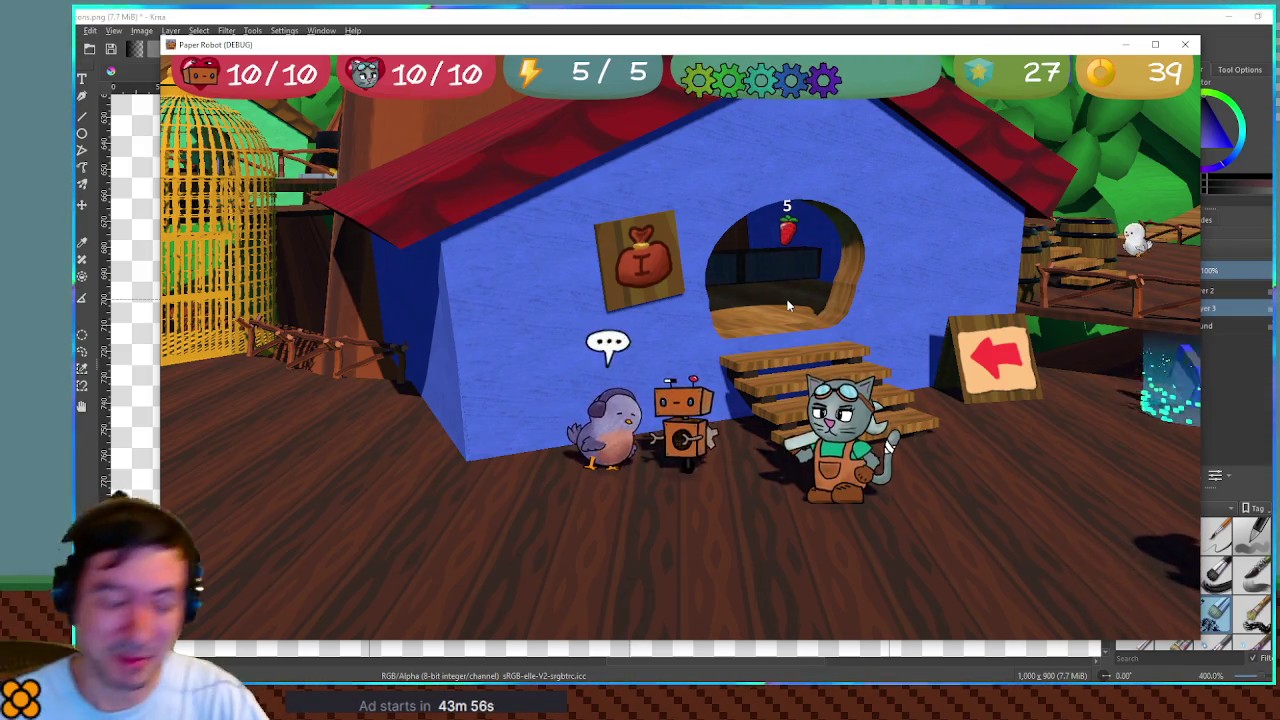
Step: Bring Krita's icons.png back in front and zoom in on the blue mushroom icon
click(988, 15)
scroll(805, 340, up, 1)
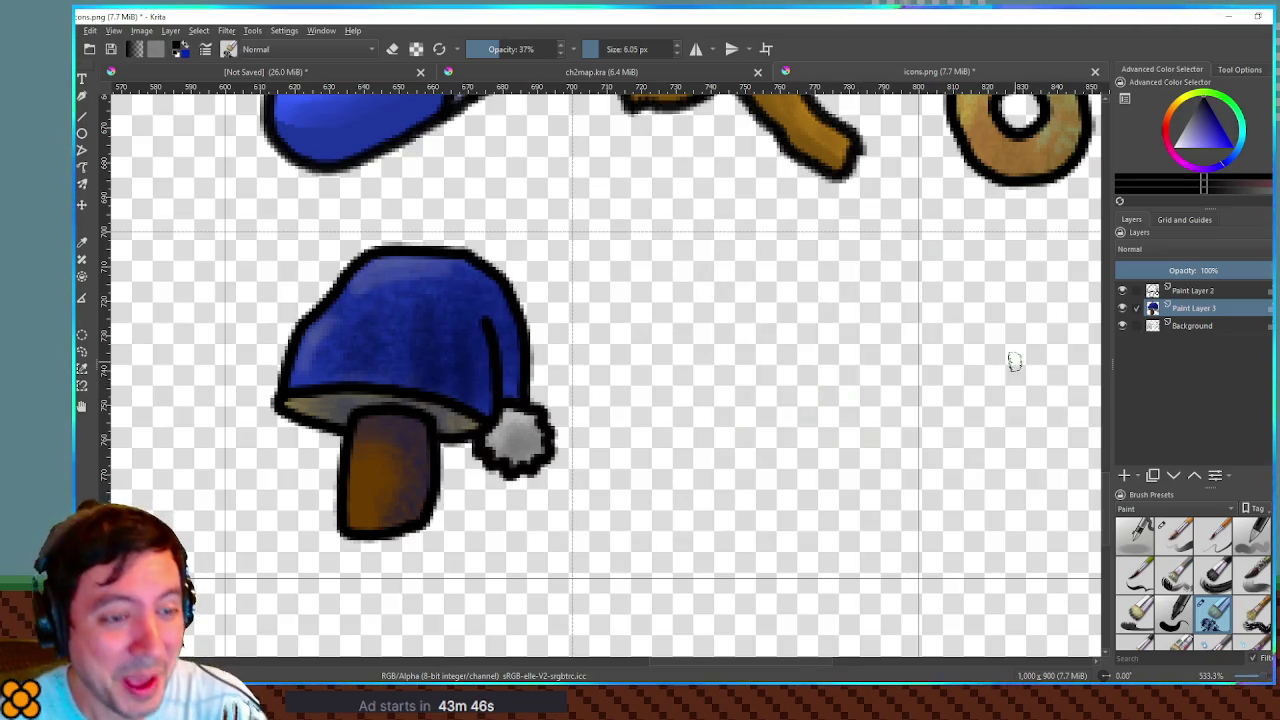
Step: Add Paint Layer 4 with the solid inking brush preset, undoing two trial strokes
click(1125, 476)
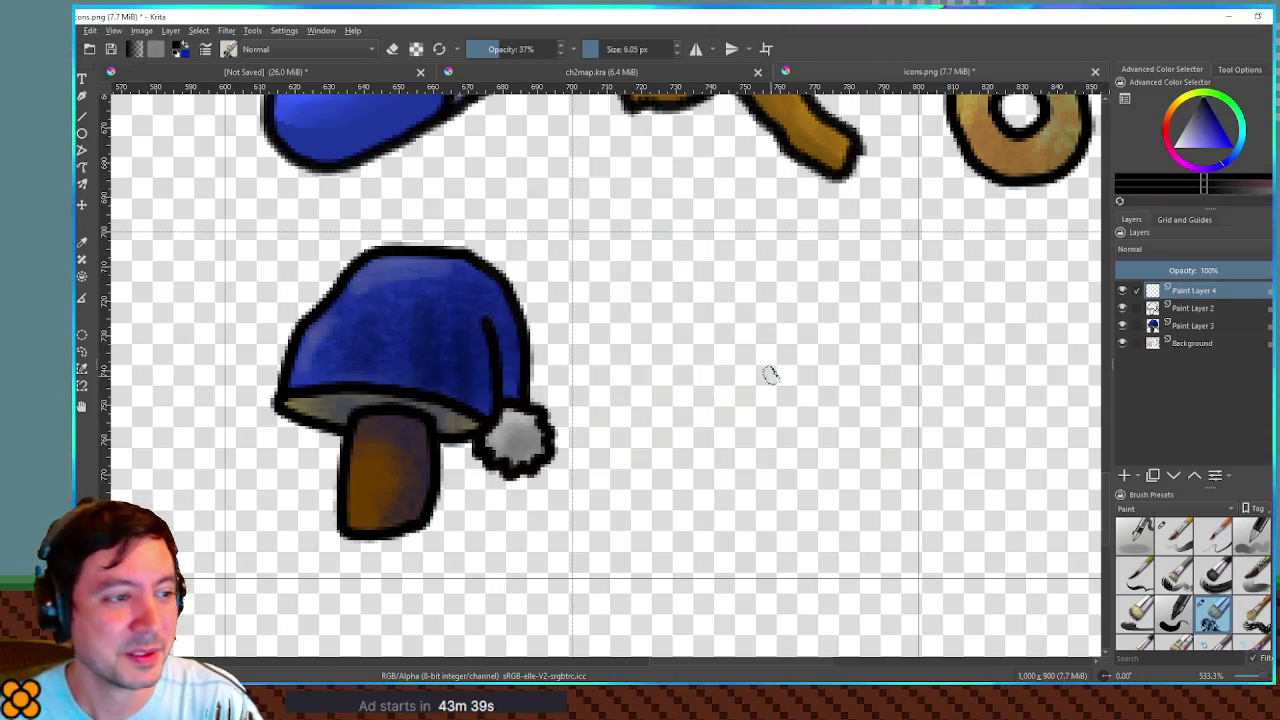
click(1172, 535)
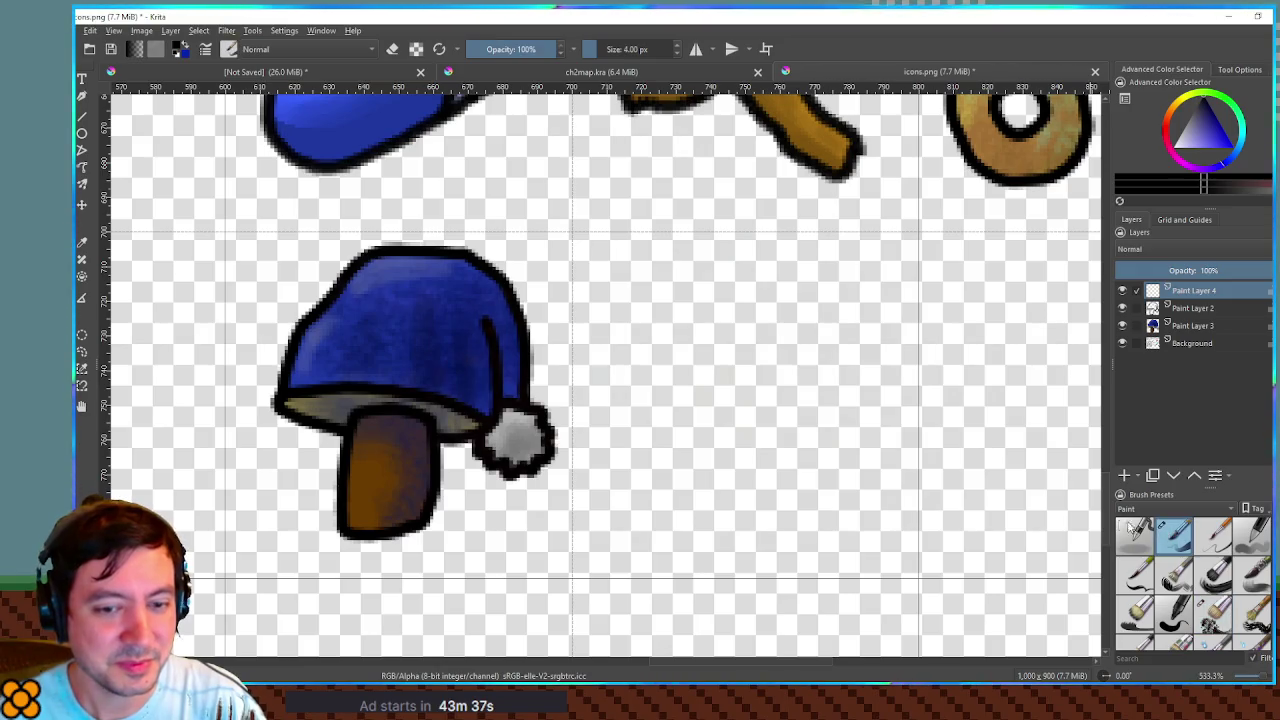
drag(623, 343, 630, 340)
key(ctrl+z)
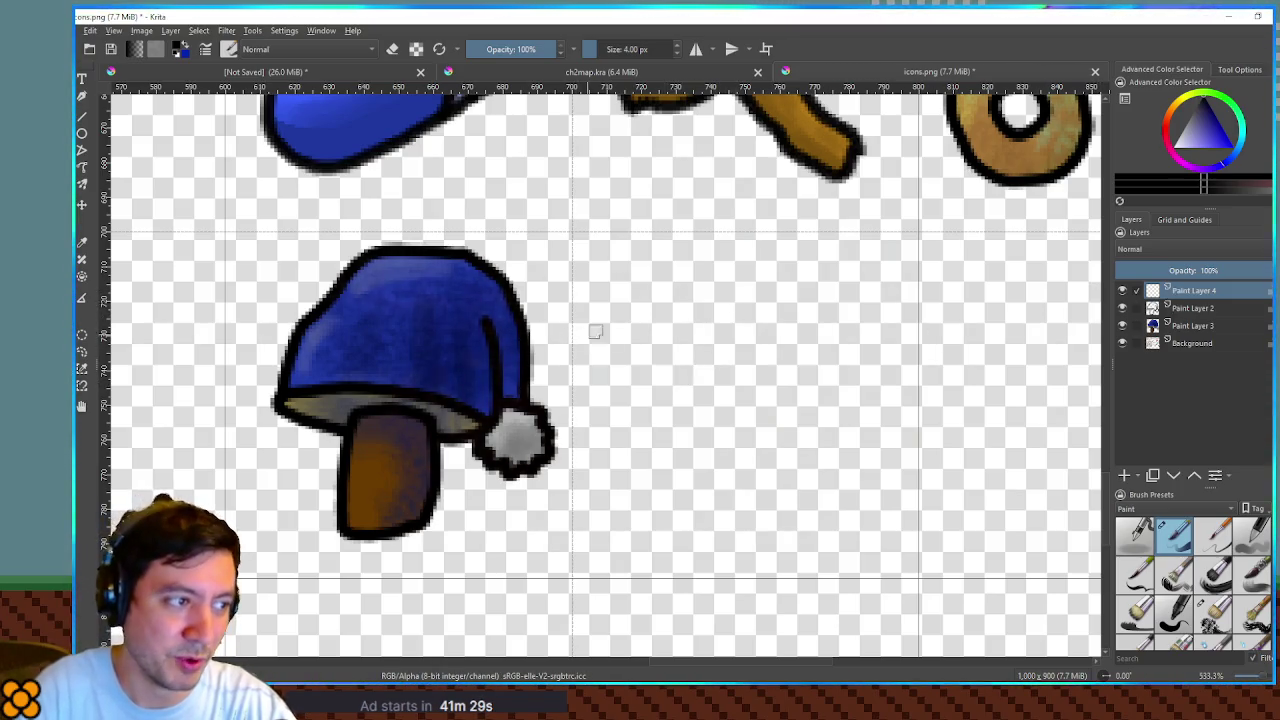
mouse_move(640, 287)
mouse_down()
mouse_move(722, 305)
mouse_move(794, 290)
mouse_up()
key(ctrl+z)
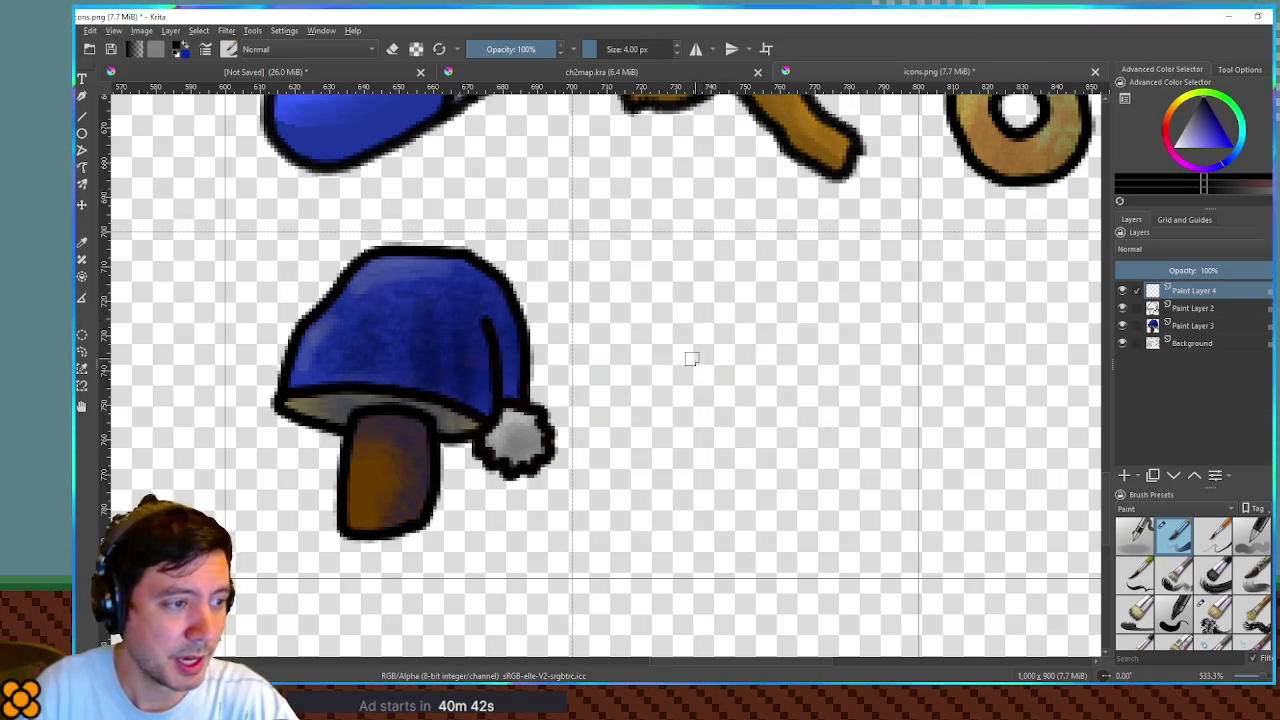
Step: Ink the sack's left and right sides, tied top and thickened neck band beside the mushroom
mouse_move(682, 322)
mouse_down()
mouse_move(629, 423)
mouse_move(660, 512)
mouse_up()
key(ctrl+z)
mouse_move(706, 312)
mouse_down()
mouse_move(657, 386)
mouse_move(629, 486)
mouse_move(660, 522)
mouse_move(843, 533)
mouse_up()
mouse_move(771, 317)
mouse_down()
mouse_move(828, 370)
mouse_move(864, 456)
mouse_move(843, 540)
mouse_up()
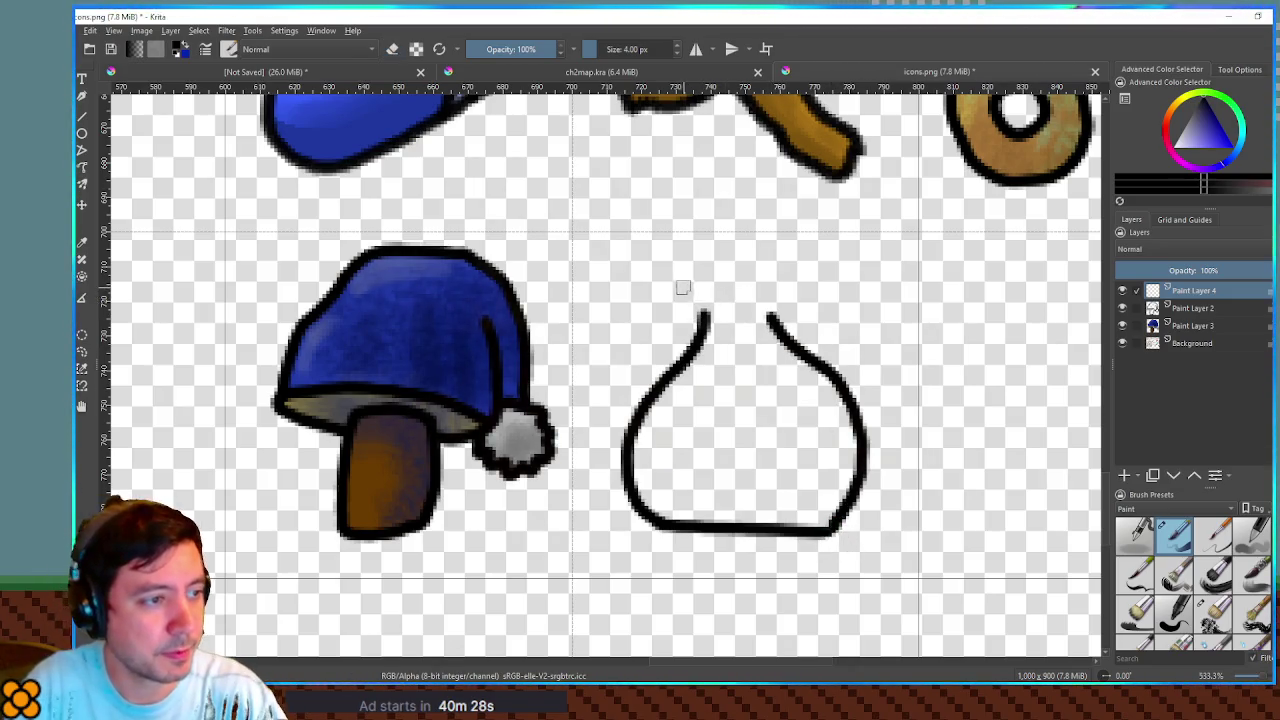
mouse_move(677, 277)
mouse_down()
mouse_move(713, 317)
mouse_move(704, 271)
mouse_move(802, 268)
mouse_move(772, 314)
mouse_up()
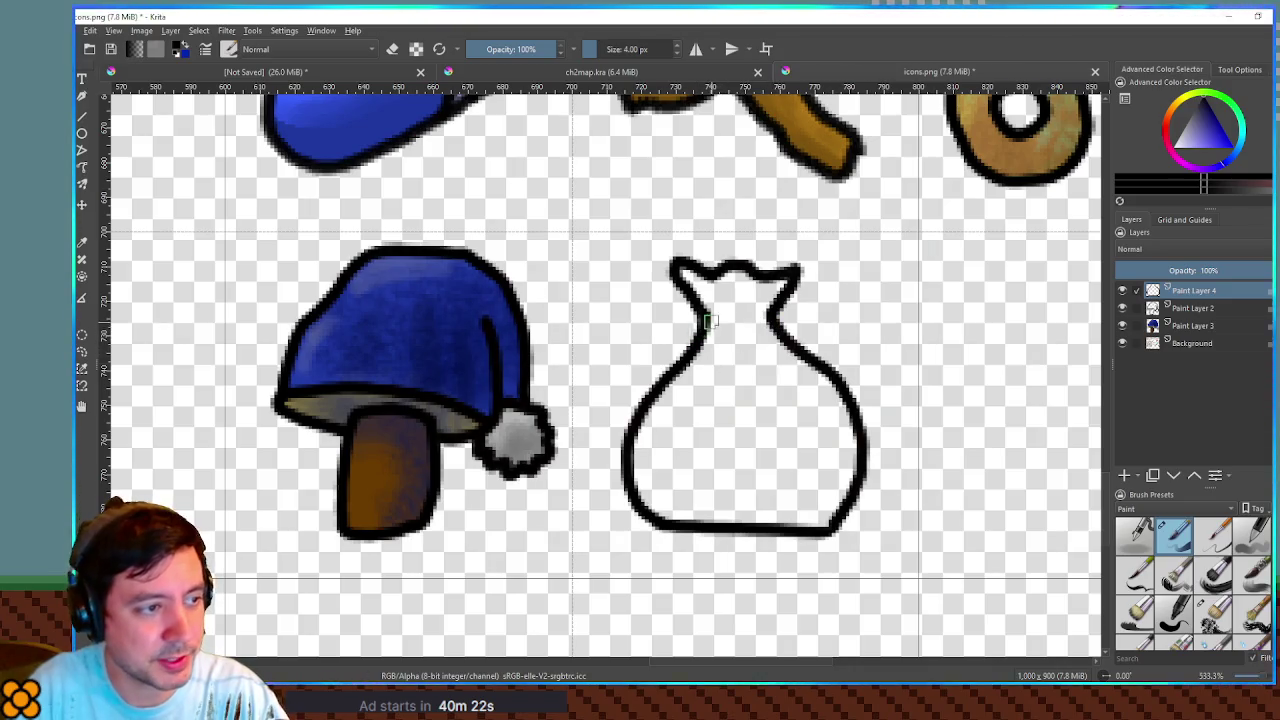
mouse_move(770, 320)
mouse_down()
mouse_move(752, 338)
mouse_move(708, 338)
mouse_move(722, 312)
mouse_move(765, 322)
mouse_up()
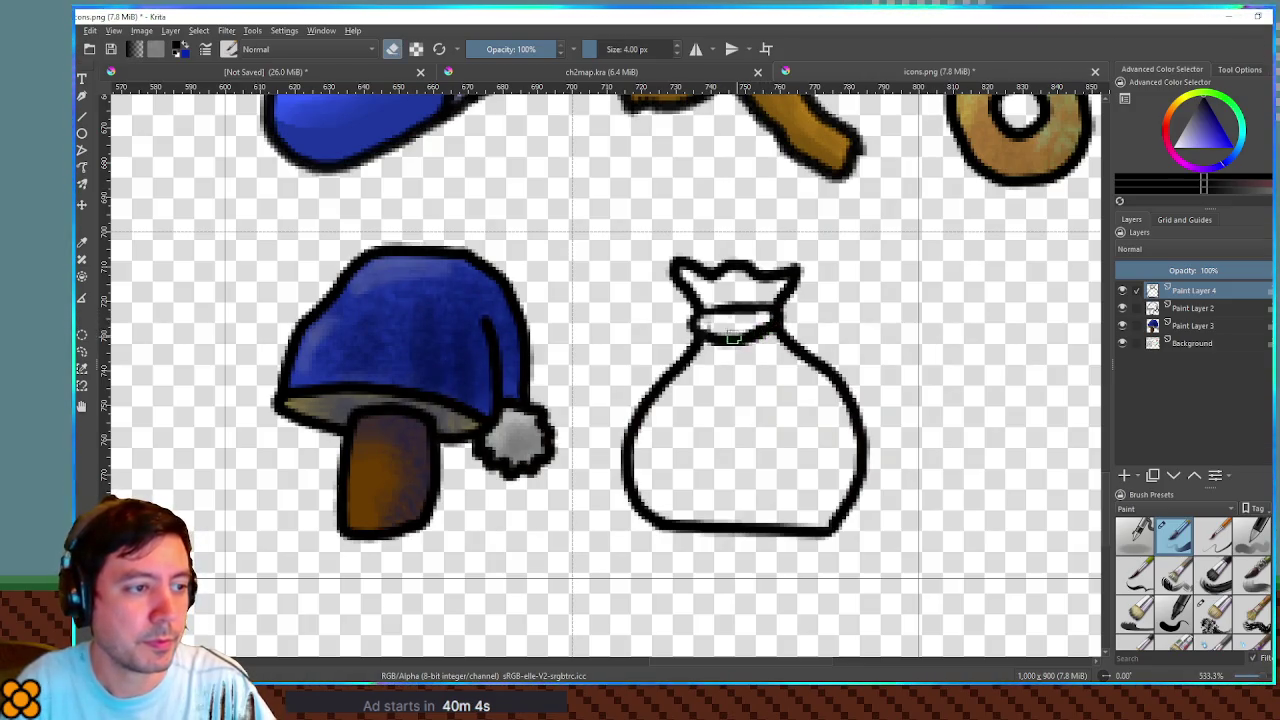
mouse_move(710, 334)
mouse_down()
mouse_move(760, 328)
mouse_move(726, 344)
mouse_up()
Step: Erase-clean the sack's neck, draw a crescent moon with a closed eye, and add Paint Layer 5
key(e)
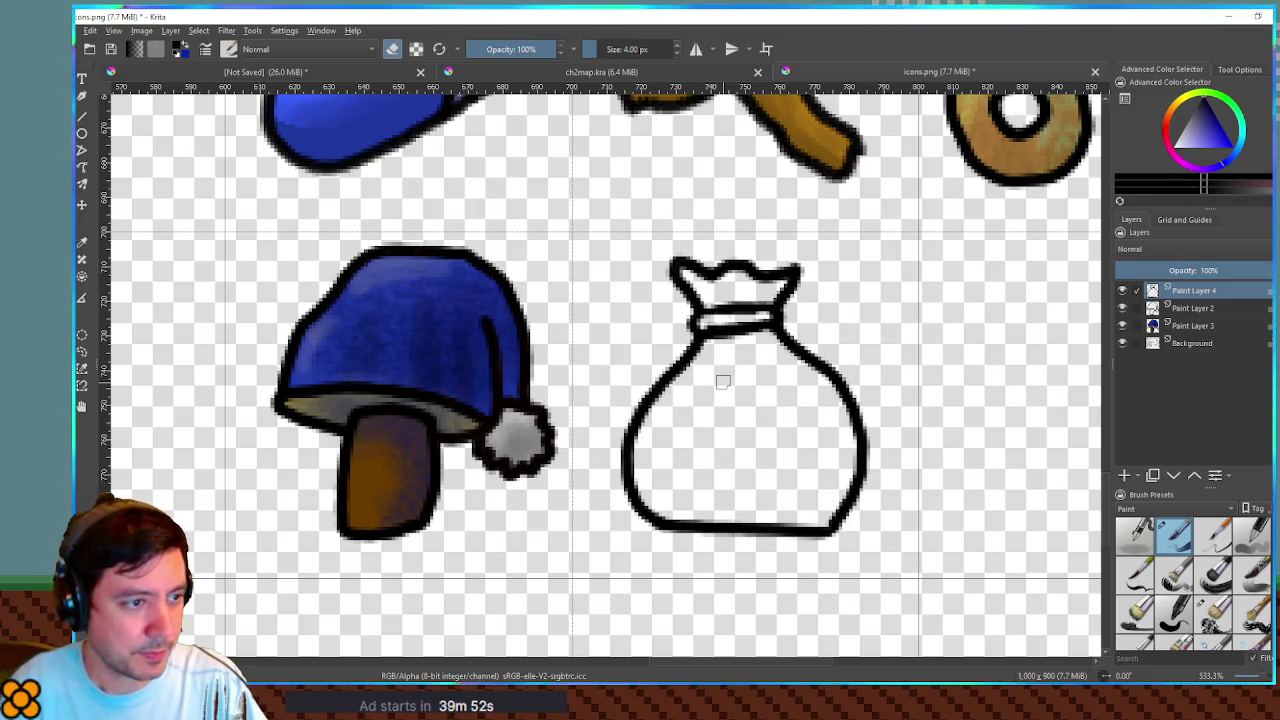
drag(712, 384, 734, 391)
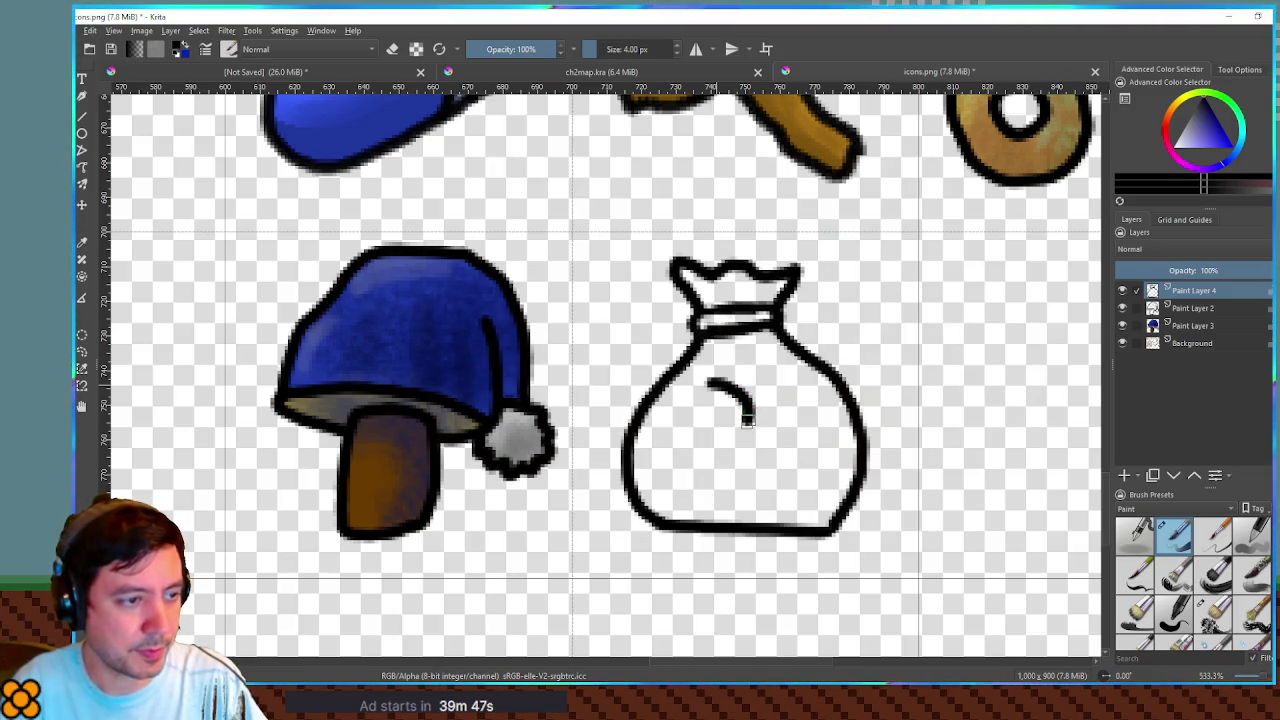
drag(746, 420, 723, 471)
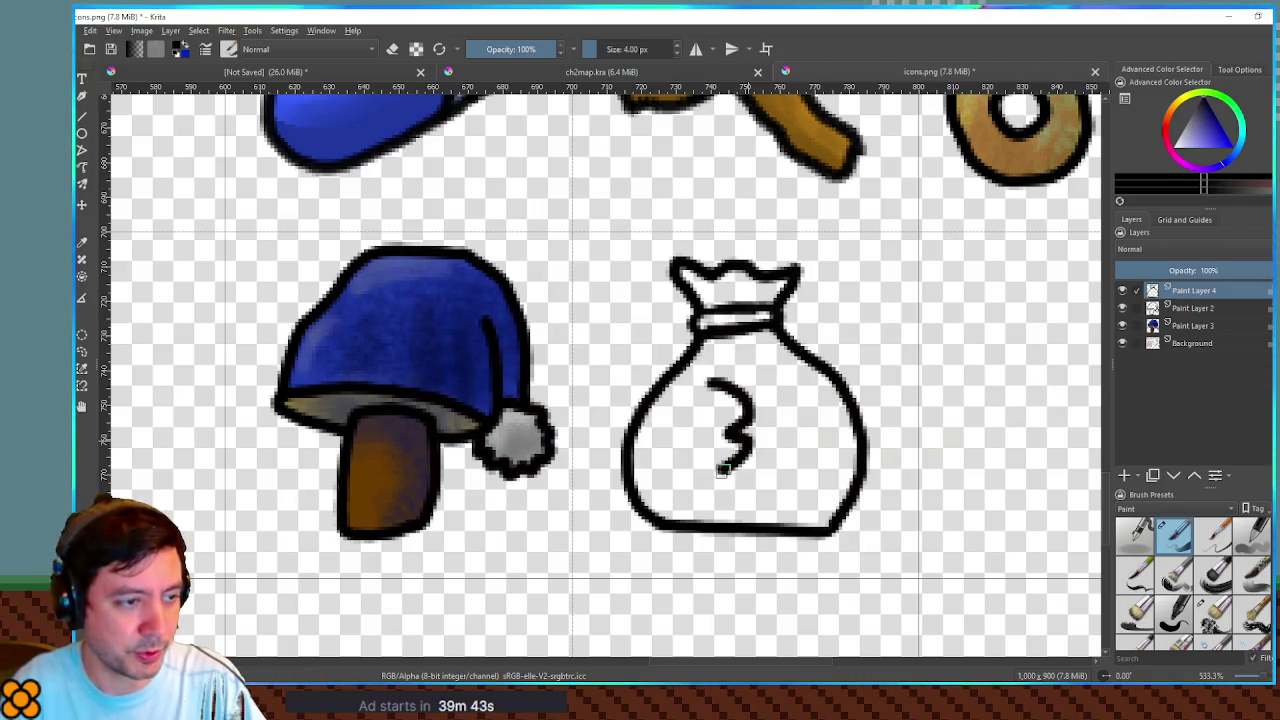
mouse_move(710, 380)
mouse_down()
mouse_move(778, 380)
mouse_move(800, 432)
mouse_move(792, 470)
mouse_move(762, 490)
mouse_move(712, 480)
mouse_up()
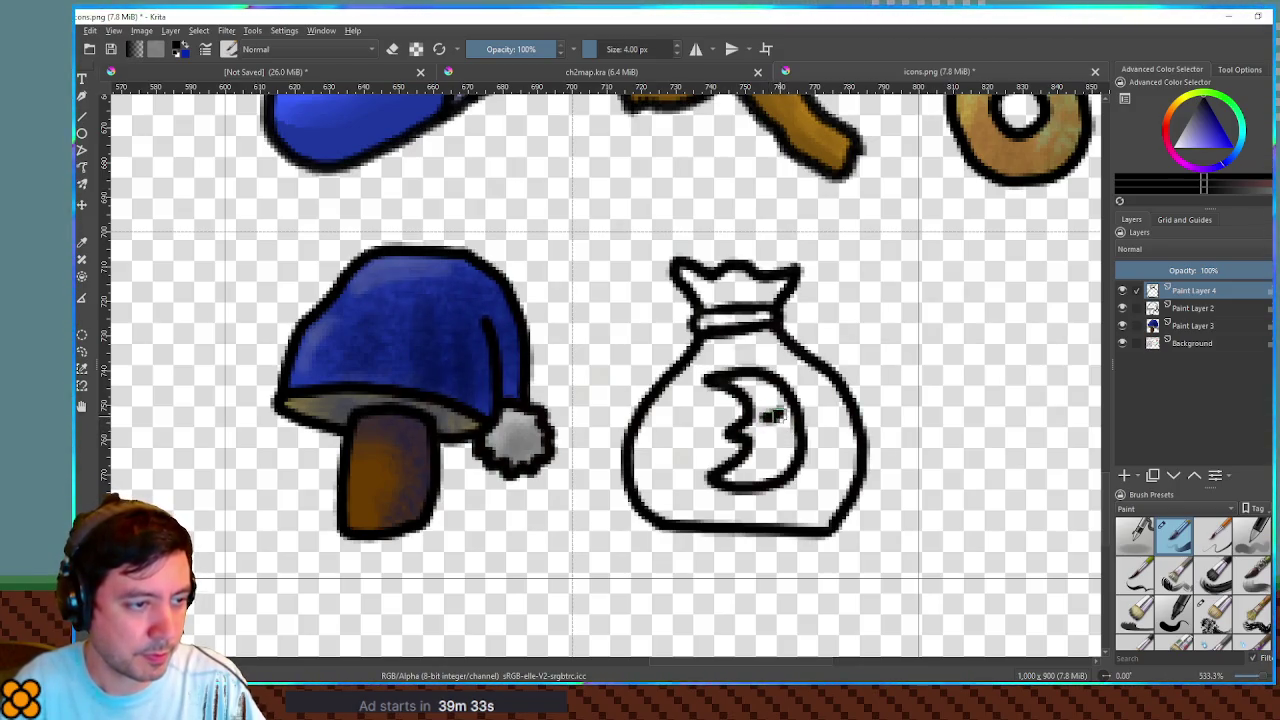
drag(760, 414, 781, 418)
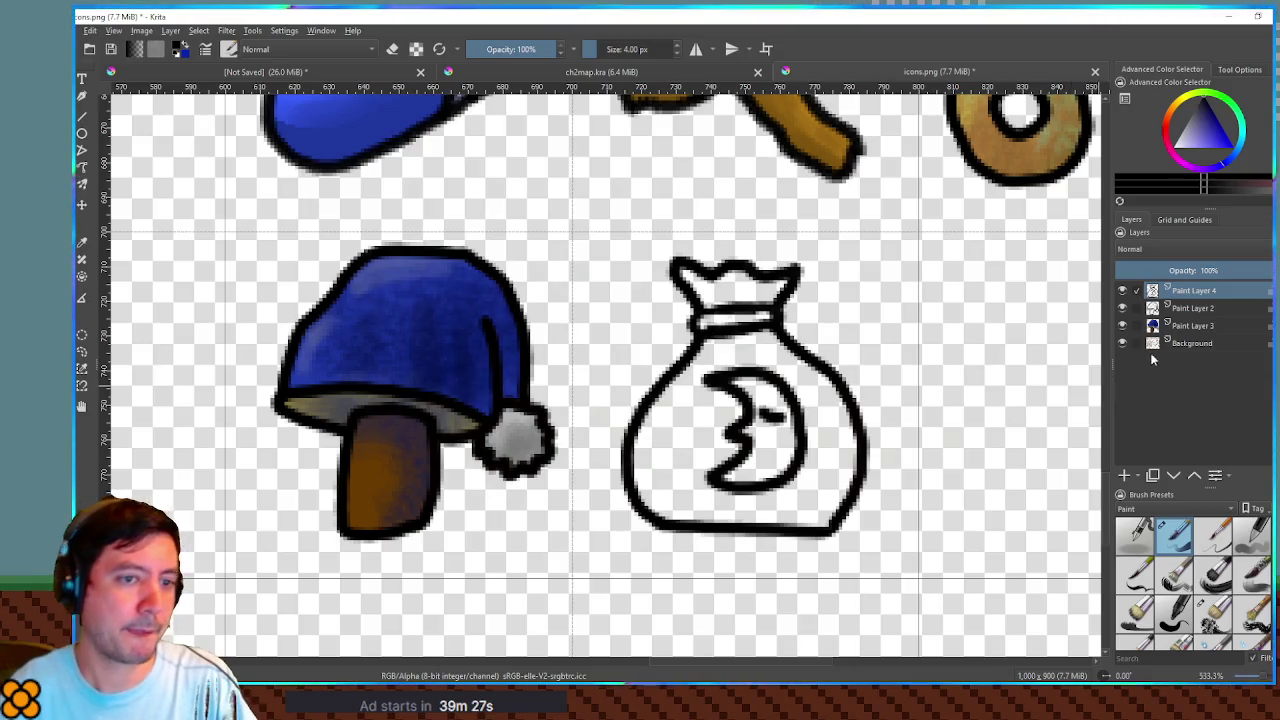
click(1124, 476)
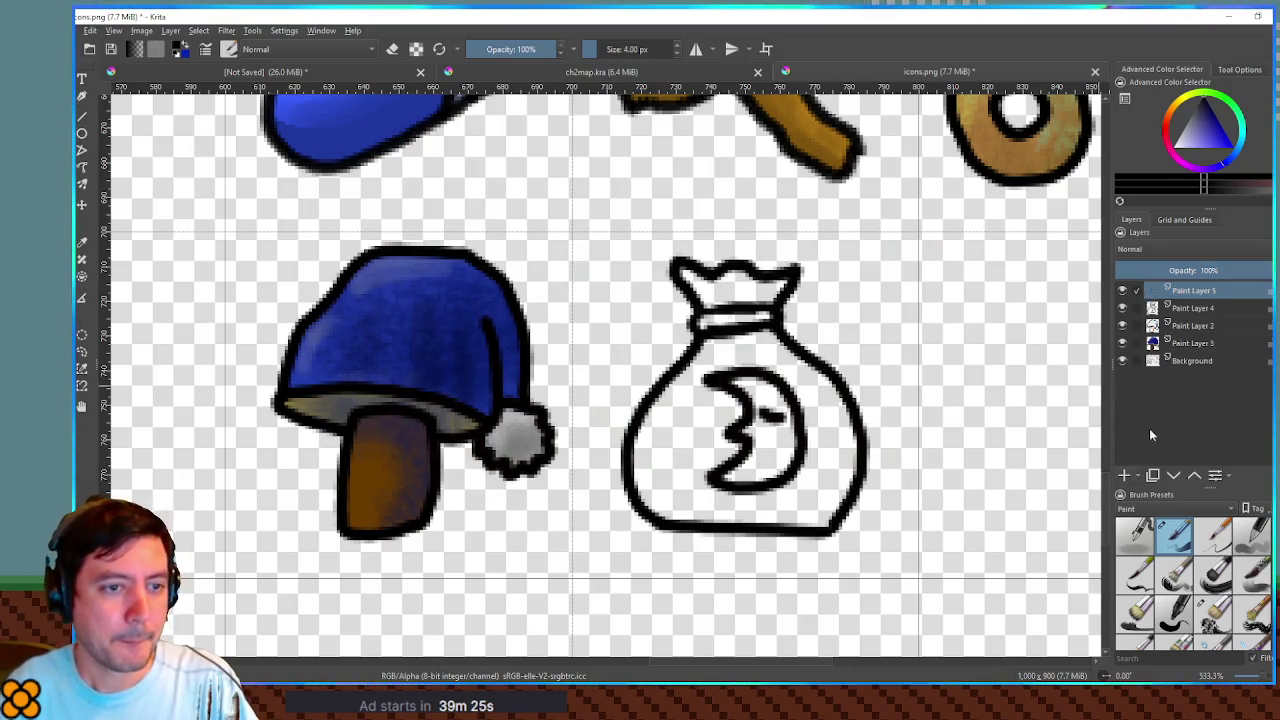
Step: Move Paint Layer 4 to the top, then select, grow, and fill the bag brown on Paint Layer 5
drag(1189, 310, 1186, 288)
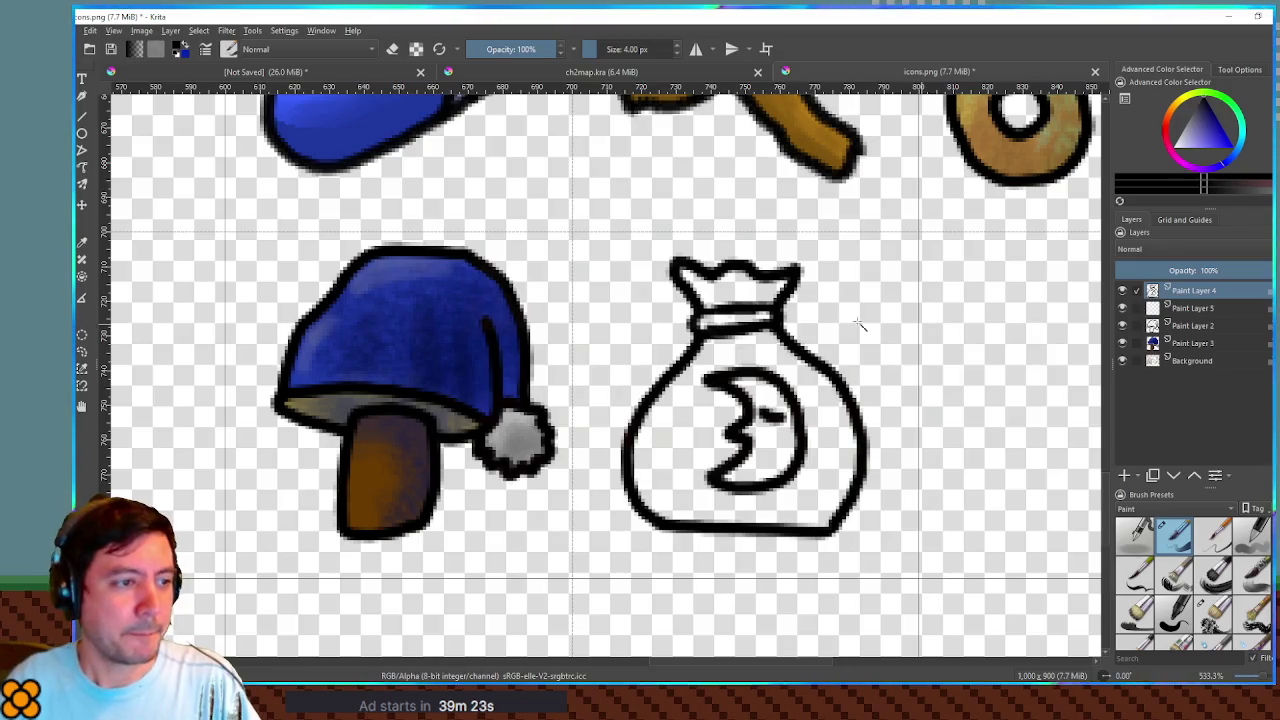
click(905, 372)
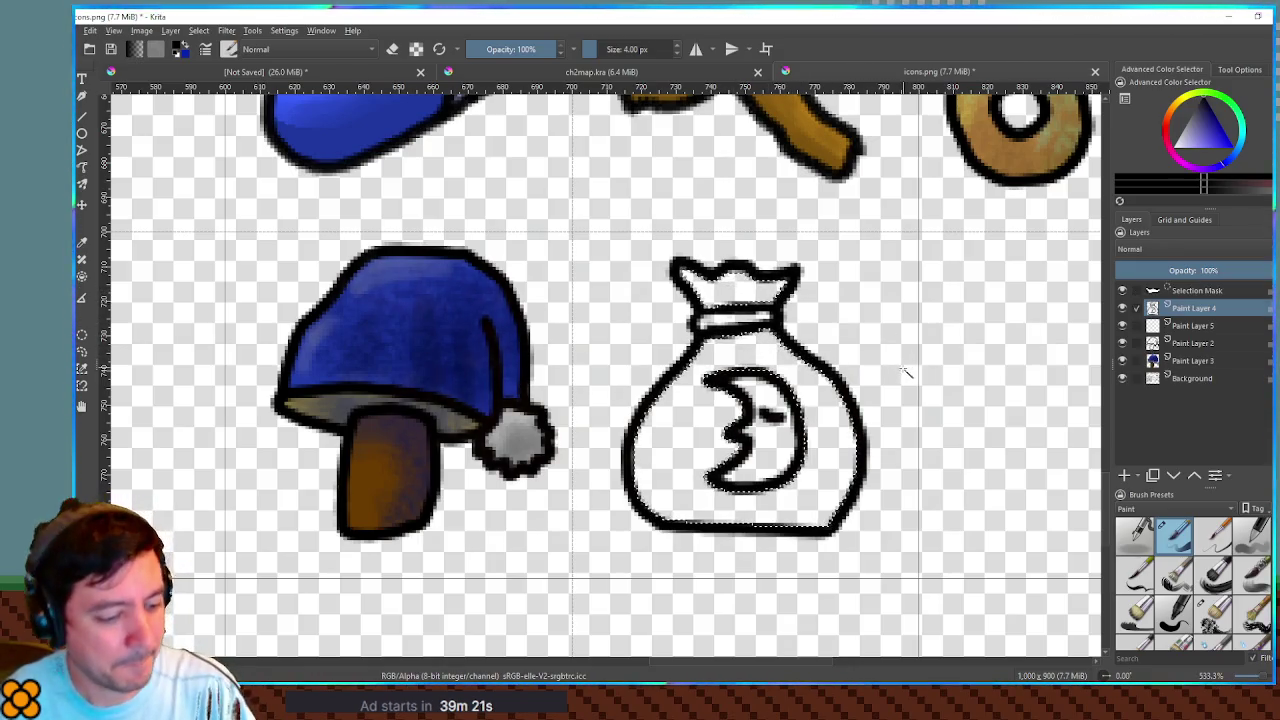
key(Return)
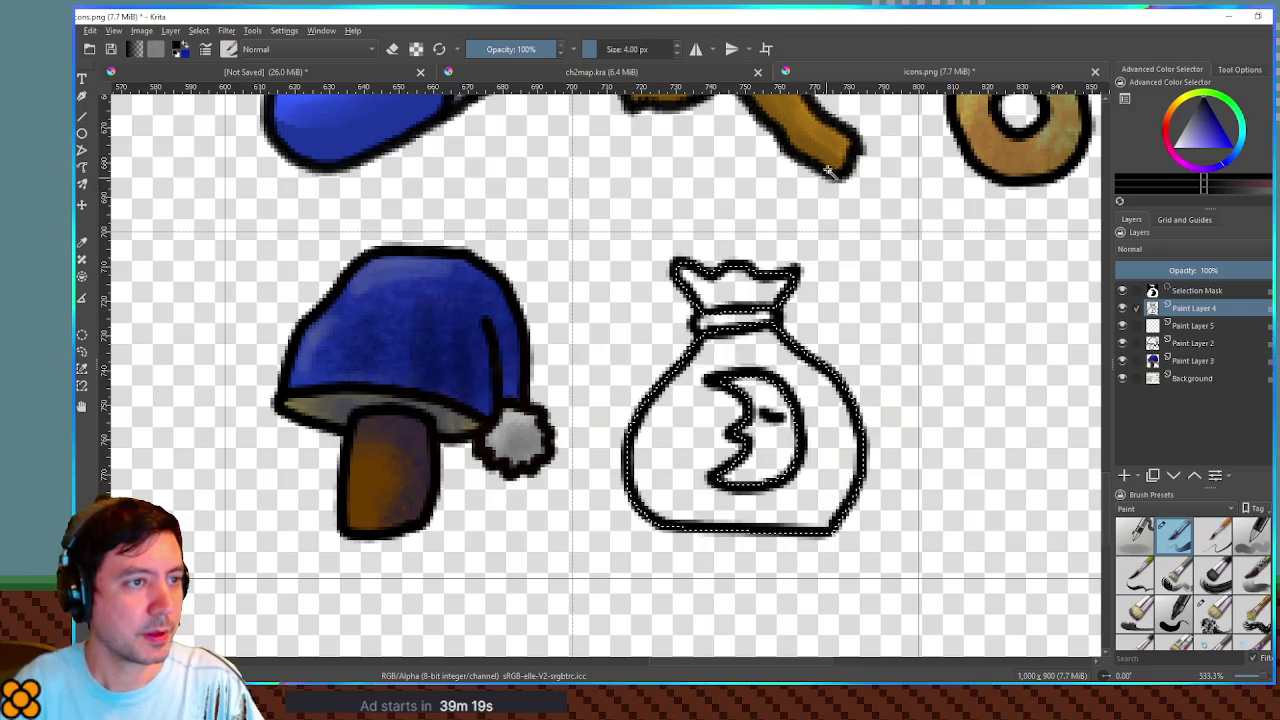
ctrl+click(830, 158)
click(1186, 329)
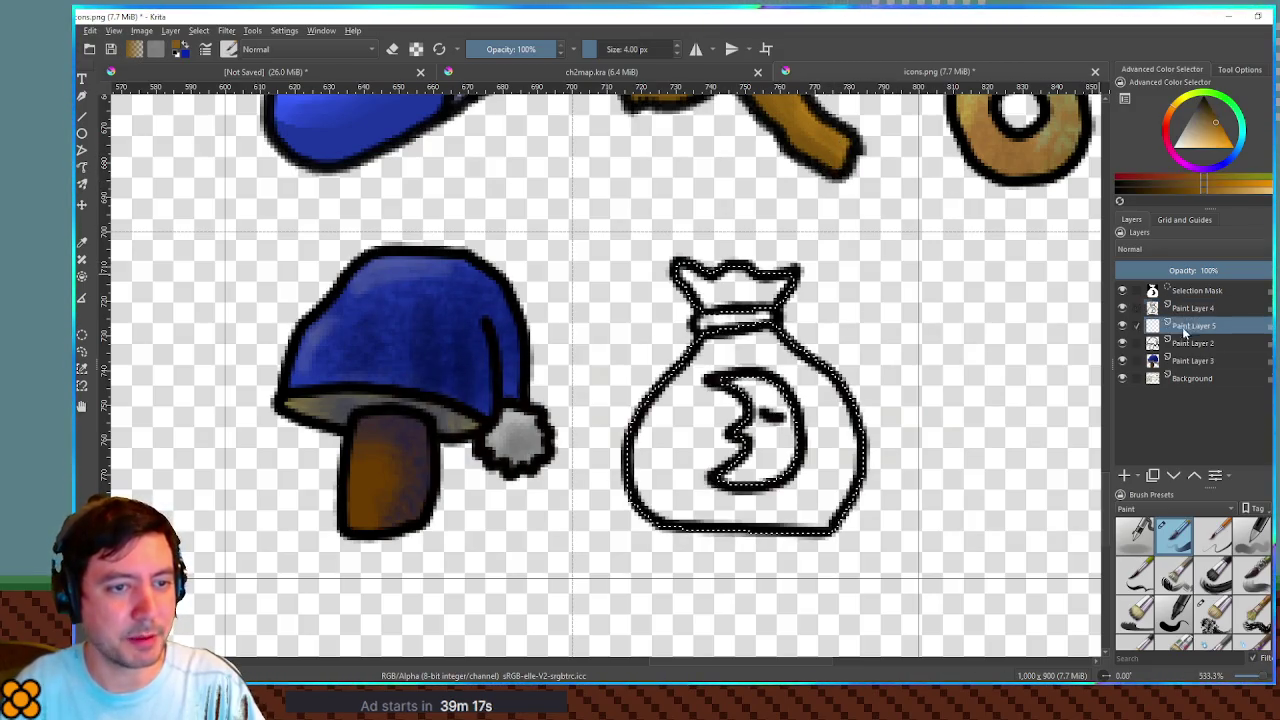
key(shift+BackSpace)
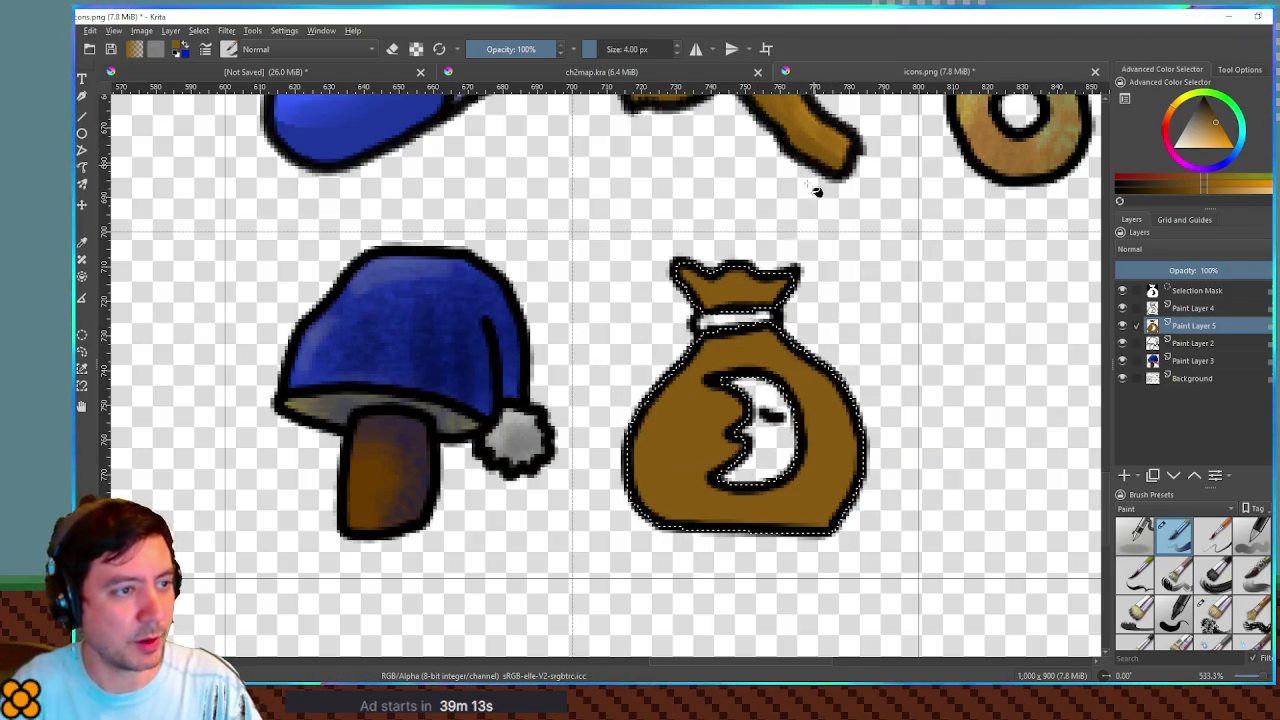
Step: Select and grow the bag's neck band, then fill it with the hat's dark blue
click(1176, 310)
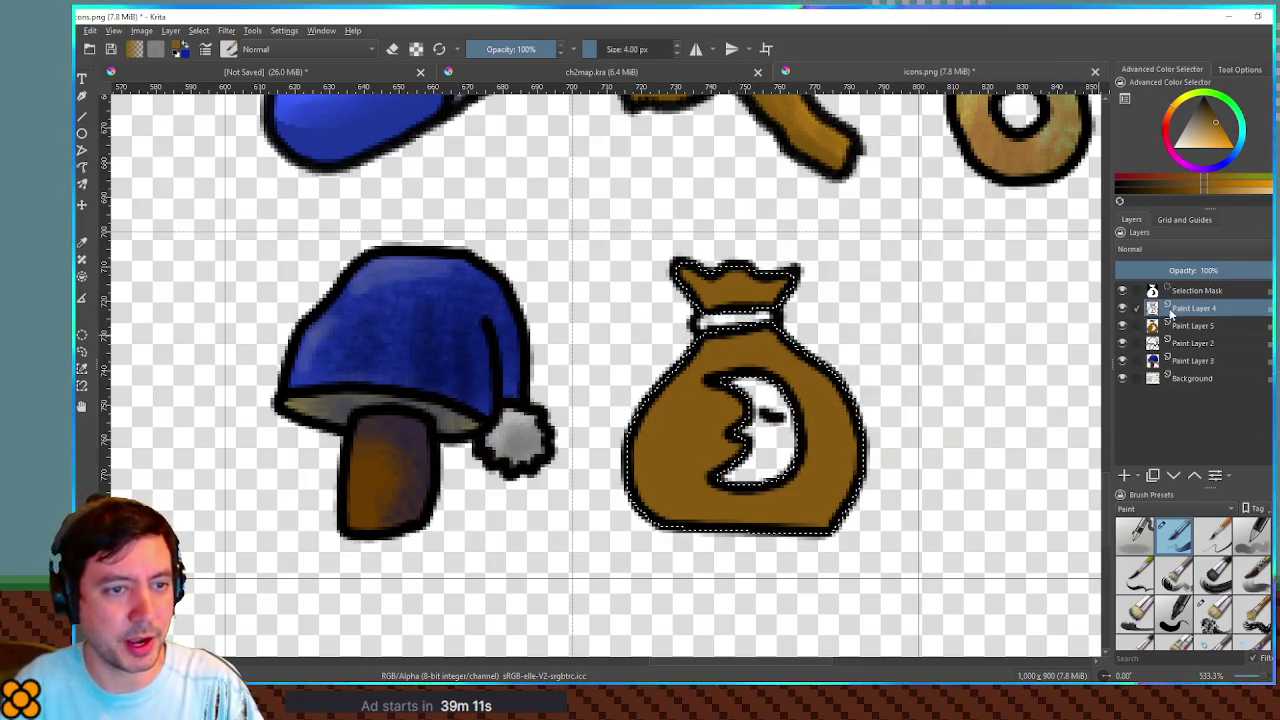
click(769, 325)
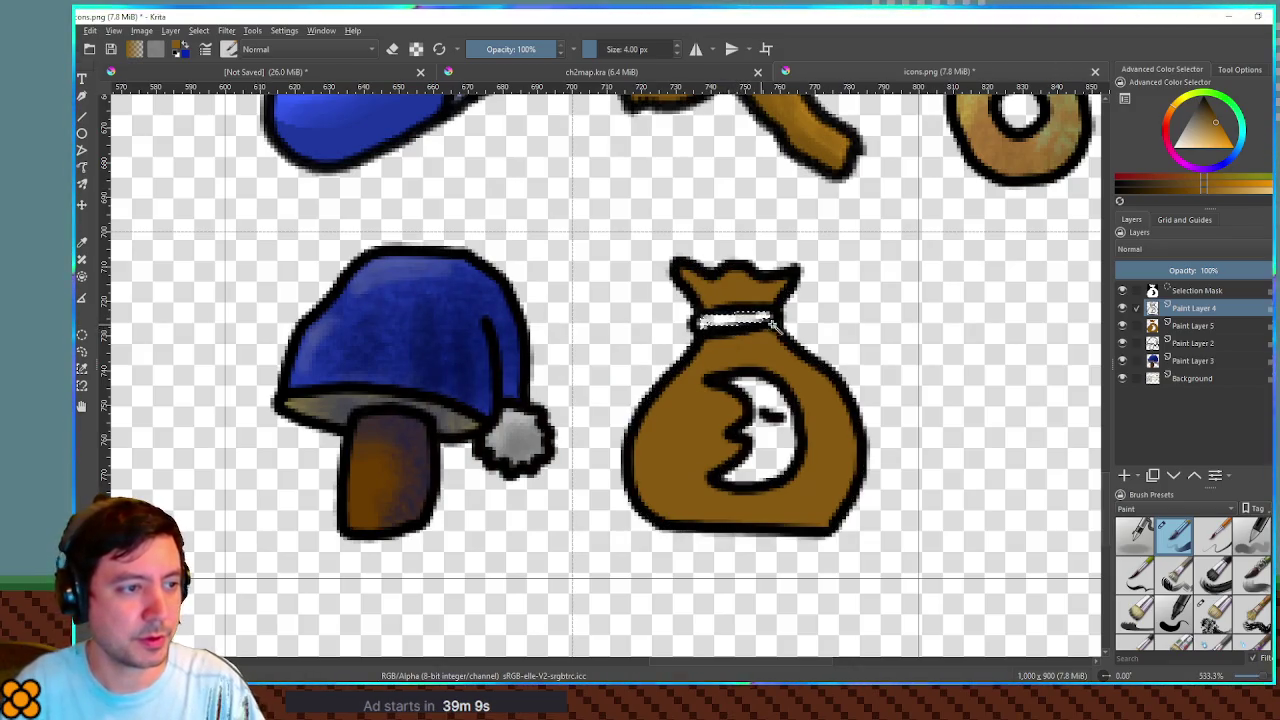
click(1183, 327)
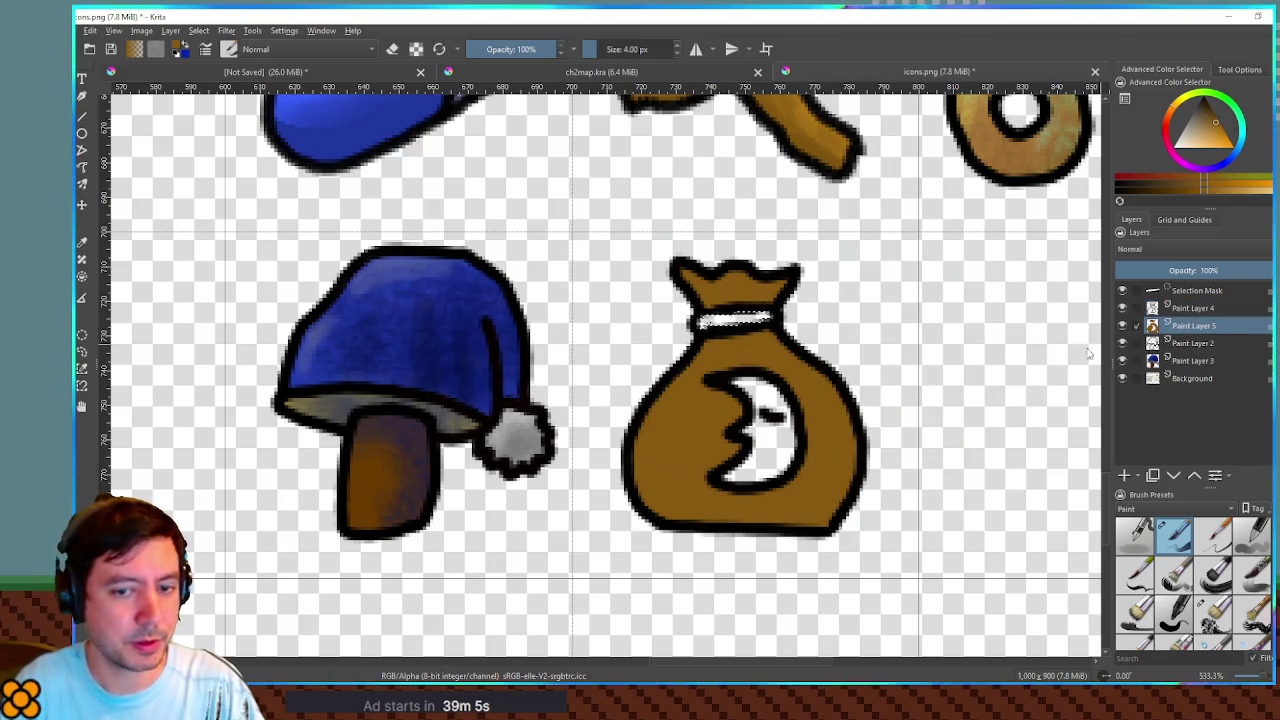
key(Return)
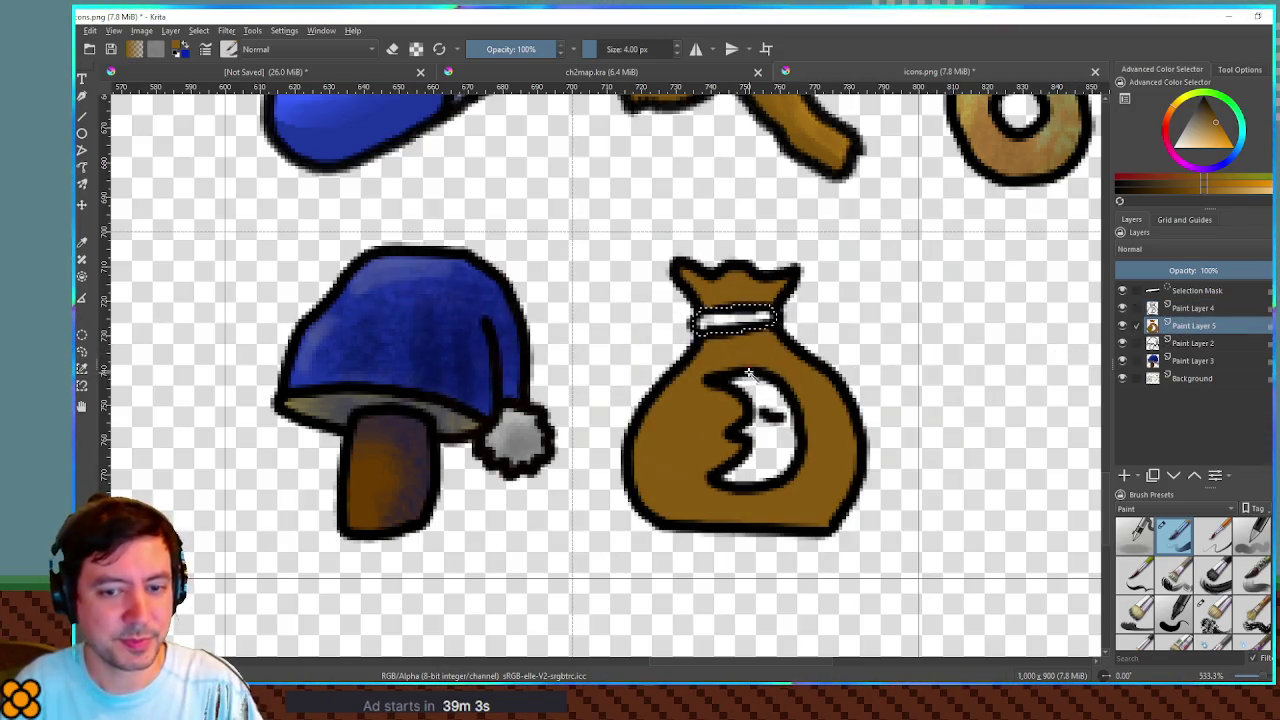
ctrl+click(465, 345)
mouse_move(700, 320)
mouse_down()
mouse_move(760, 320)
mouse_move(733, 325)
mouse_up()
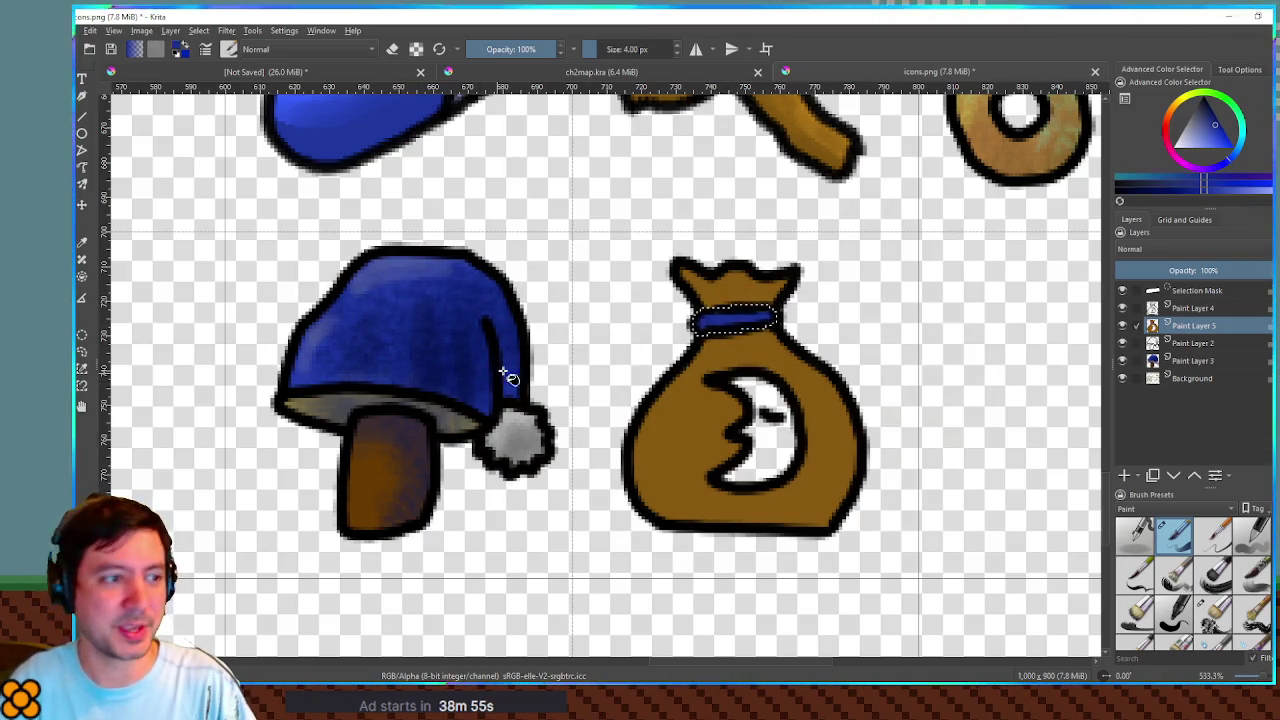
Step: Select the moon, fill it bright yellow on Paint Layer 5, and clear the selection
click(1189, 309)
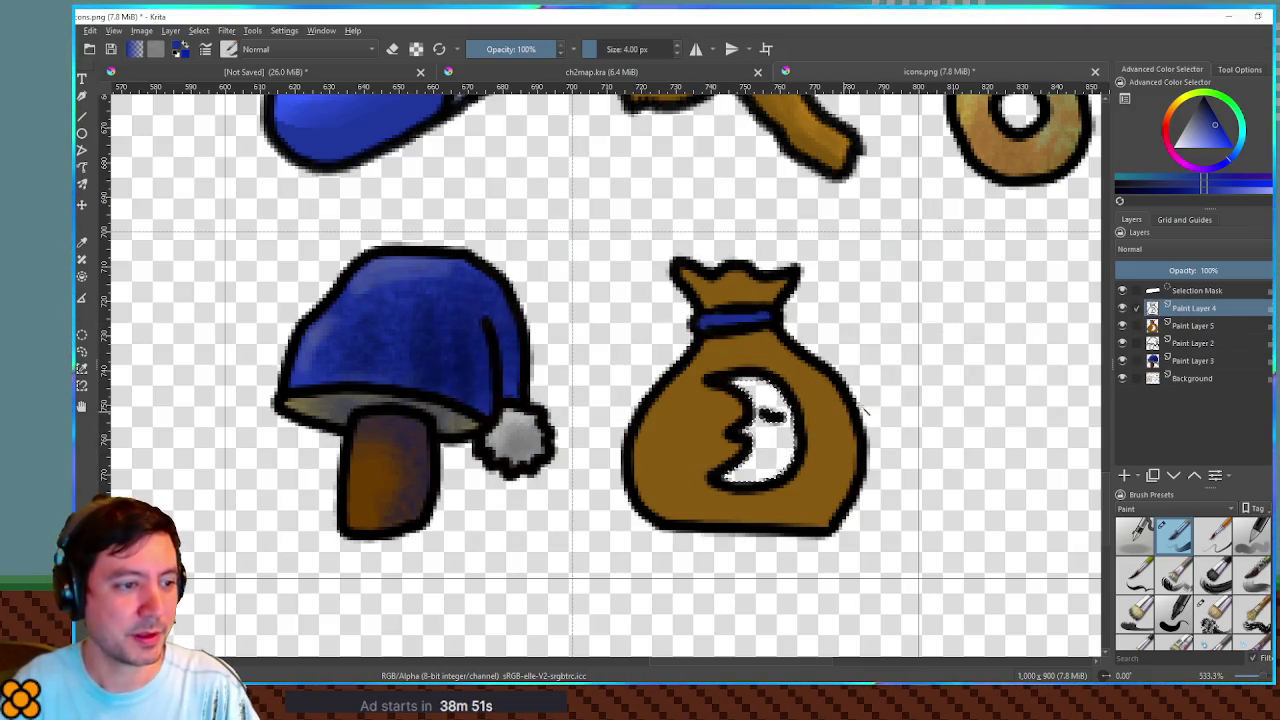
key(ctrl+a)
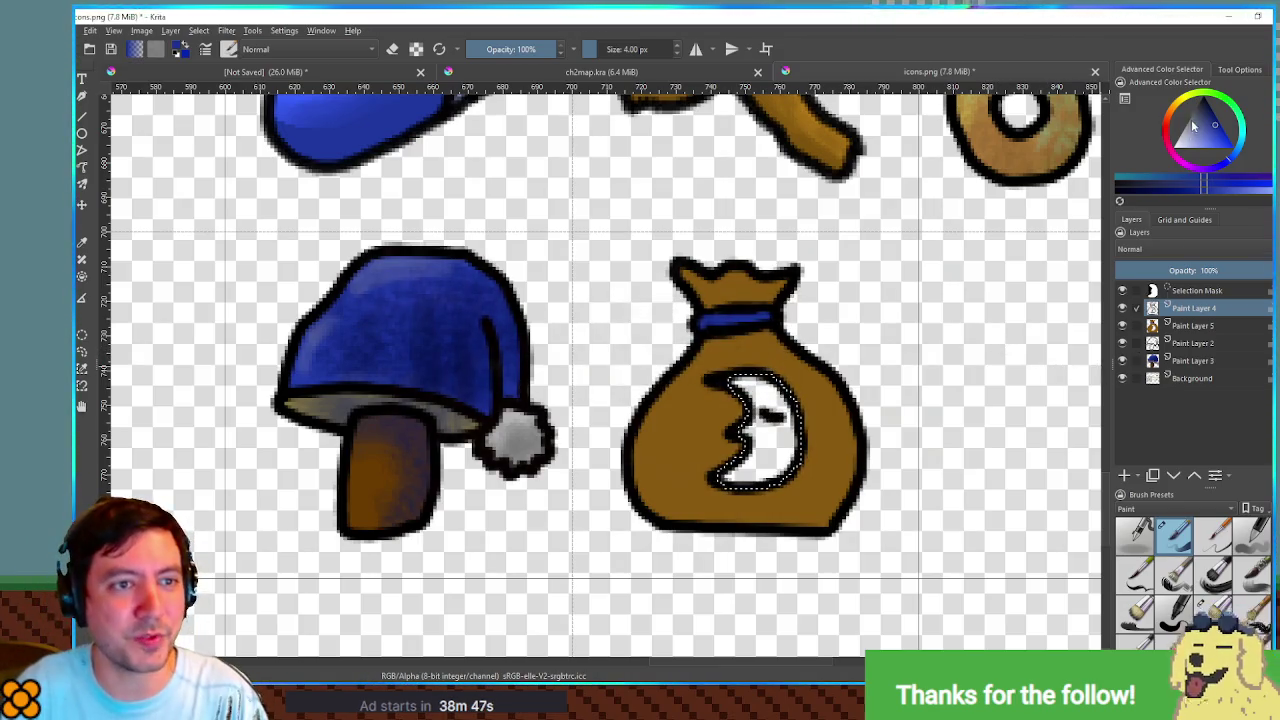
click(1182, 103)
click(1225, 153)
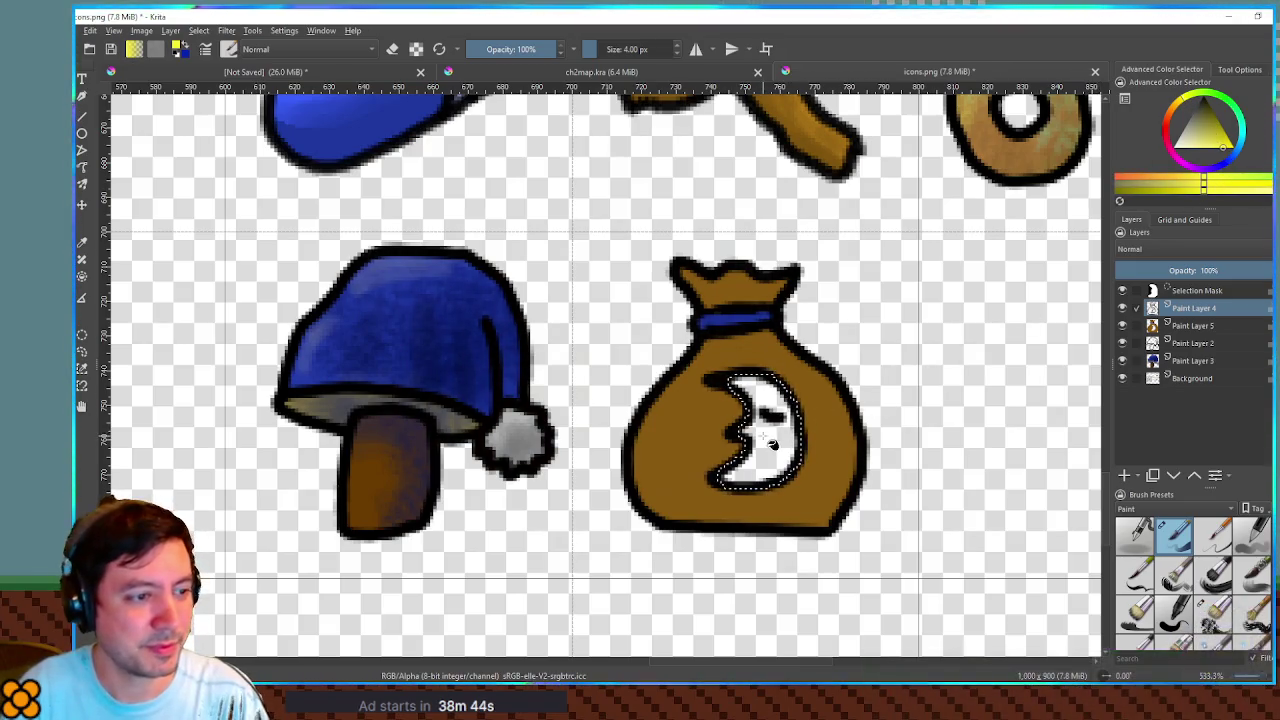
key(Page_Down)
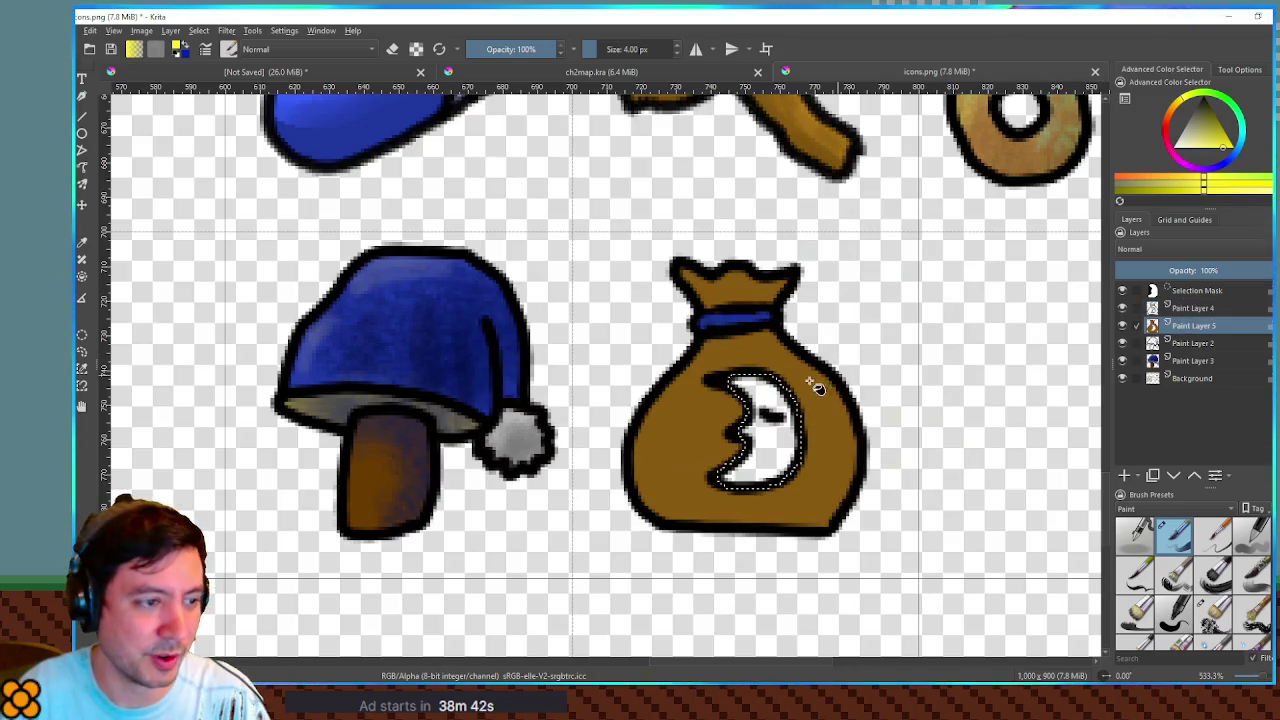
key(shift+BackSpace)
key(ctrl+shift+a)
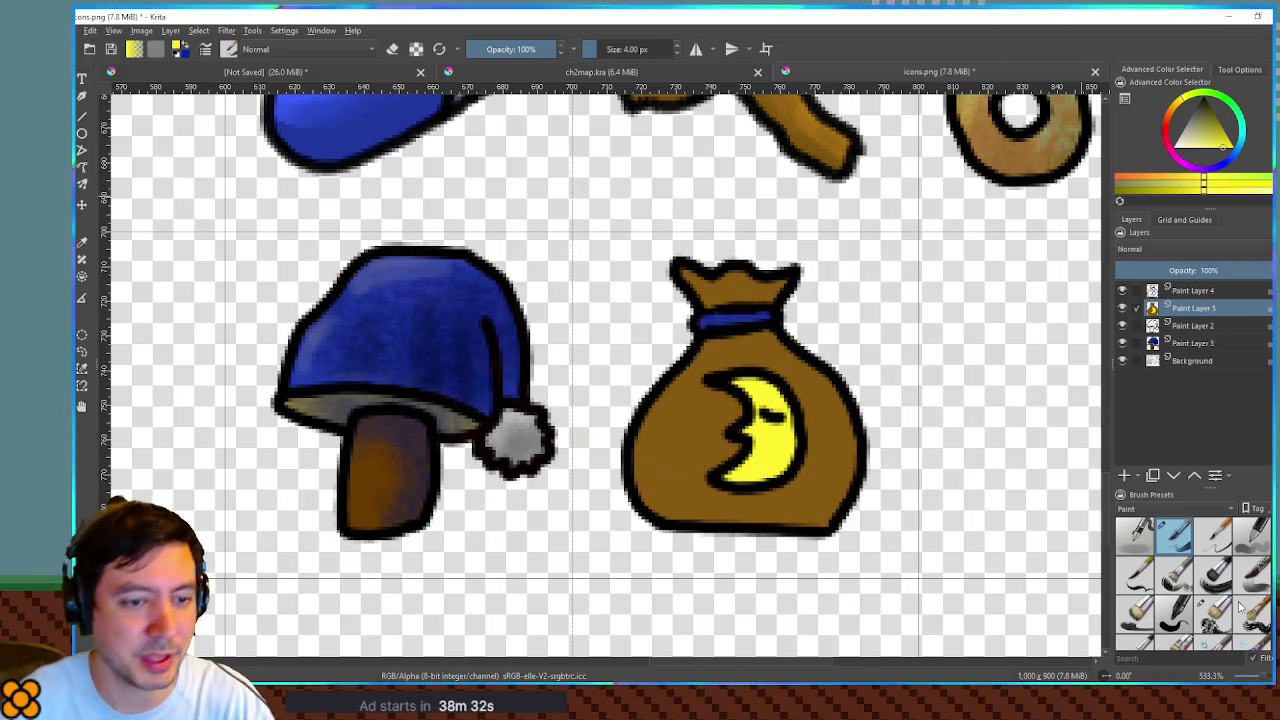
click(1209, 618)
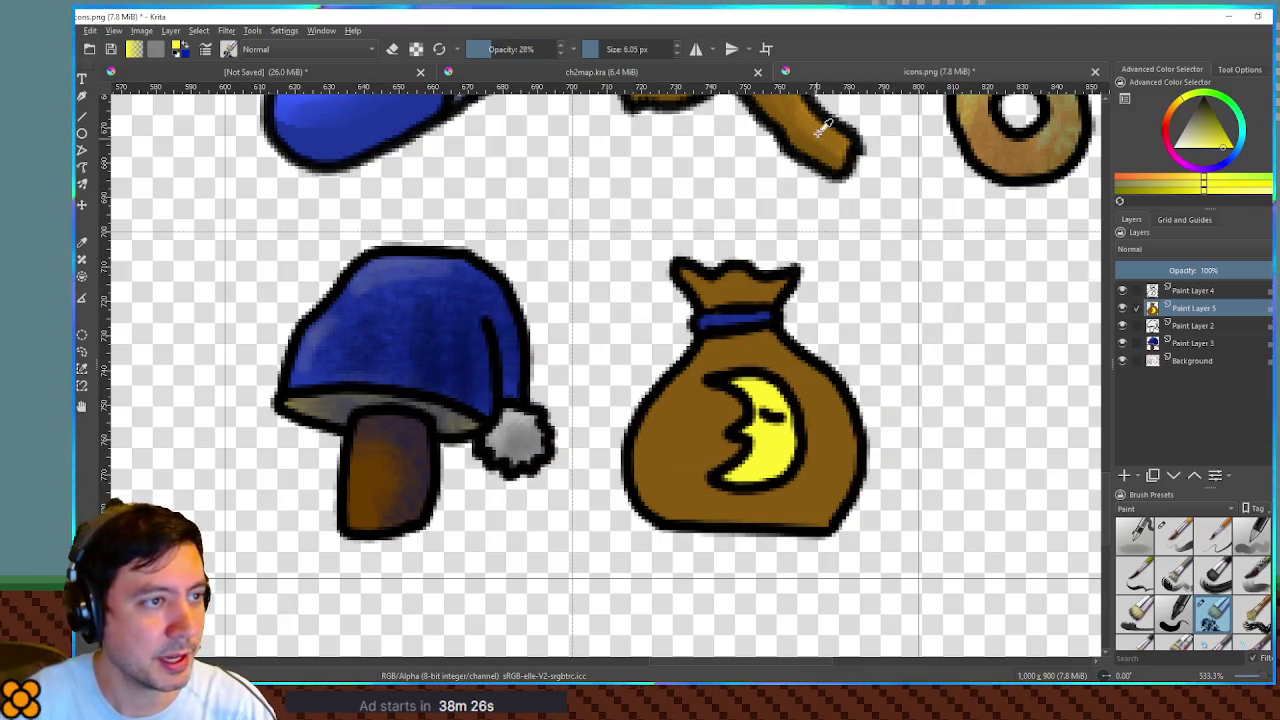
Step: Shade the bag body with dark brown using the soft brush, then lasso the knot area
ctrl+click(816, 368)
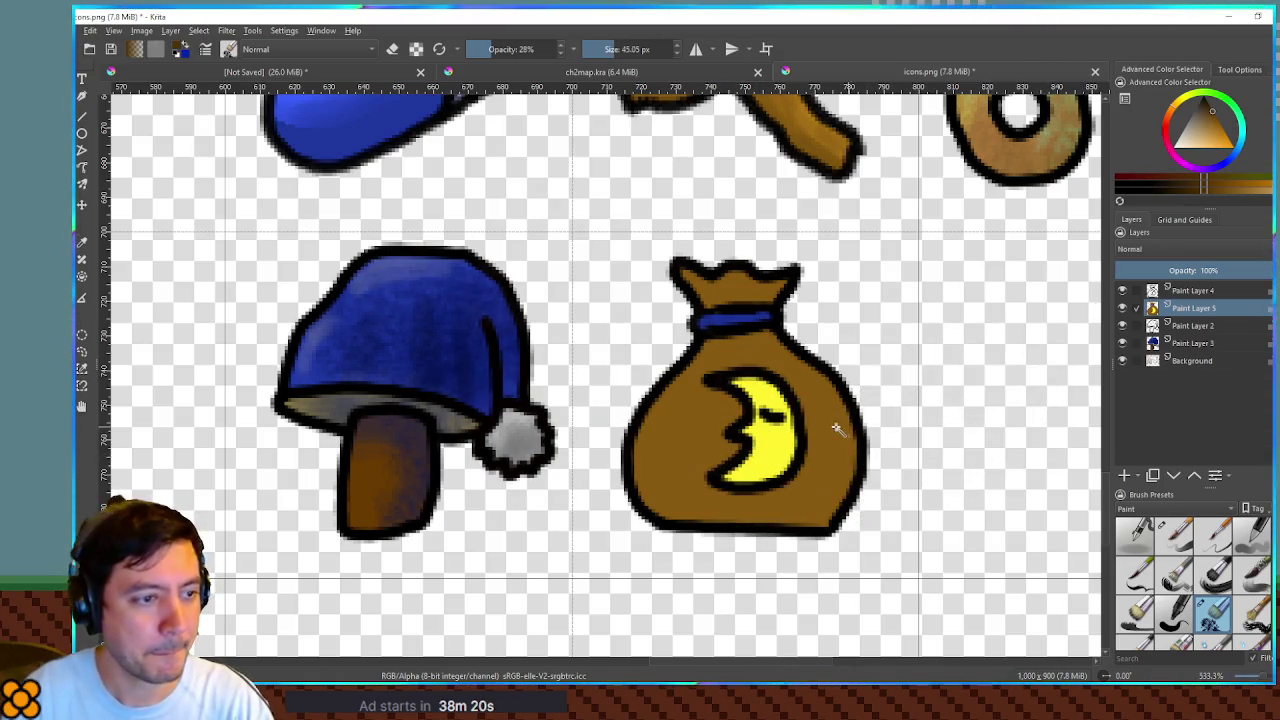
click(797, 428)
mouse_move(797, 428)
mouse_down()
mouse_move(680, 440)
mouse_move(700, 530)
mouse_move(760, 470)
mouse_move(872, 448)
mouse_move(830, 430)
mouse_move(790, 540)
mouse_move(800, 428)
mouse_move(725, 410)
mouse_move(657, 443)
mouse_move(770, 370)
mouse_up()
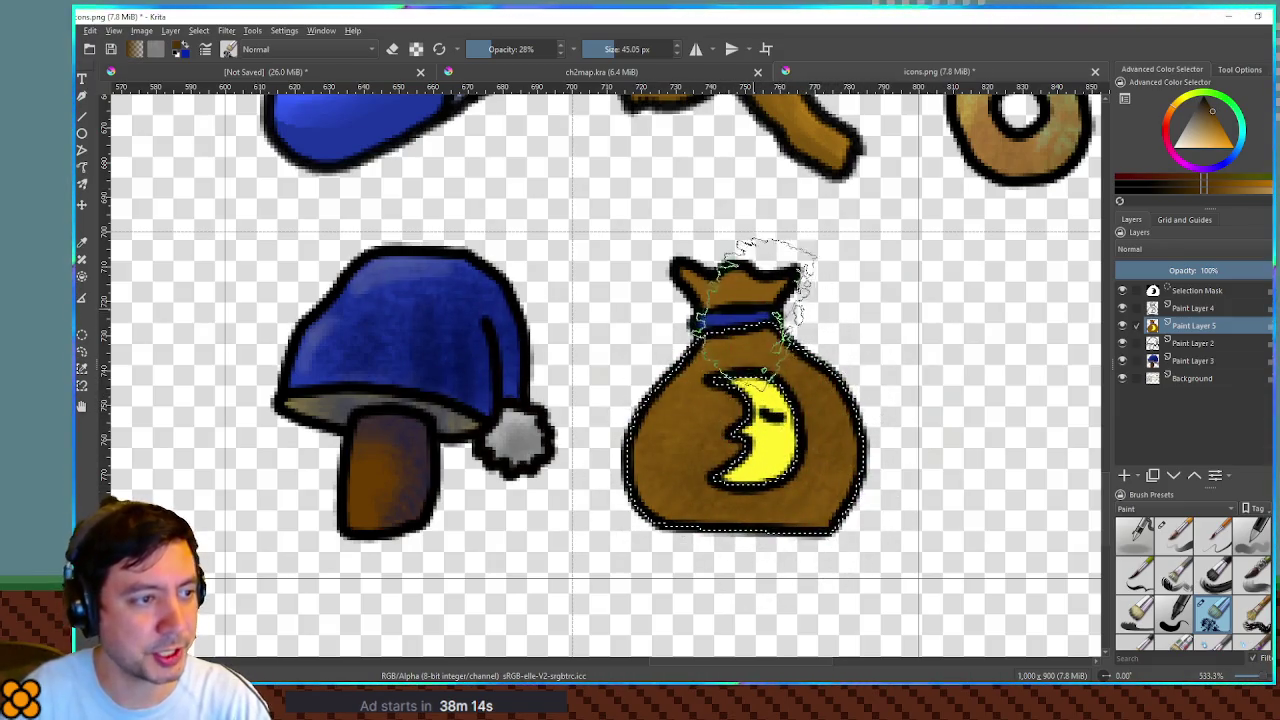
mouse_move(730, 305)
mouse_down()
mouse_move(810, 270)
mouse_move(745, 230)
mouse_move(690, 275)
mouse_up()
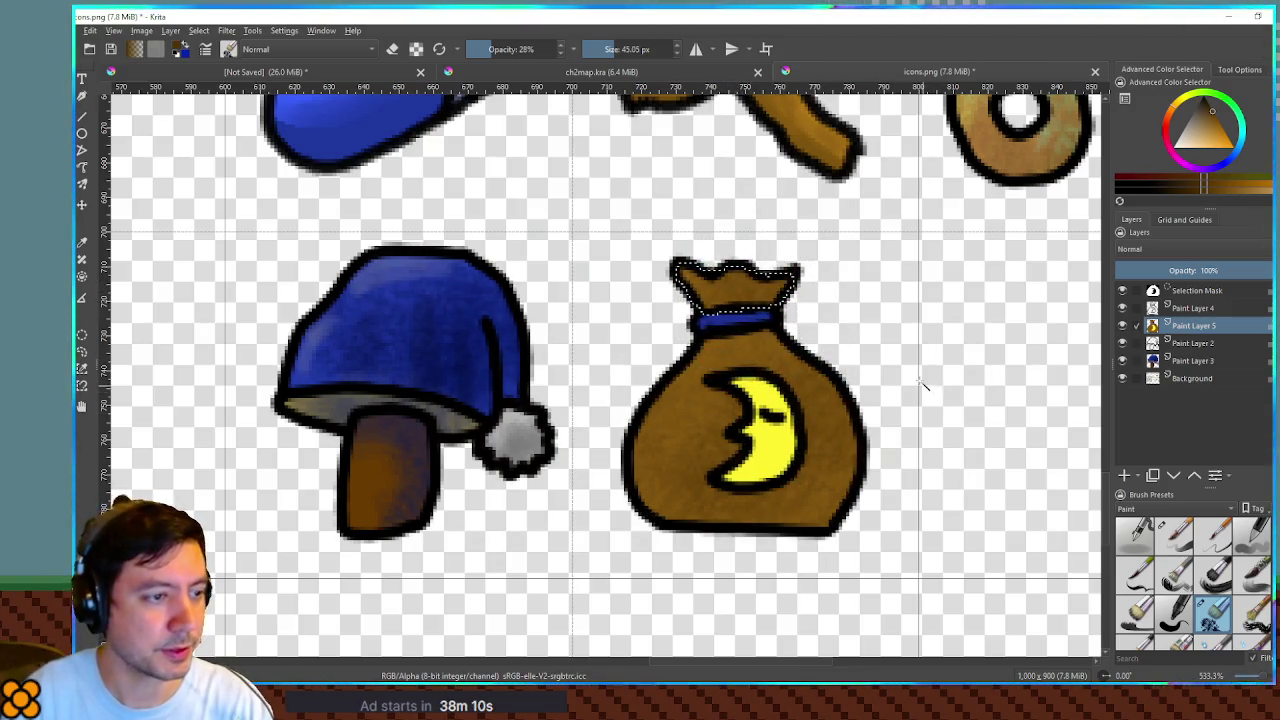
click(890, 392)
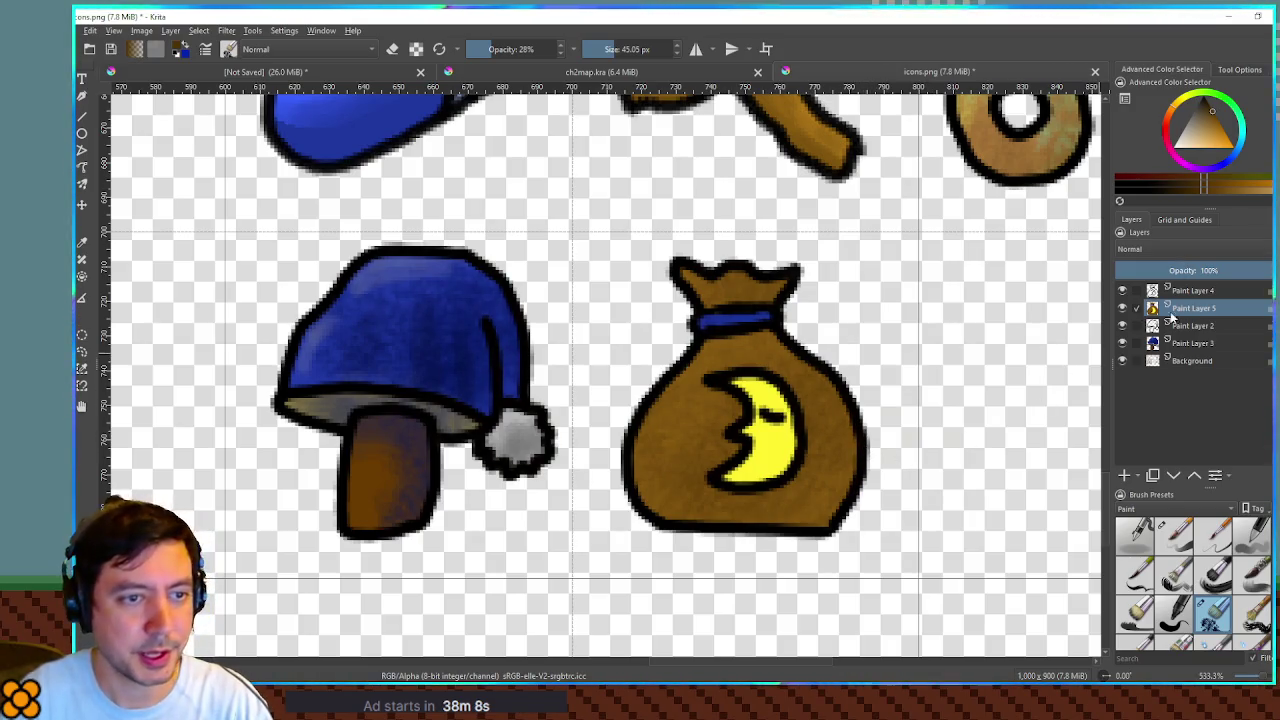
Step: Restore the knot selection and sample brown from the mushroom stem for shading
key(ctrl+z)
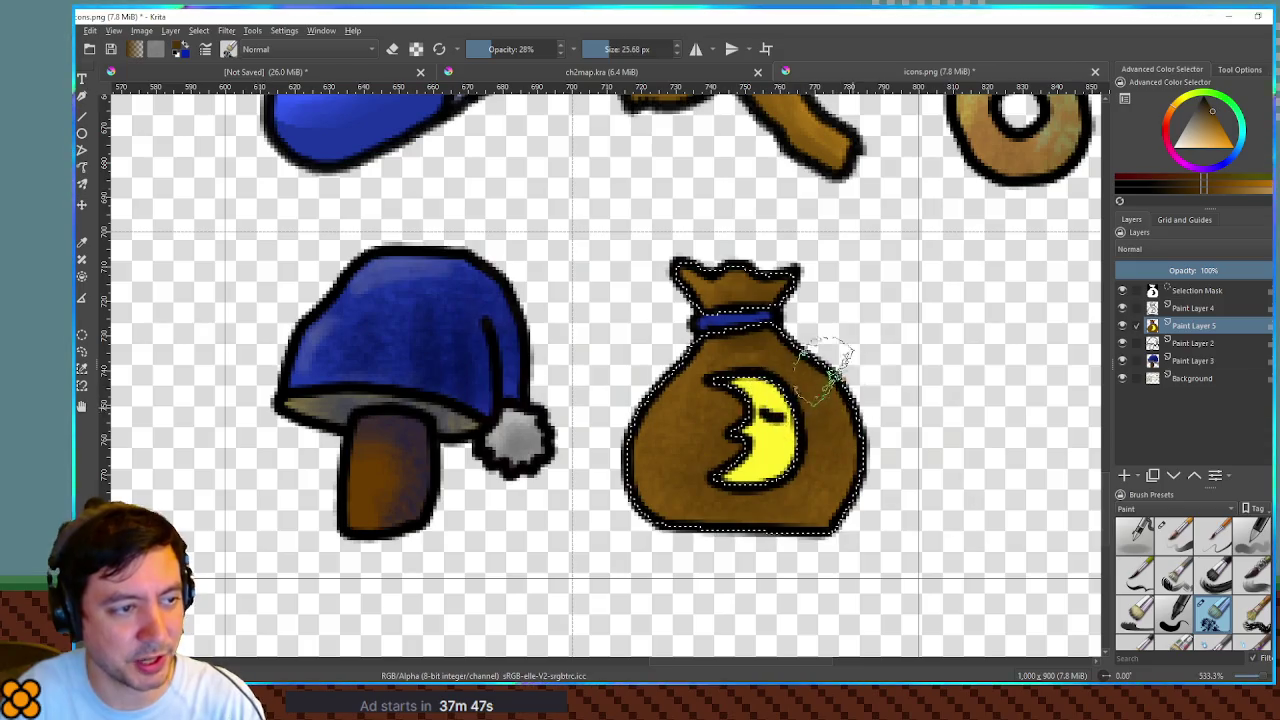
ctrl+click(425, 445)
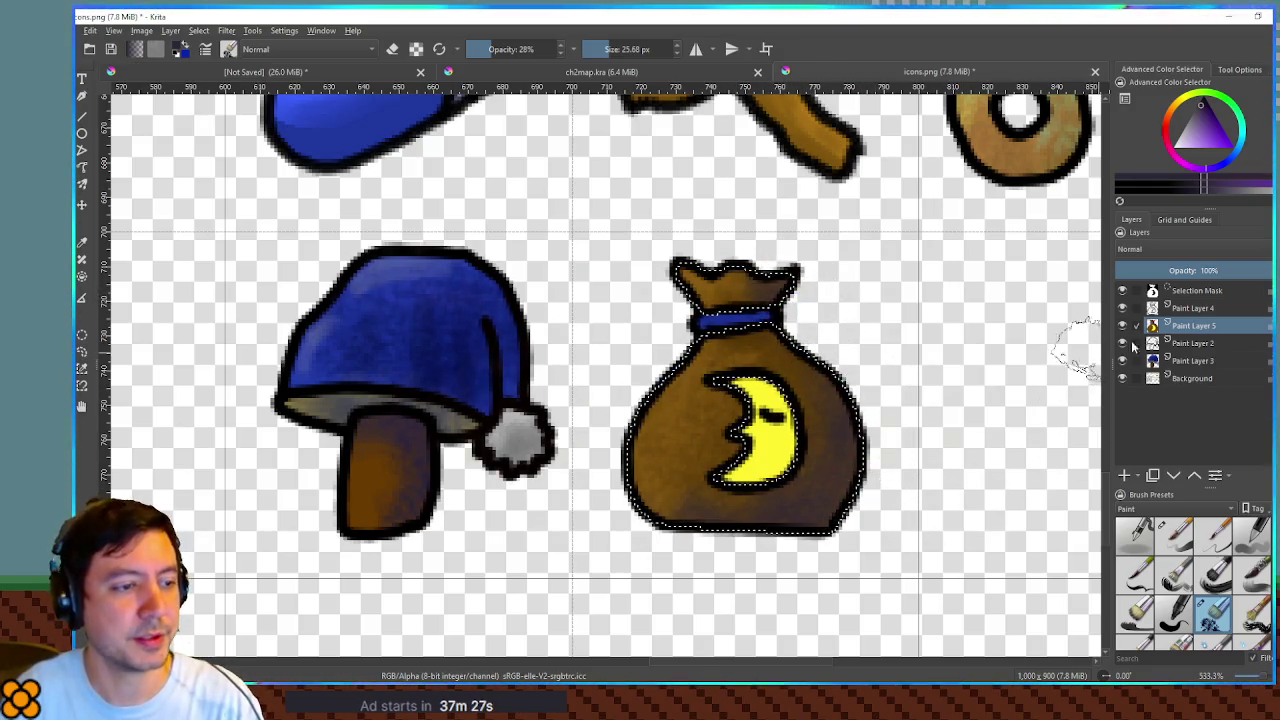
Step: Sample the moon's yellow and pick a darker shade of it
ctrl+click(780, 448)
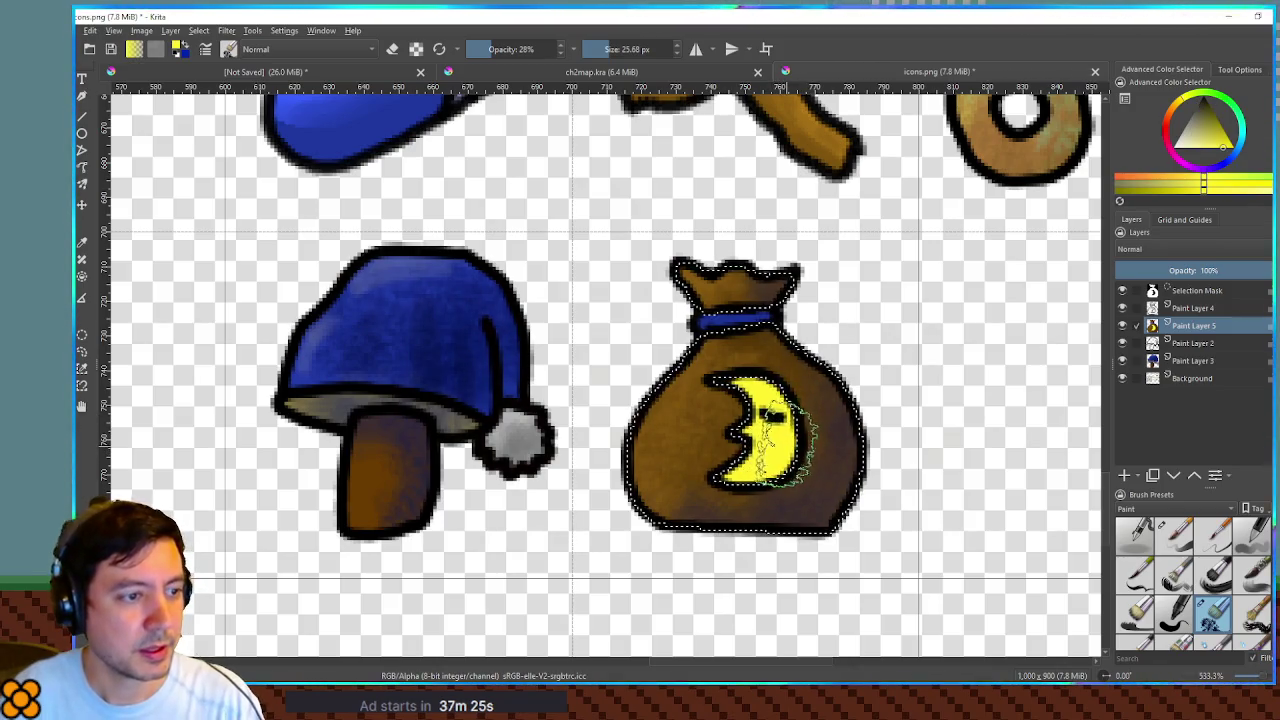
click(1220, 124)
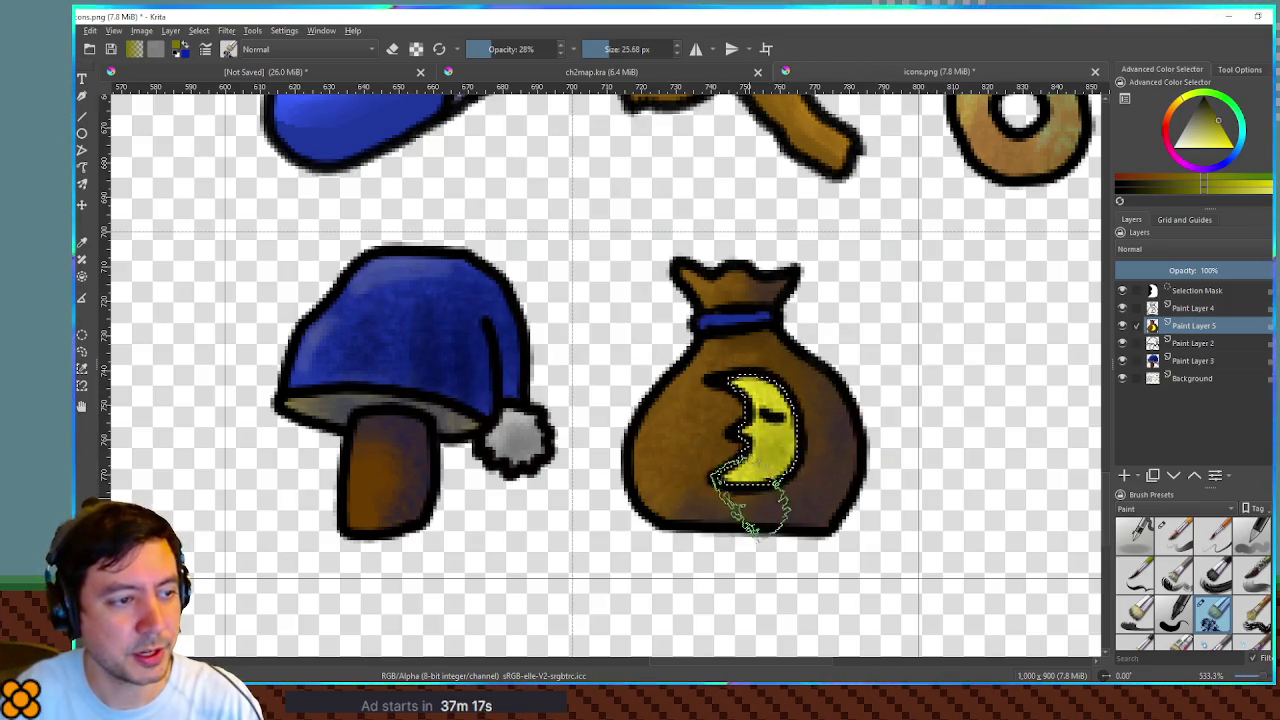
ctrl+click(770, 455)
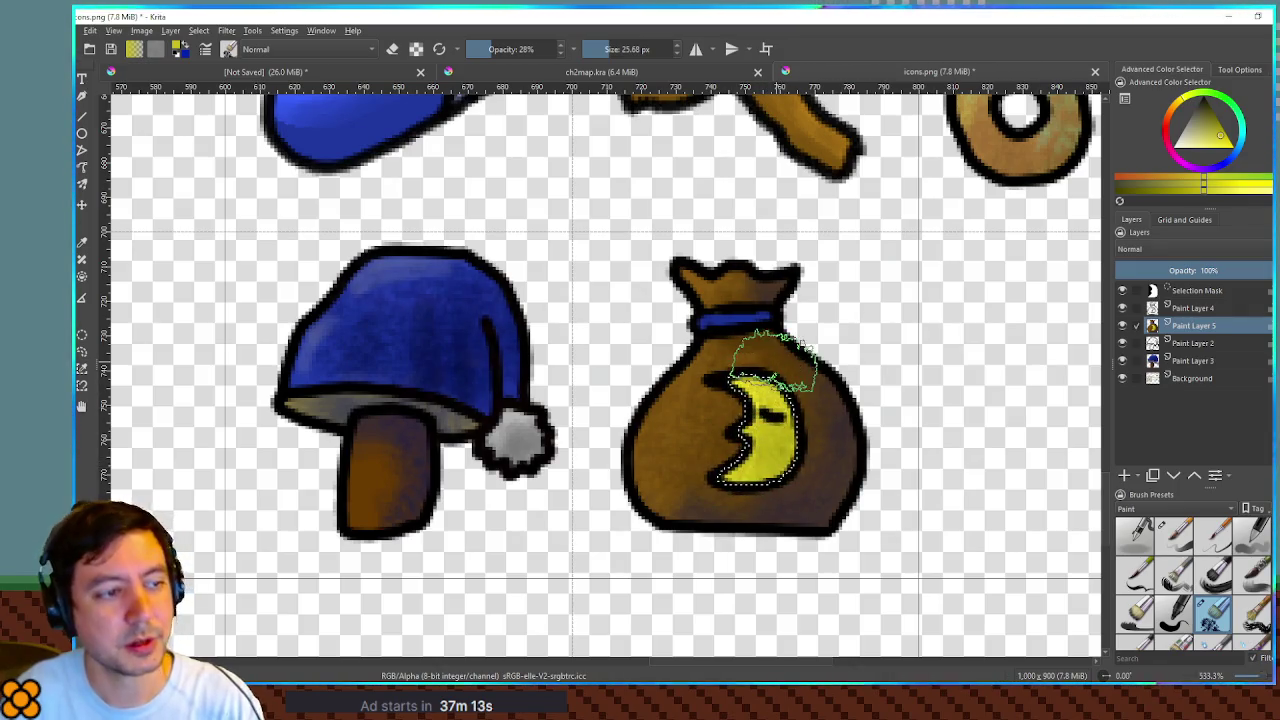
Step: Lower the moon's lightness to -18 with the HSV/HSL adjustment, then deselect
key(ctrl+u)
click(1074, 181)
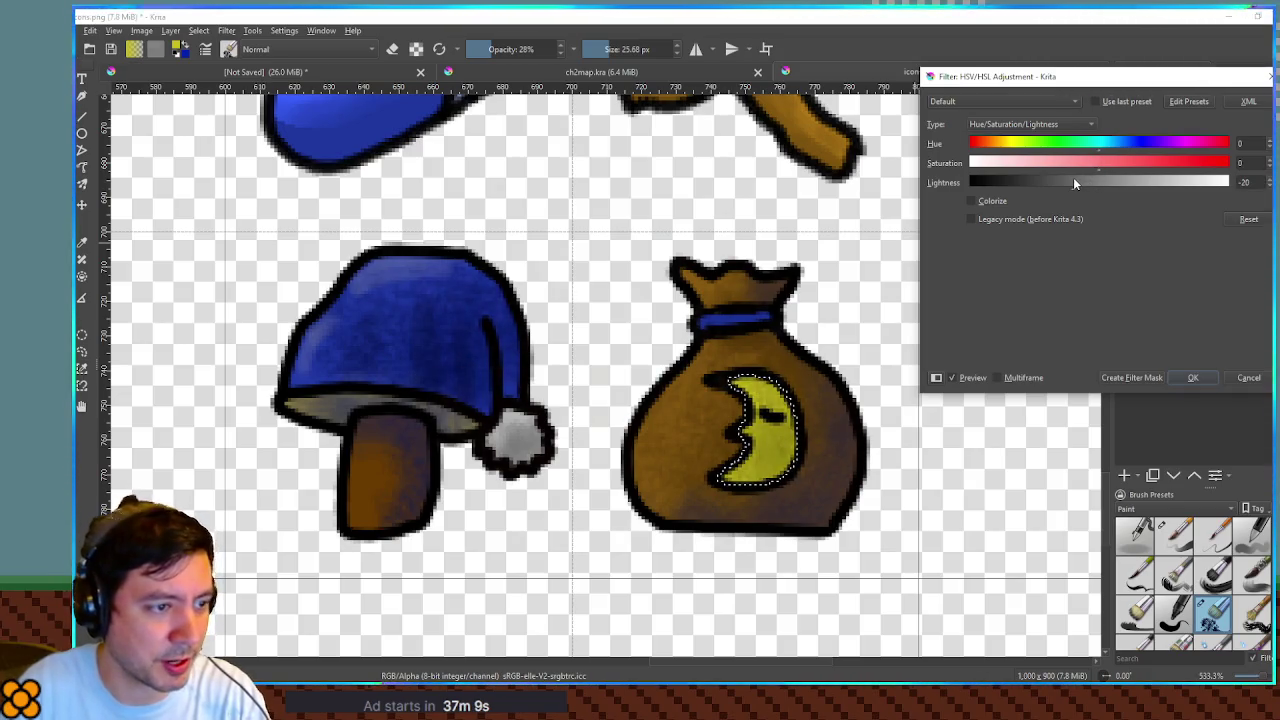
click(1076, 182)
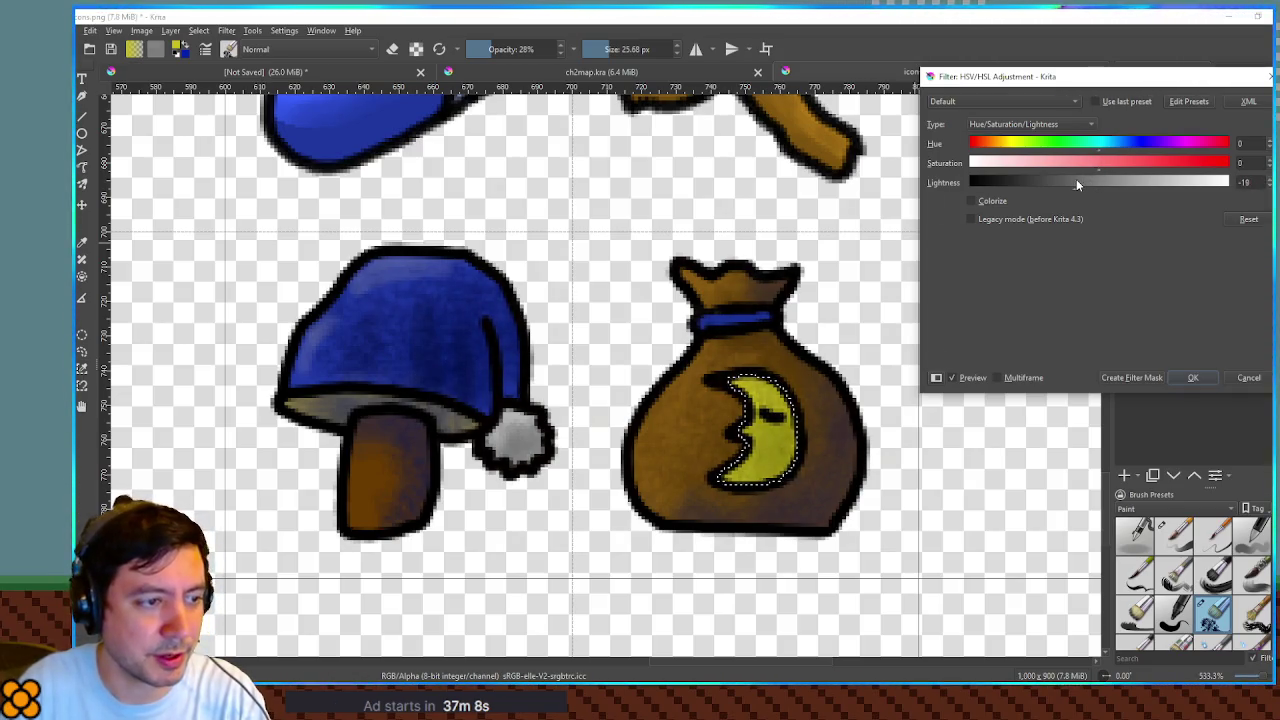
click(1195, 378)
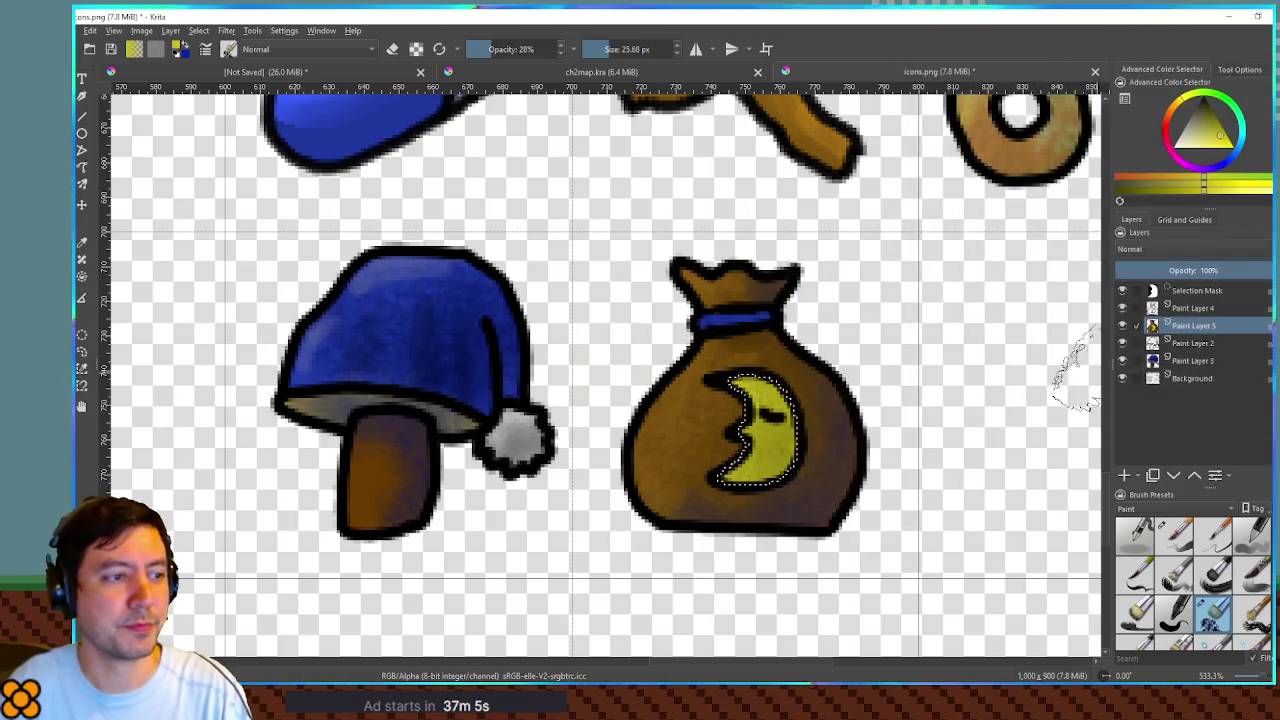
key(ctrl+shift+a)
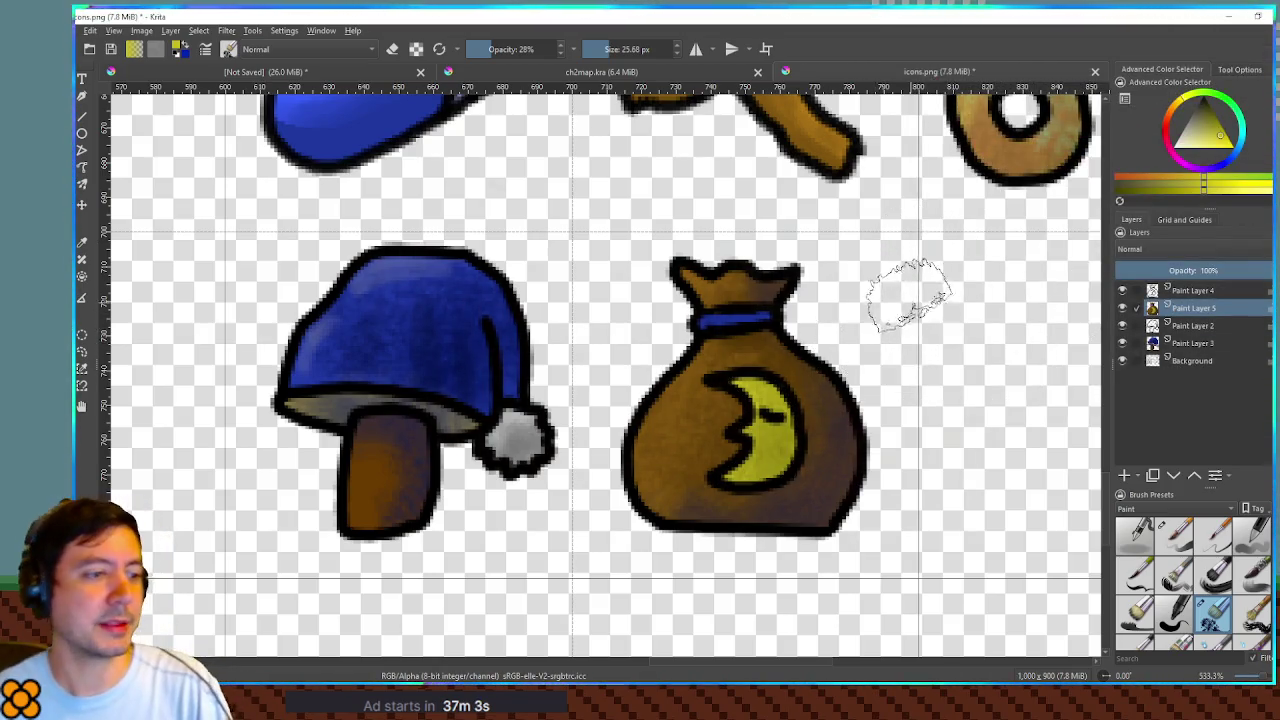
Step: Merge the paint layers down into the single Background layer
scroll(910, 297, down, 3)
click(1216, 290)
key(ctrl+e)
key(ctrl+e)
key(ctrl+e)
key(ctrl+e)
Step: Save icons.png, confirming the PNG export settings, and bring the game window forward
scroll(759, 375, down, 2)
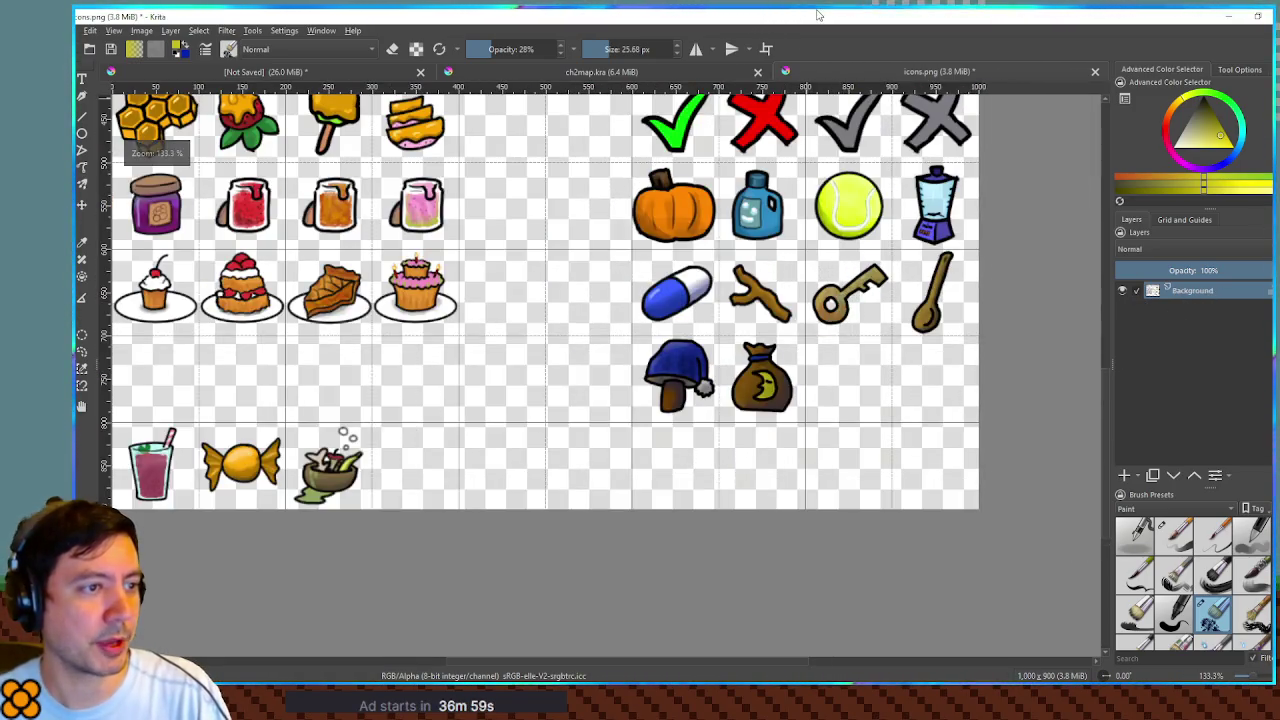
key(ctrl+s)
click(762, 502)
key(alt+Tab)
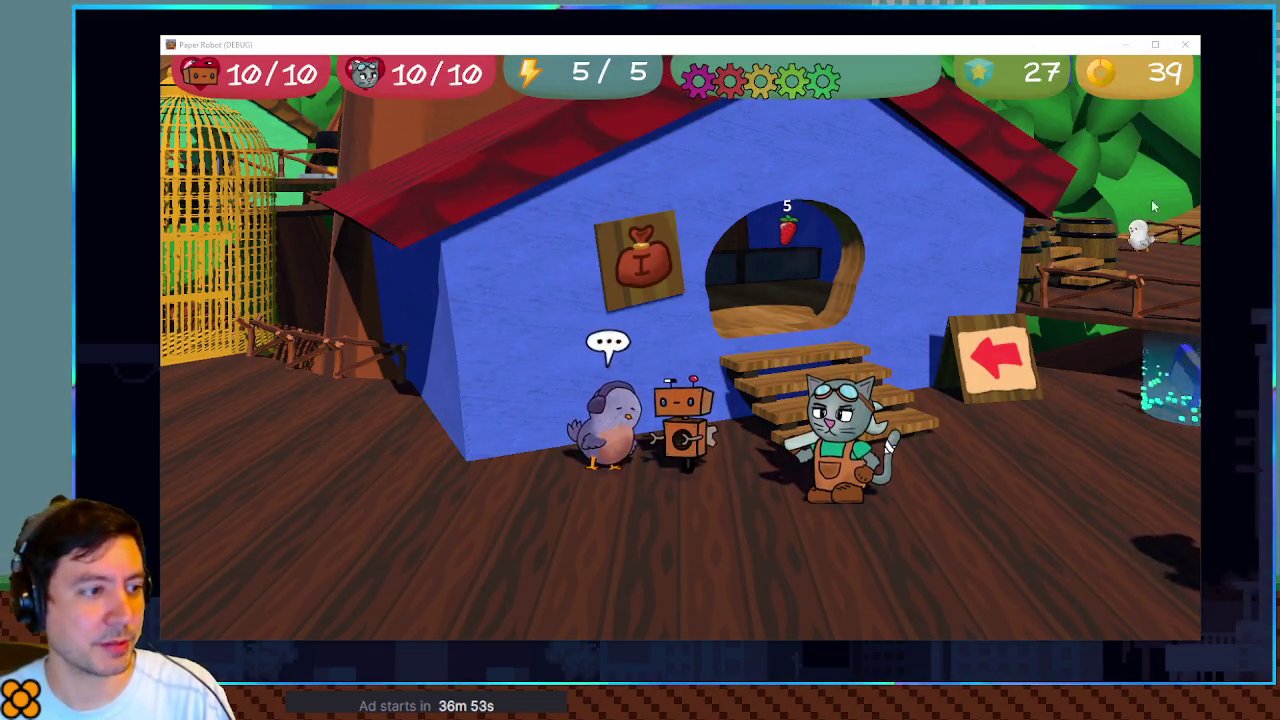
Step: Bring the Godot editor forward, then return to the running game window
mouse_move(962, 684)
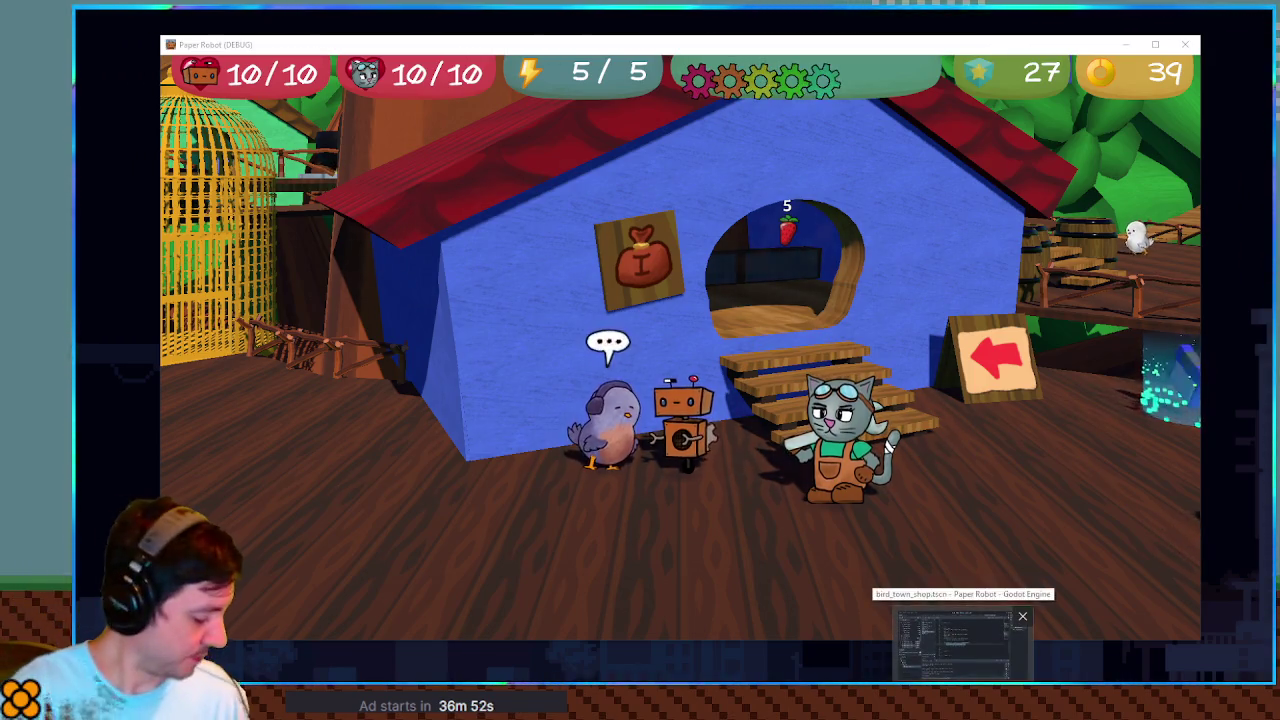
click(962, 684)
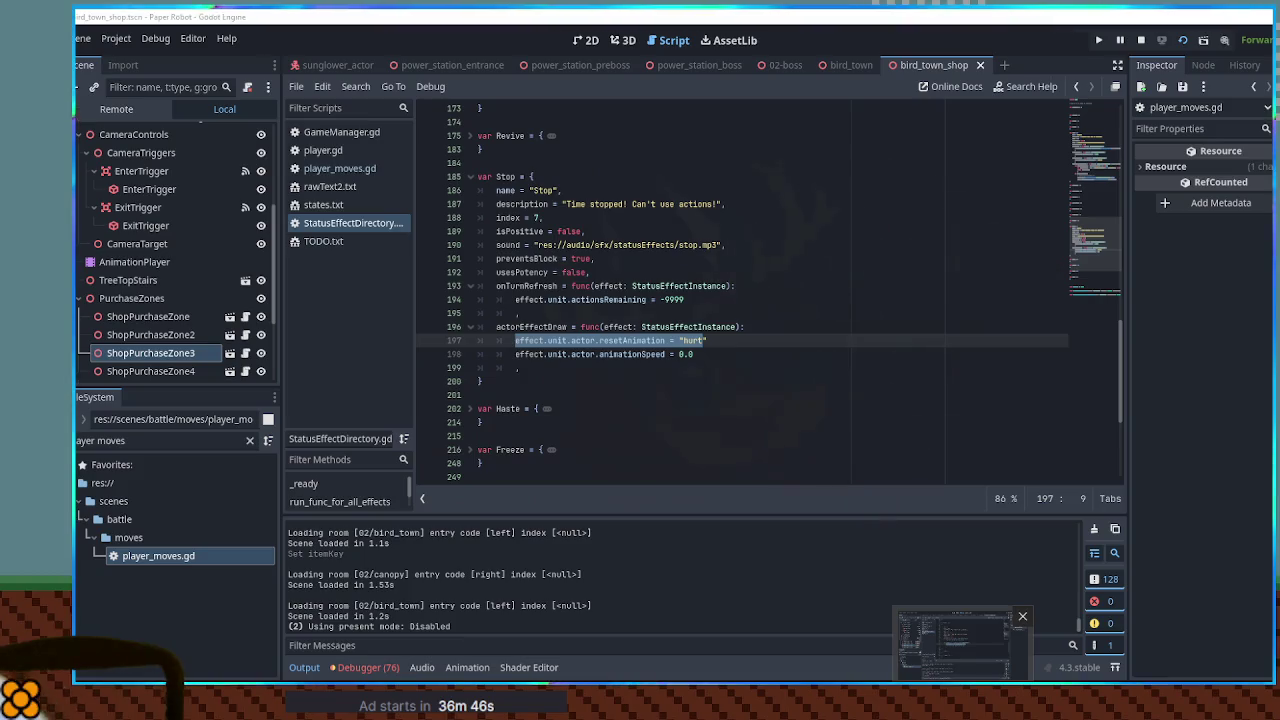
click(954, 644)
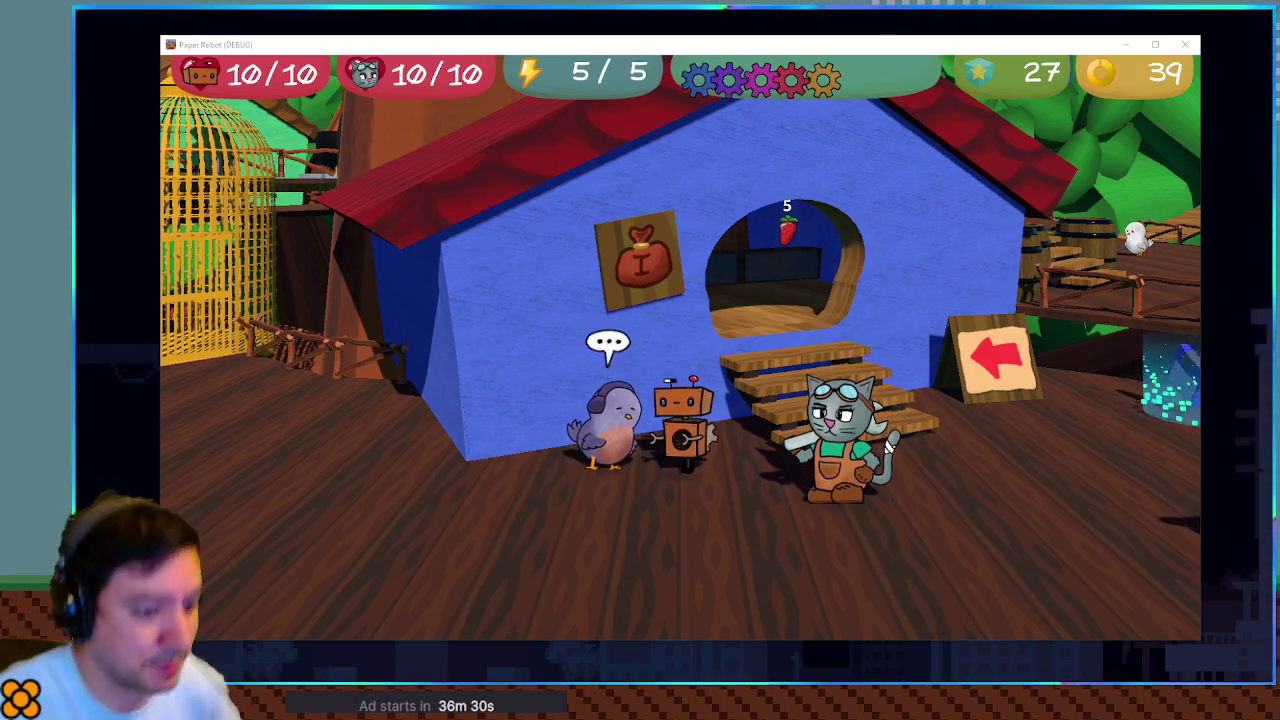
Step: Close both Paint sketches without saving, then close the game to reach the Godot editor
key(alt+Tab)
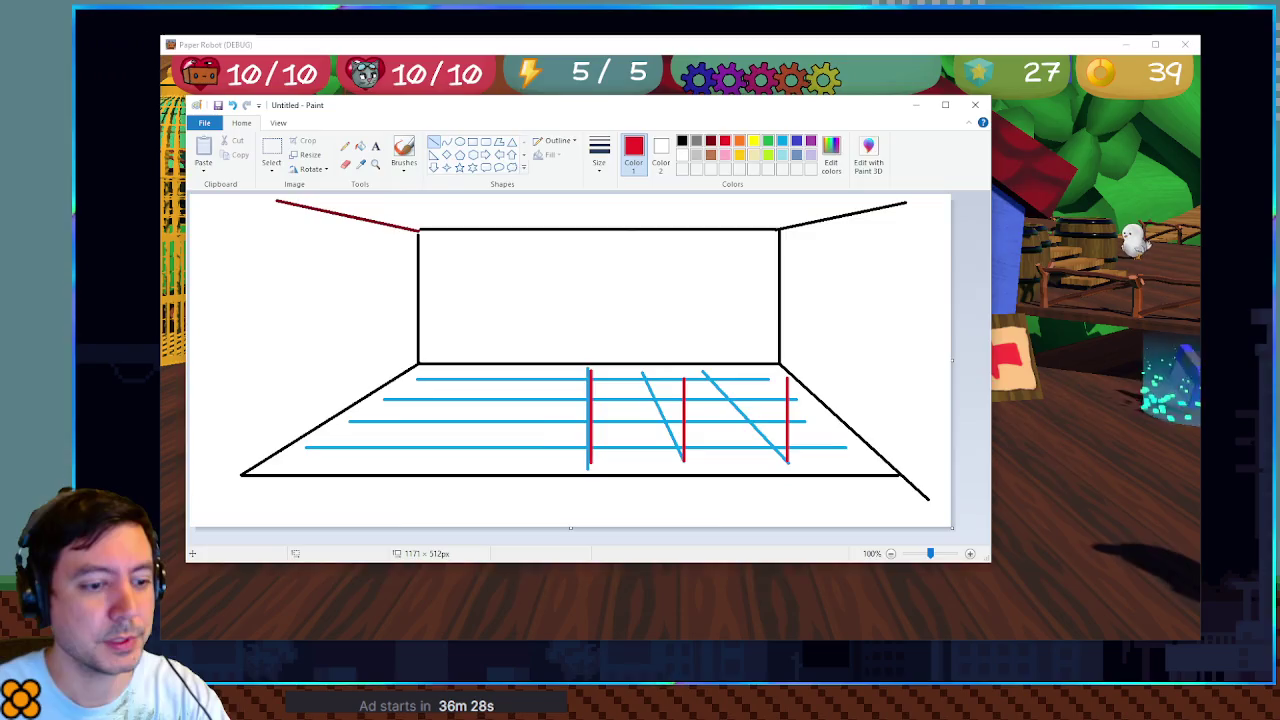
key(alt+Tab)
key(alt+F4)
click(706, 380)
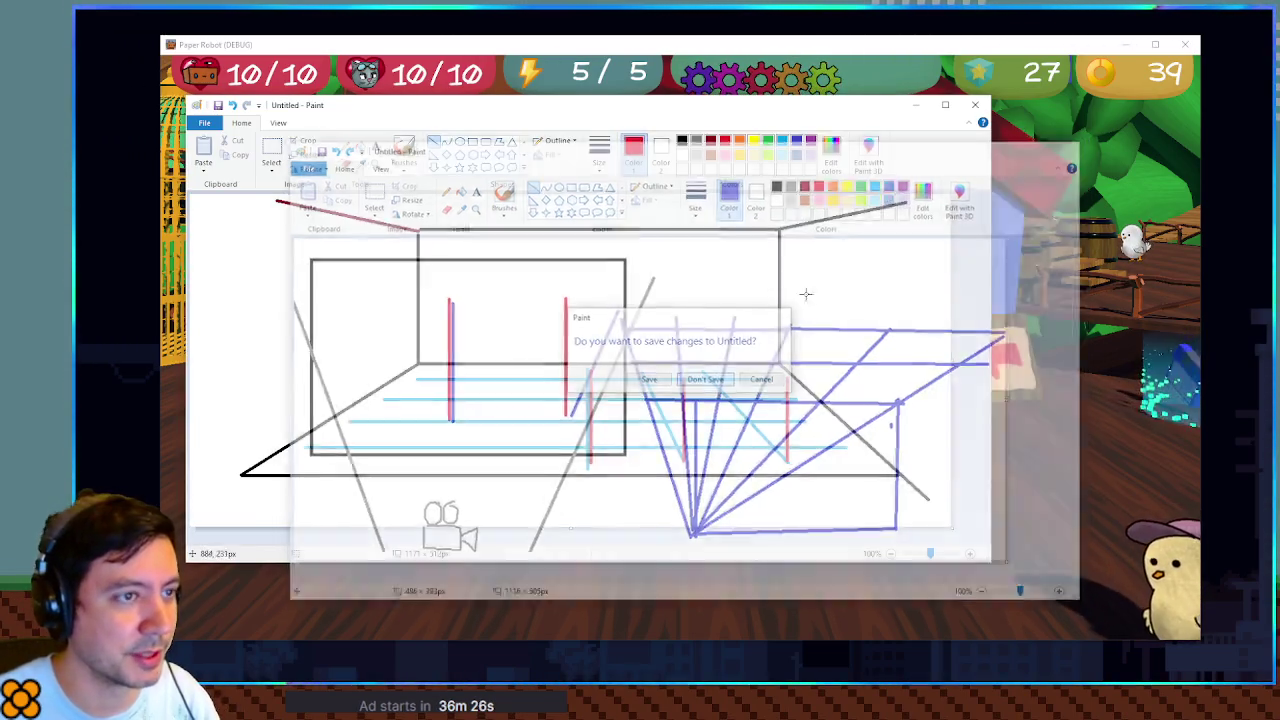
key(alt+F4)
click(609, 338)
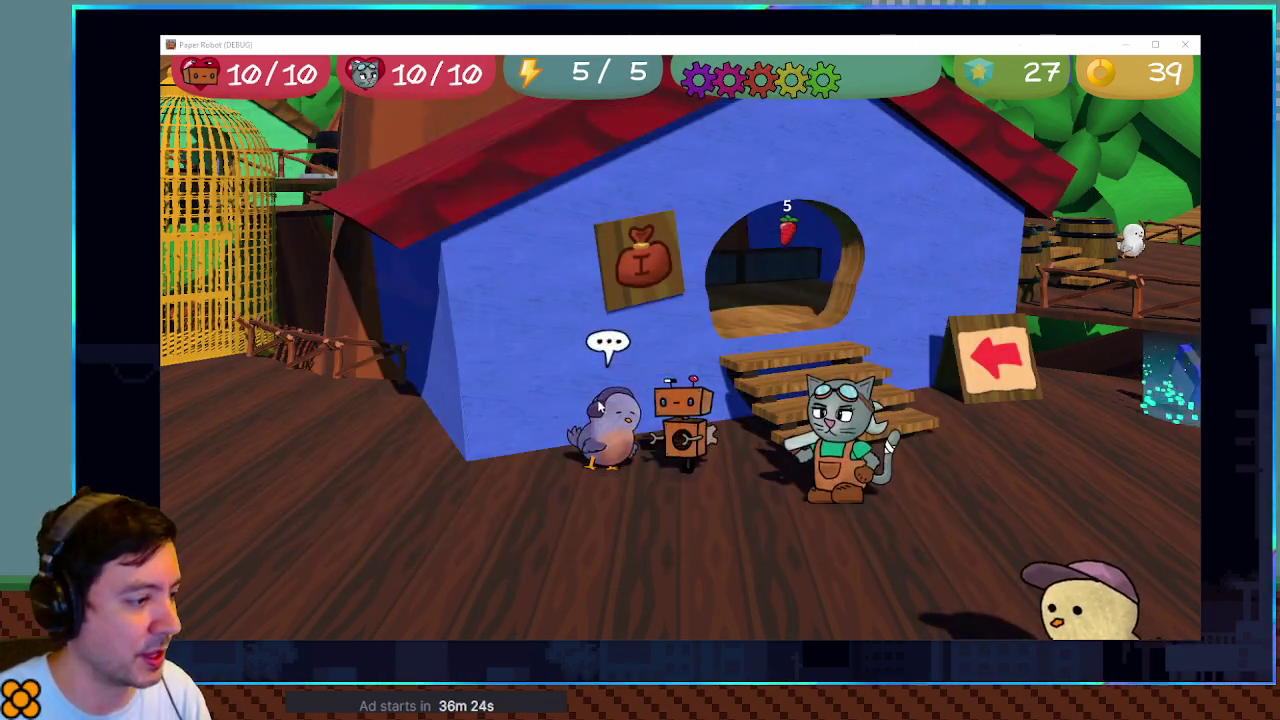
key(alt+F4)
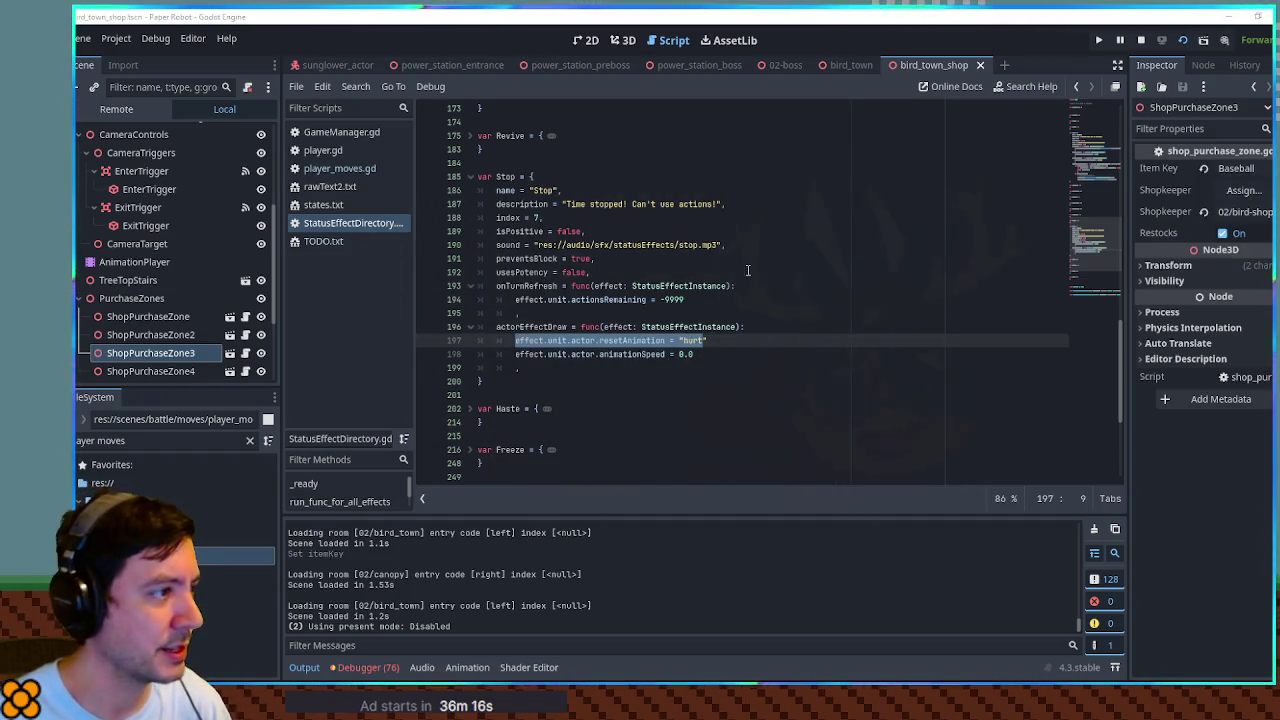
Step: Open ItemDirectory.gd via the FileSystem filter 'item dire' and stop the running game
click(110, 440)
text(item dire)
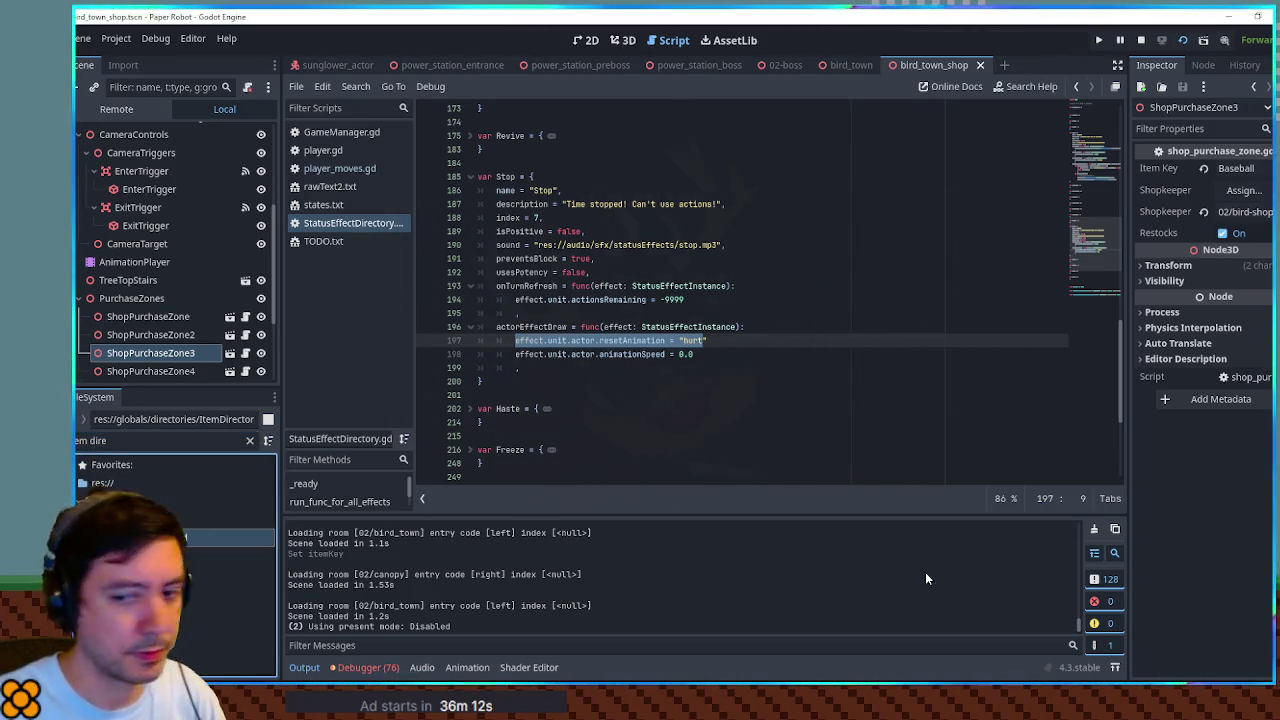
key(Return)
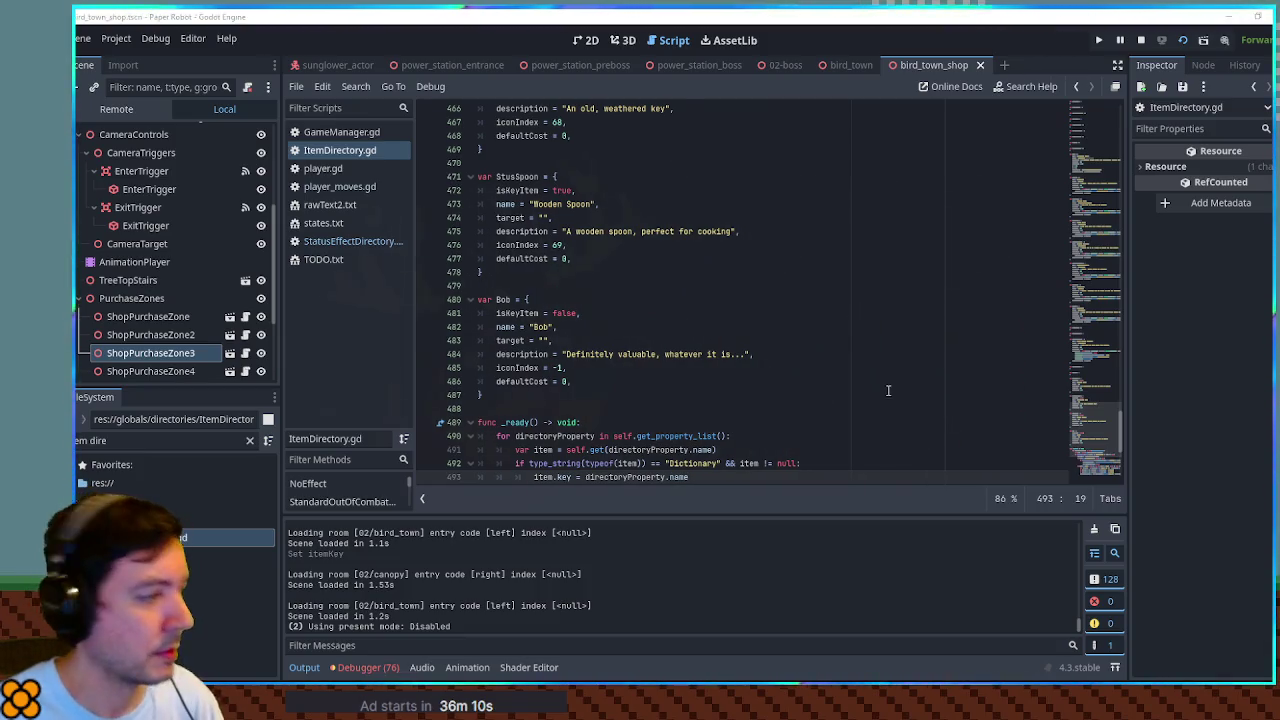
click(1153, 42)
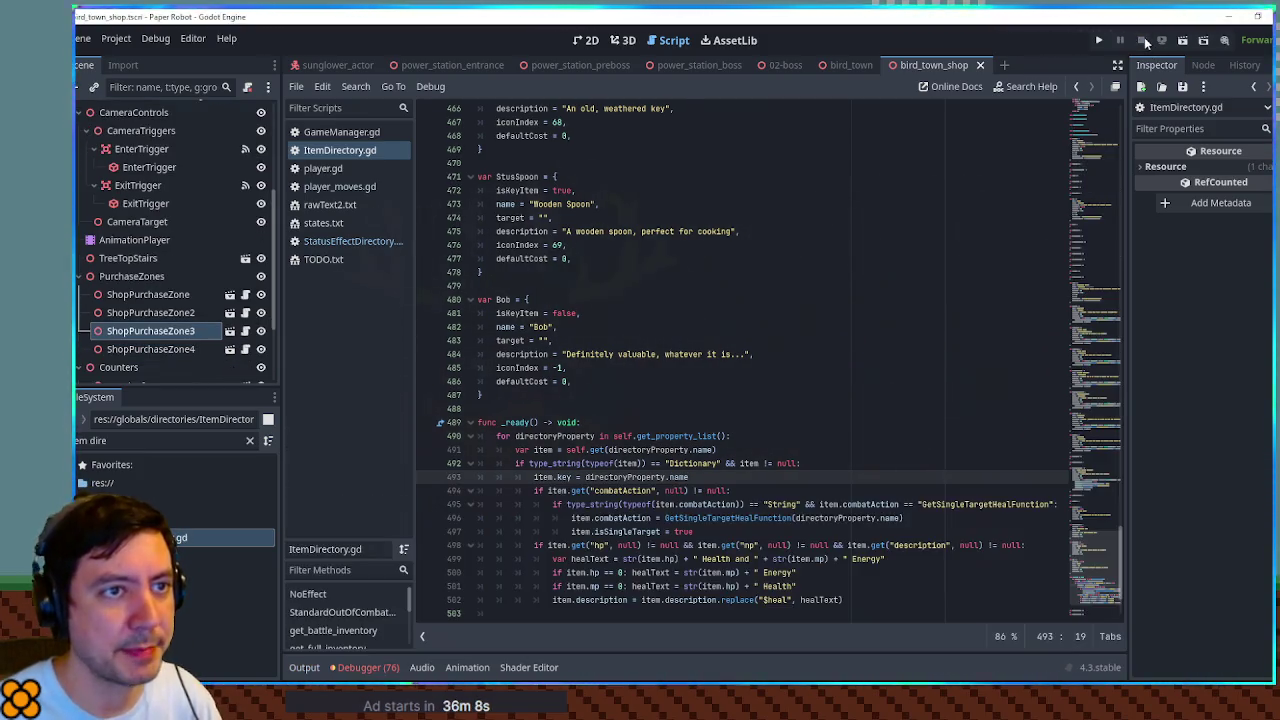
Step: Fold the _ready function and duplicate the CureAll item block below itself
click(470, 422)
scroll(709, 378, up, 10)
scroll(709, 380, up, 5)
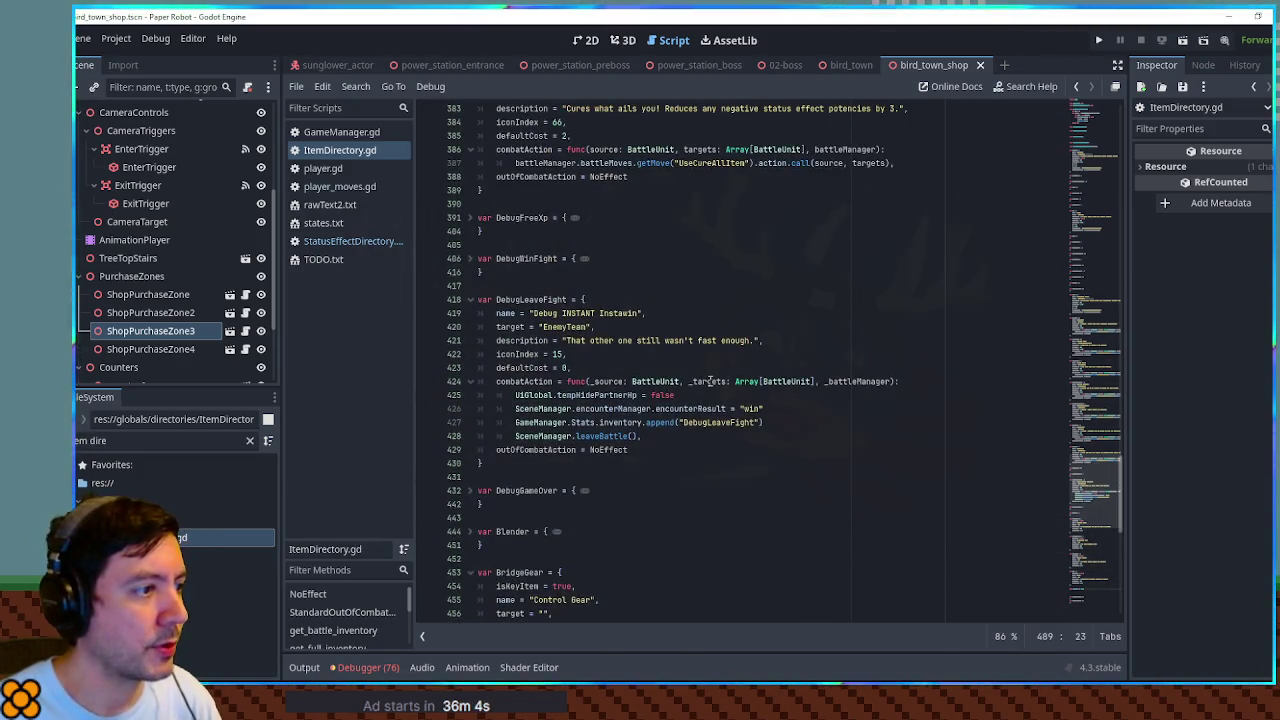
scroll(708, 380, down, 3)
drag(486, 436, 498, 291)
key(ctrl+c)
click(484, 436)
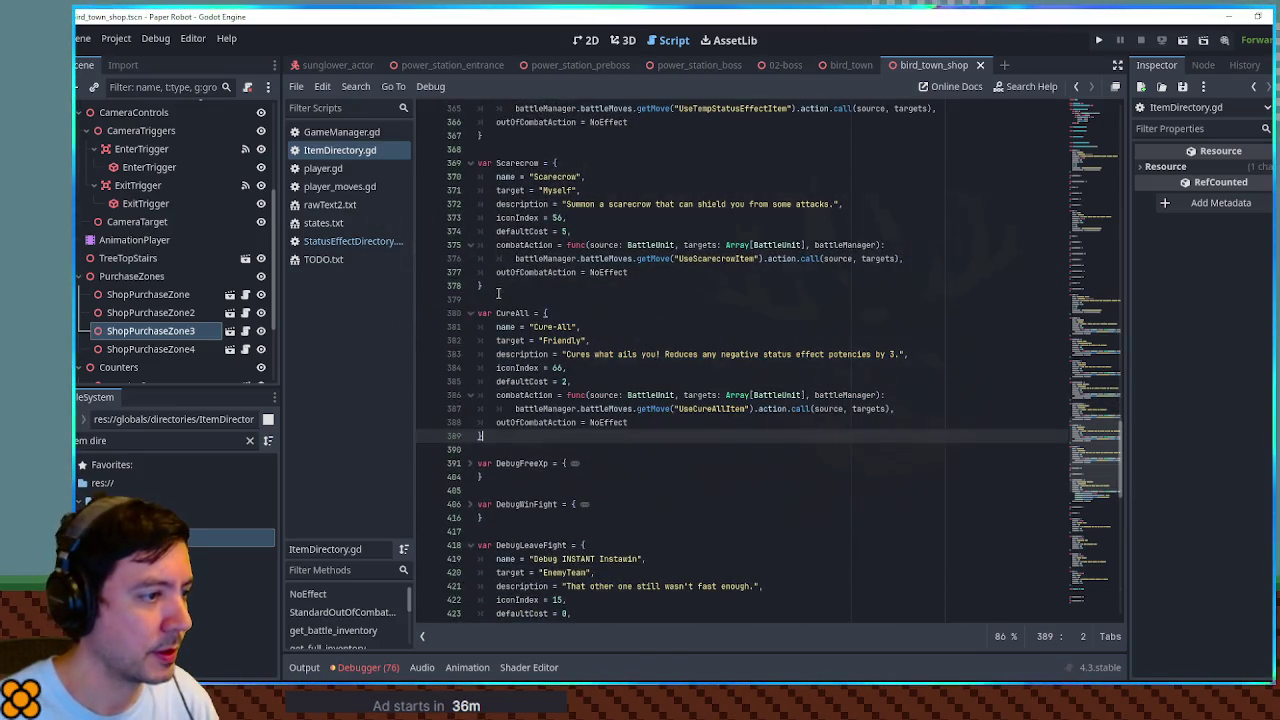
key(ctrl+v)
Step: Rename the duplicate's variable and display name to NightCap
scroll(541, 360, down, 3)
click(541, 360)
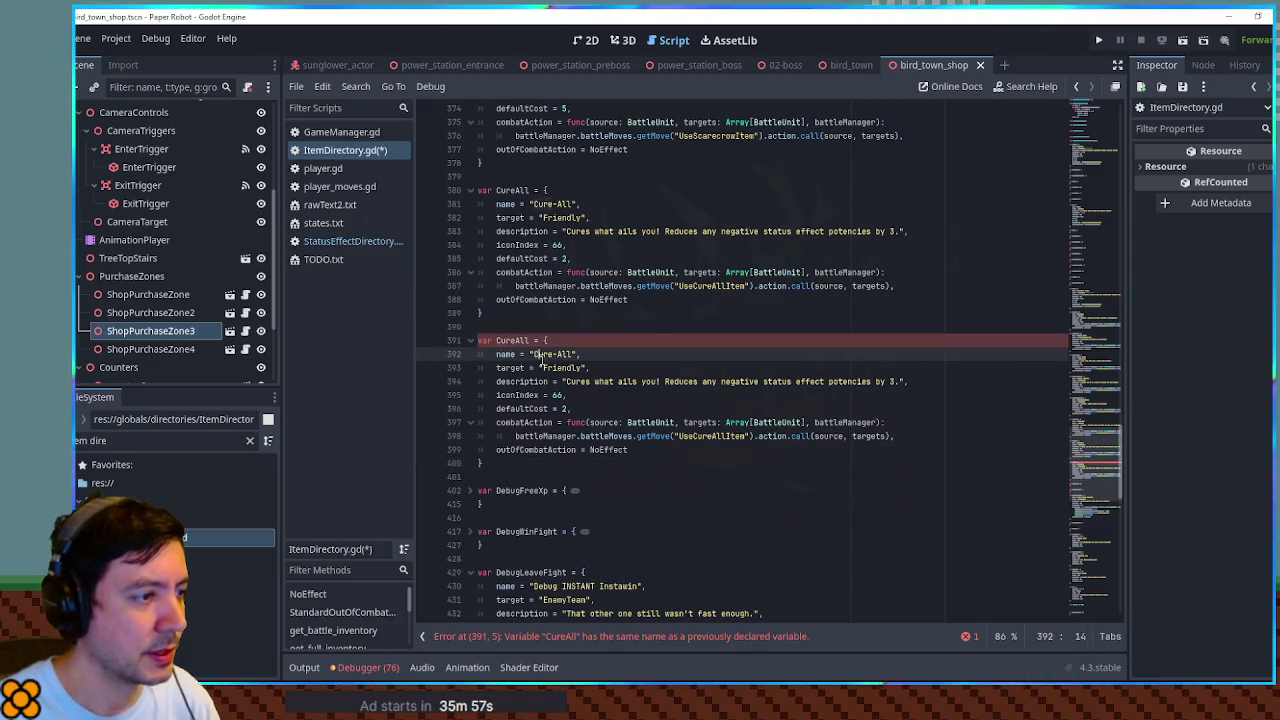
double_click(512, 341)
text(NightCap)
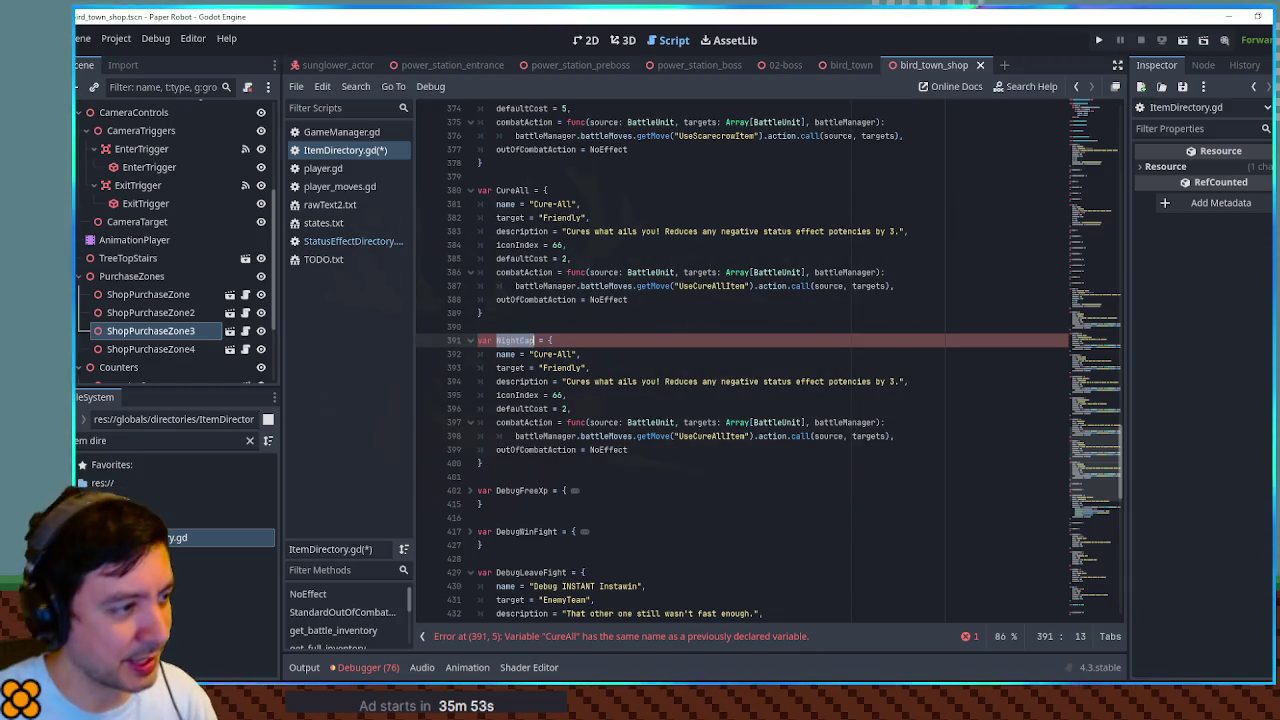
double_click(546, 354)
text(NightCap)
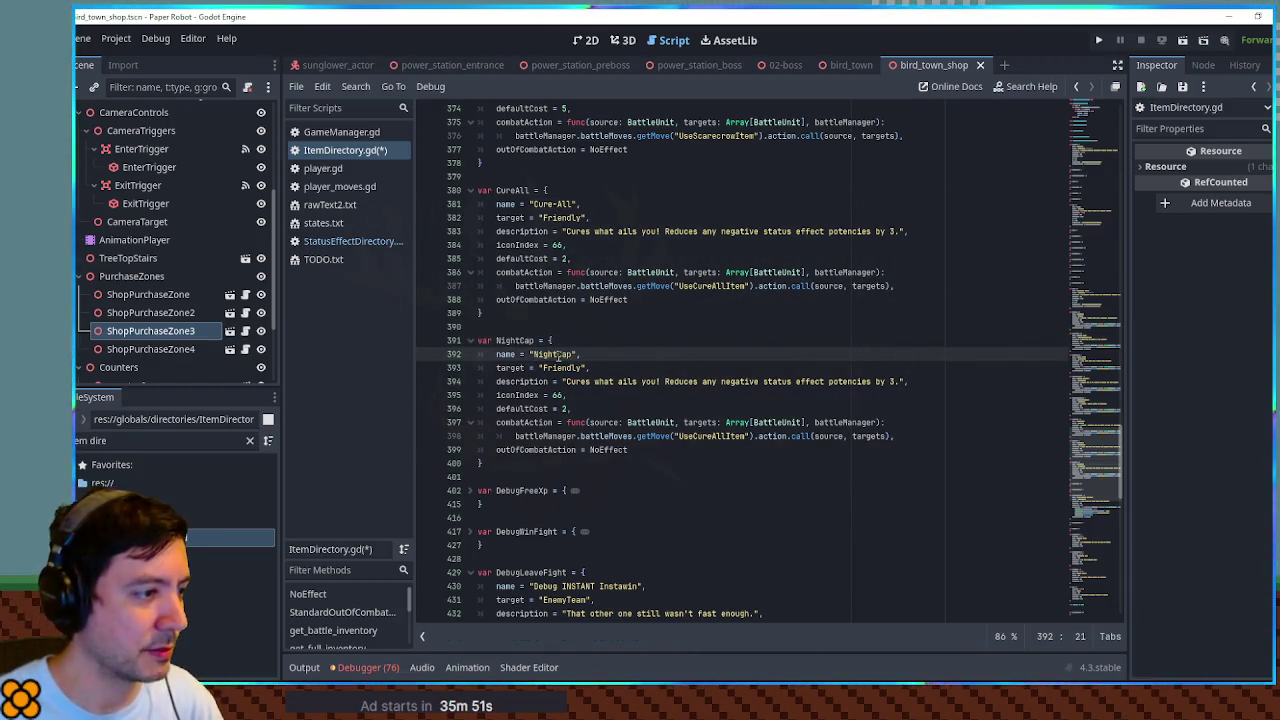
Step: Clear the copied description, set icon index 76 and cost 10, and save
double_click(565, 368)
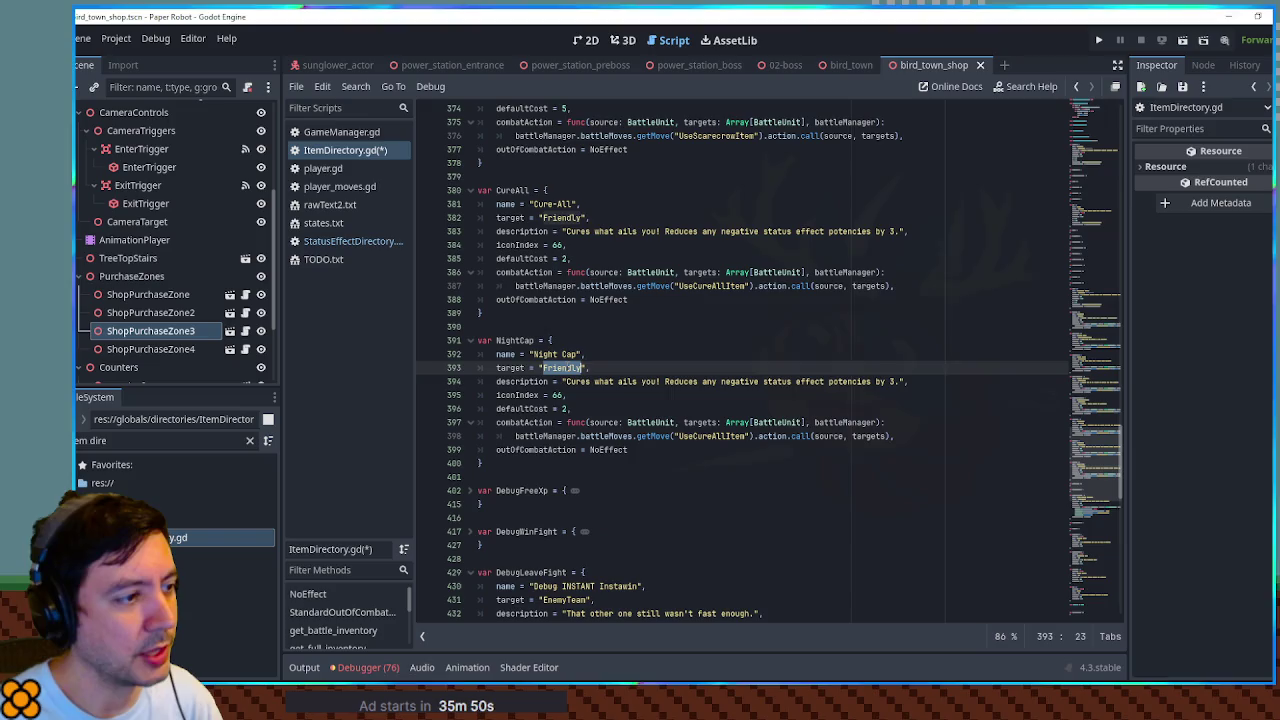
click(581, 381)
drag(590, 381, 895, 381)
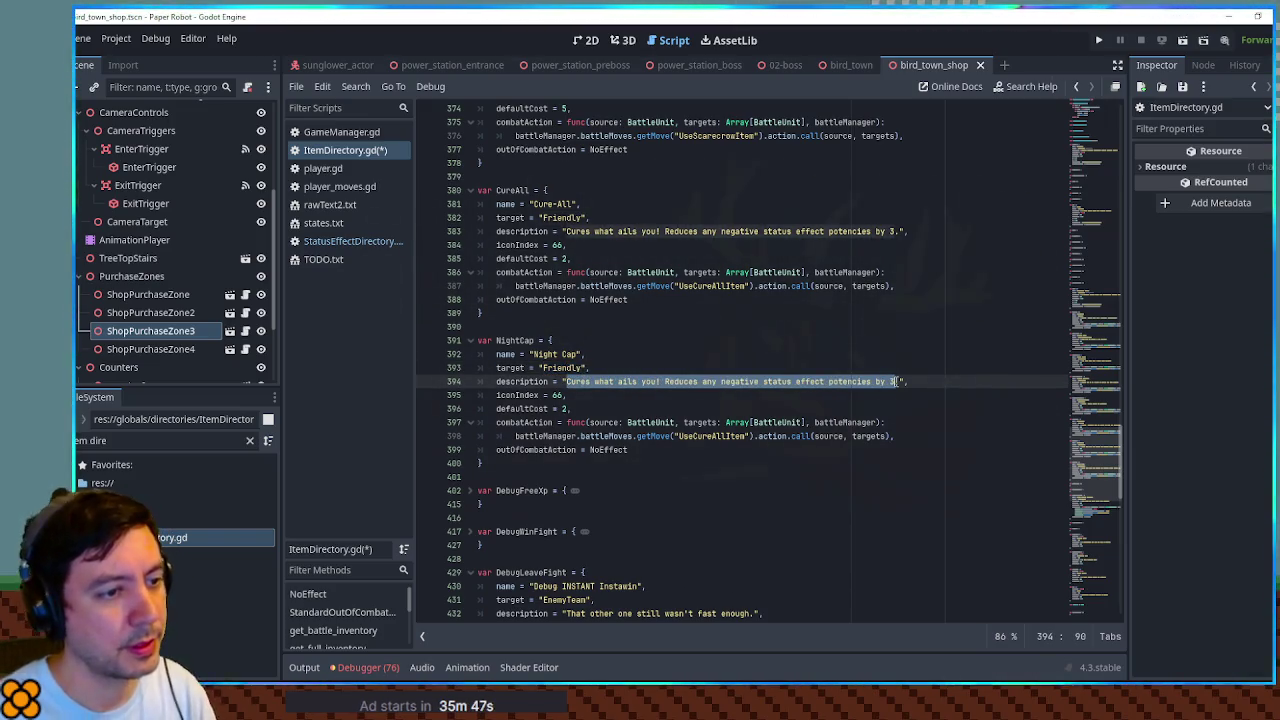
key(BackSpace)
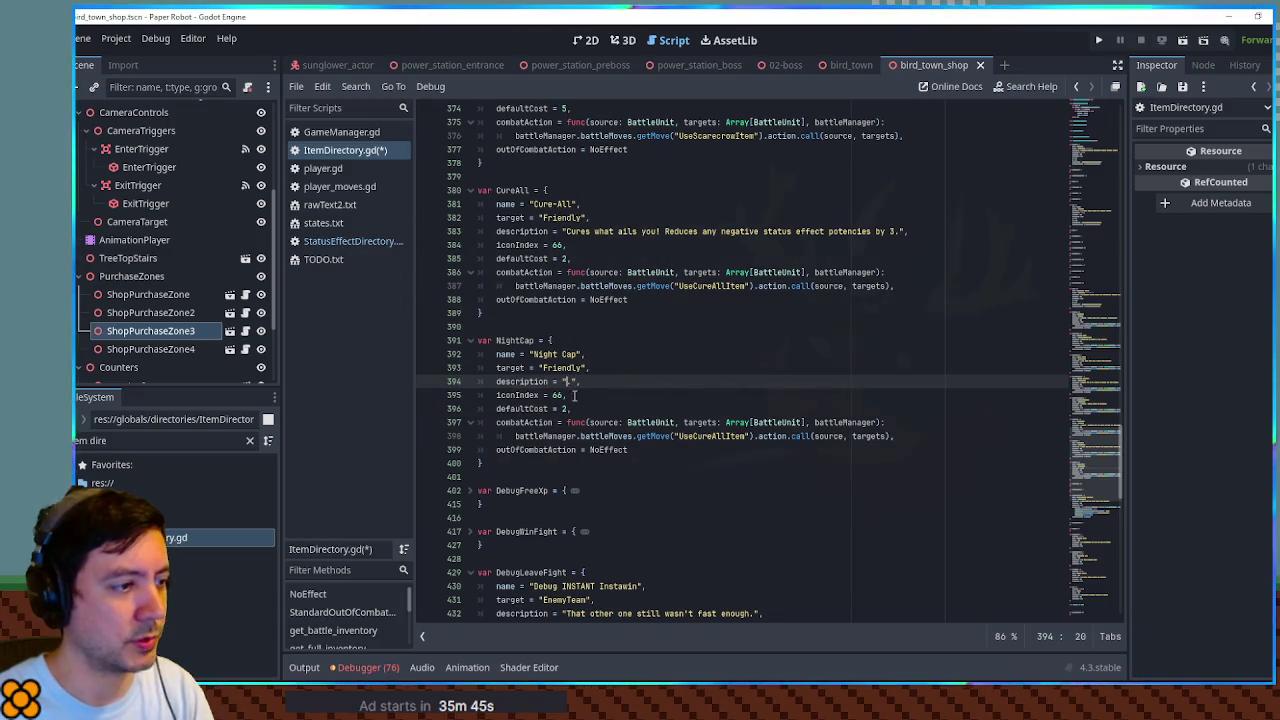
click(557, 395)
text(7)
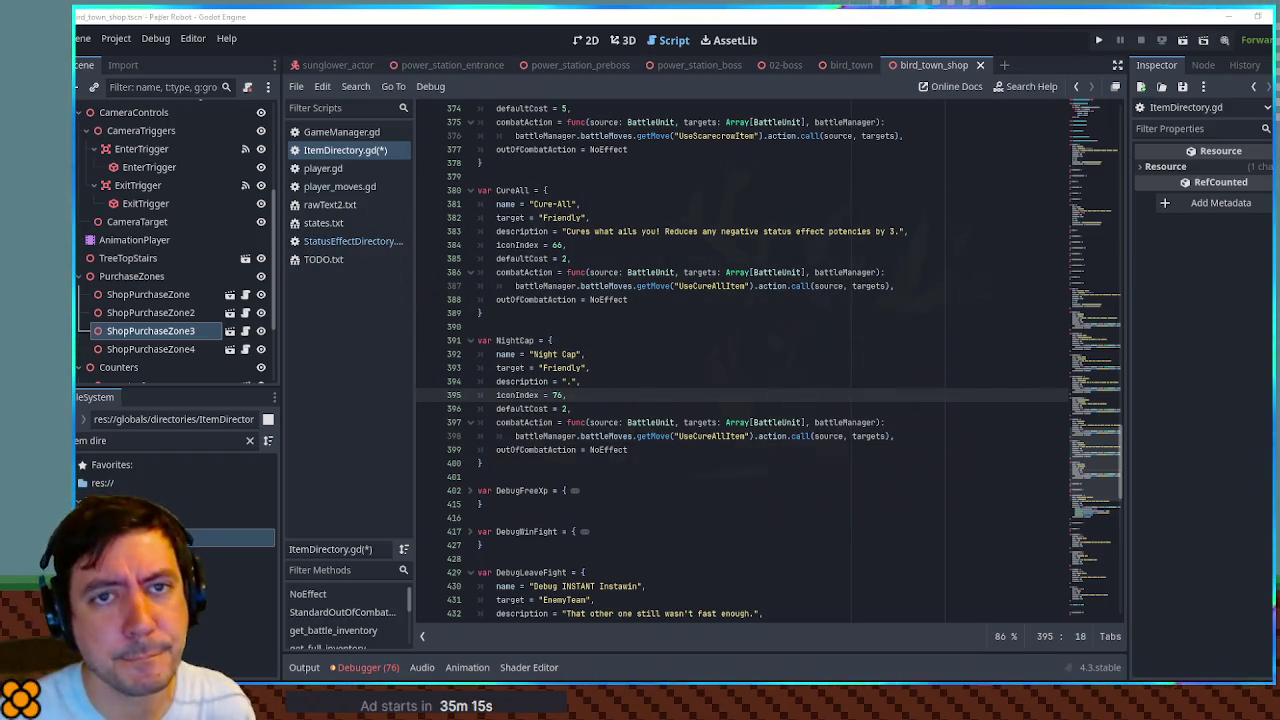
double_click(563, 408)
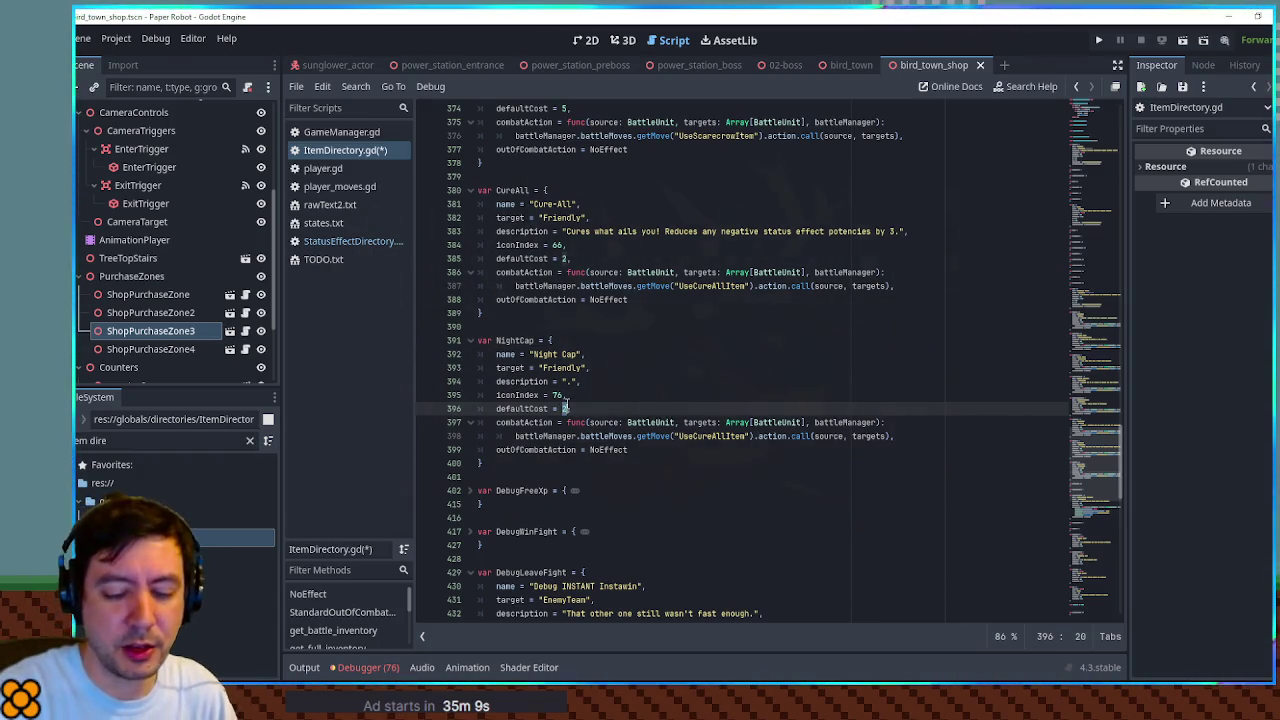
text(10)
key(ctrl+s)
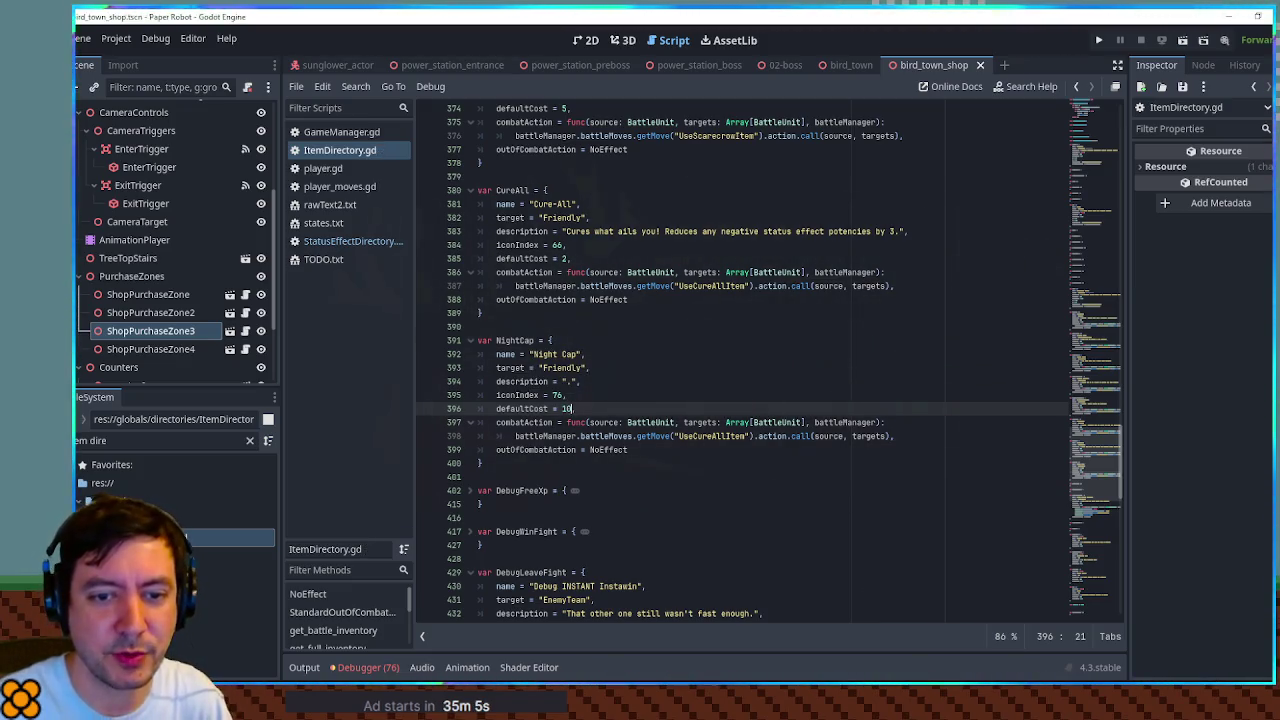
Step: Add a trailing comma after defaultCost = 10, review the Cure-All lines, then switch to bird_town
mouse_move(1210, 710)
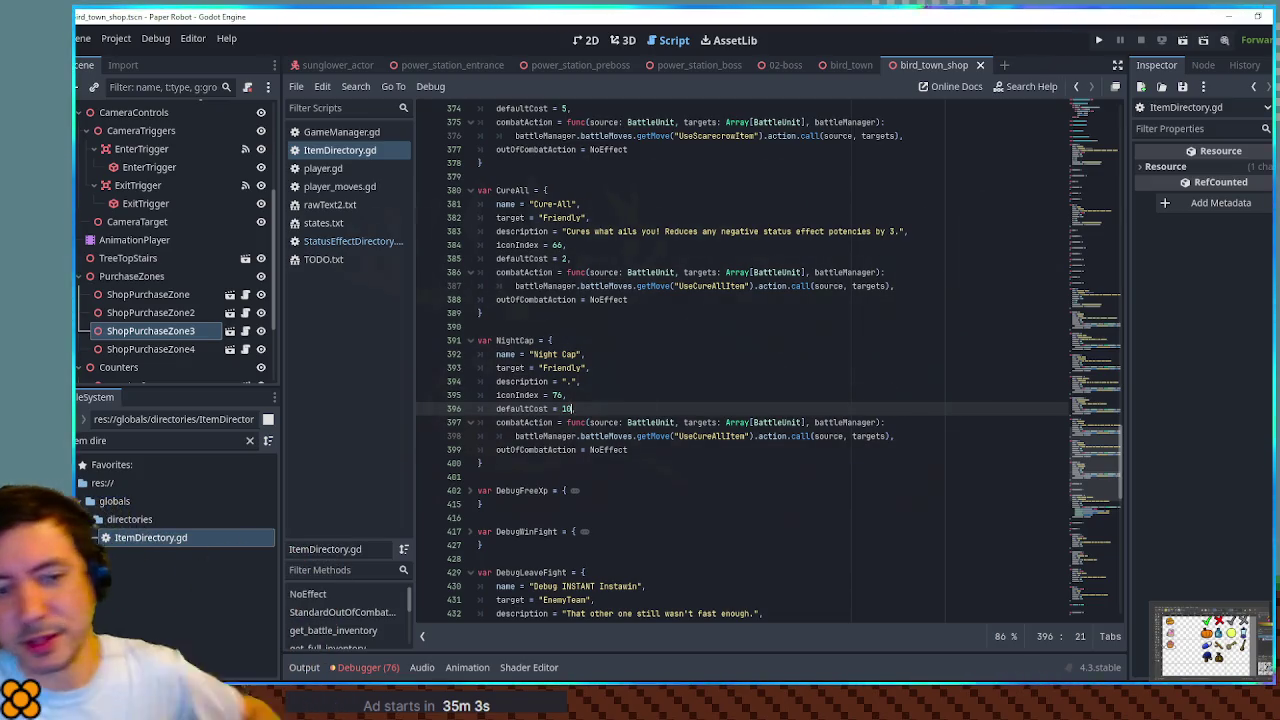
text(,)
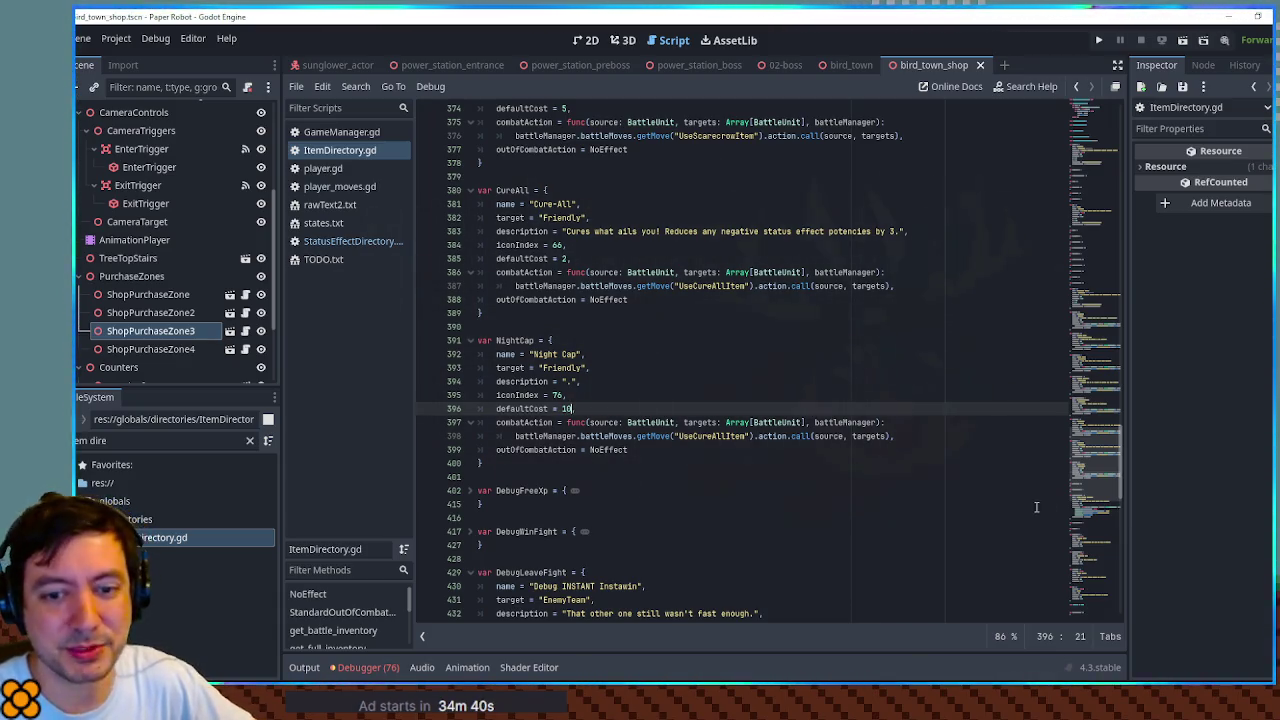
click(896, 329)
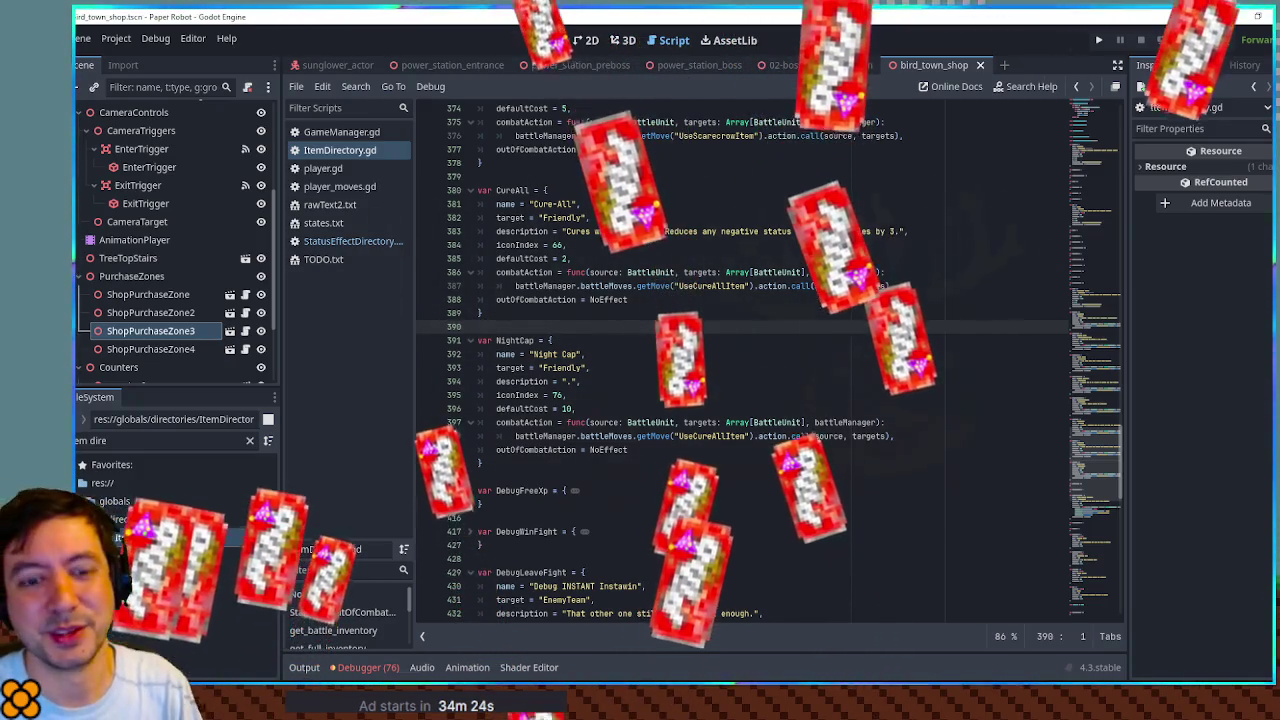
click(870, 258)
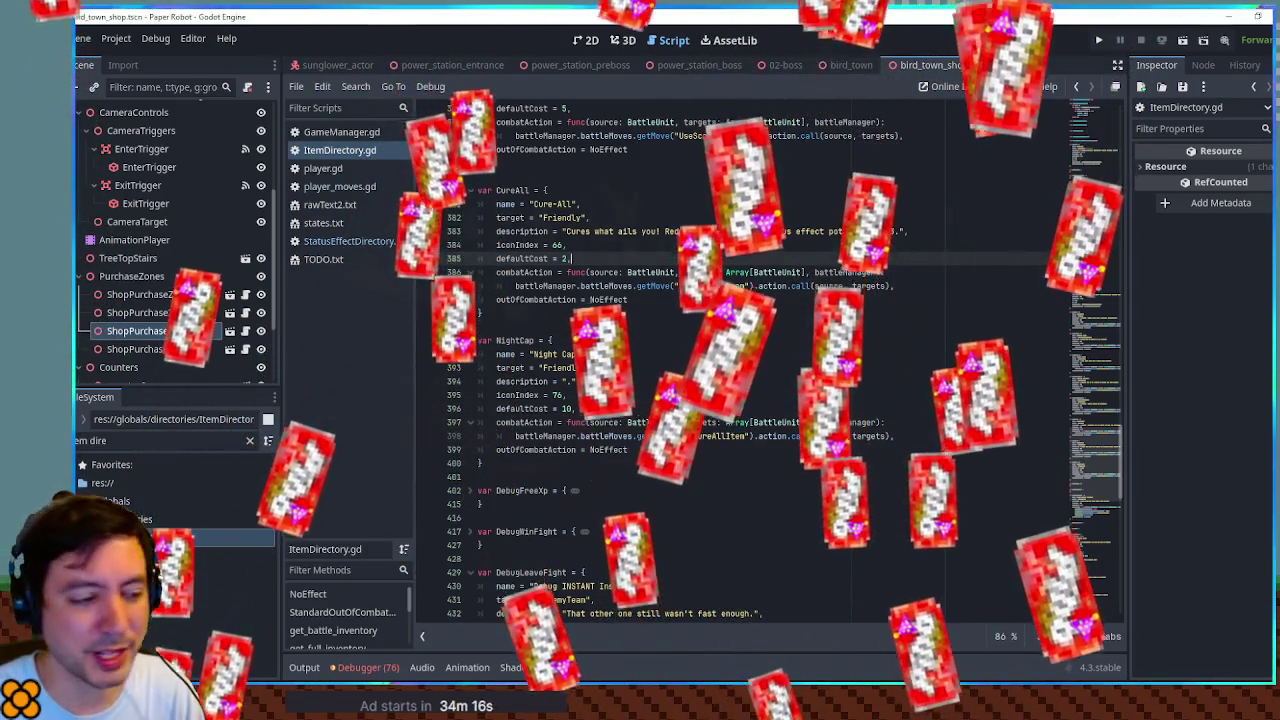
click(847, 231)
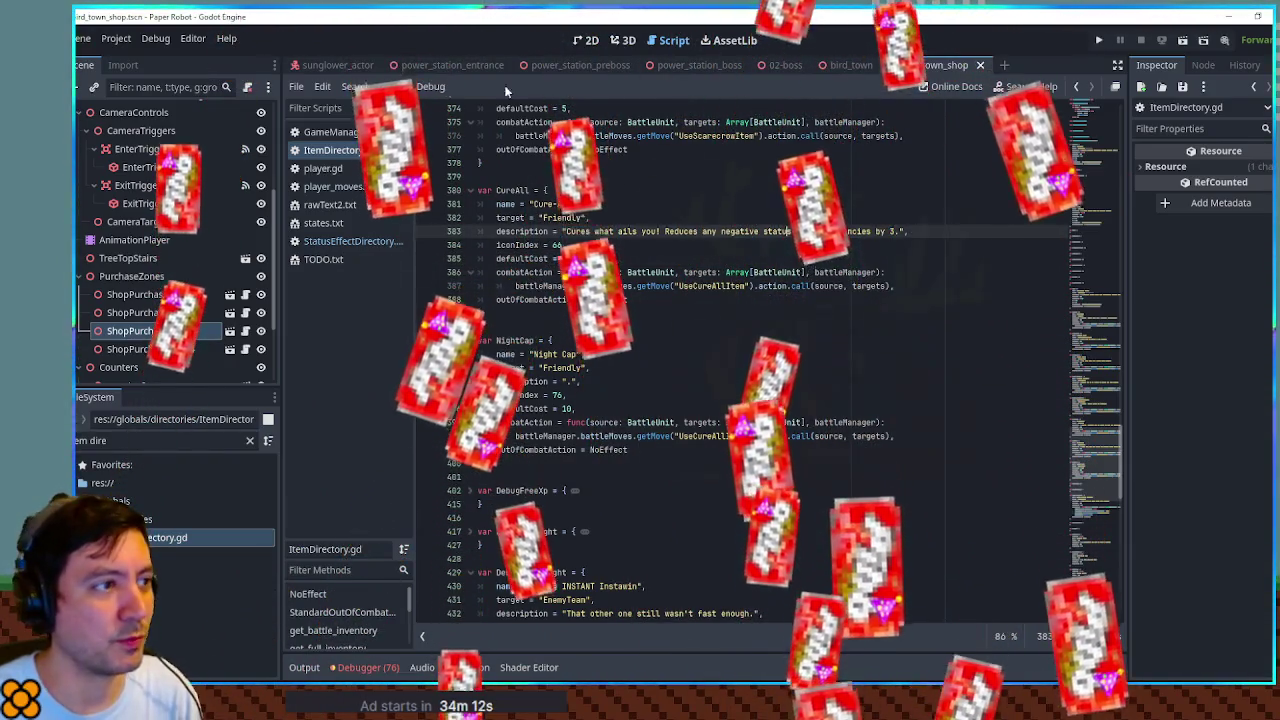
click(848, 67)
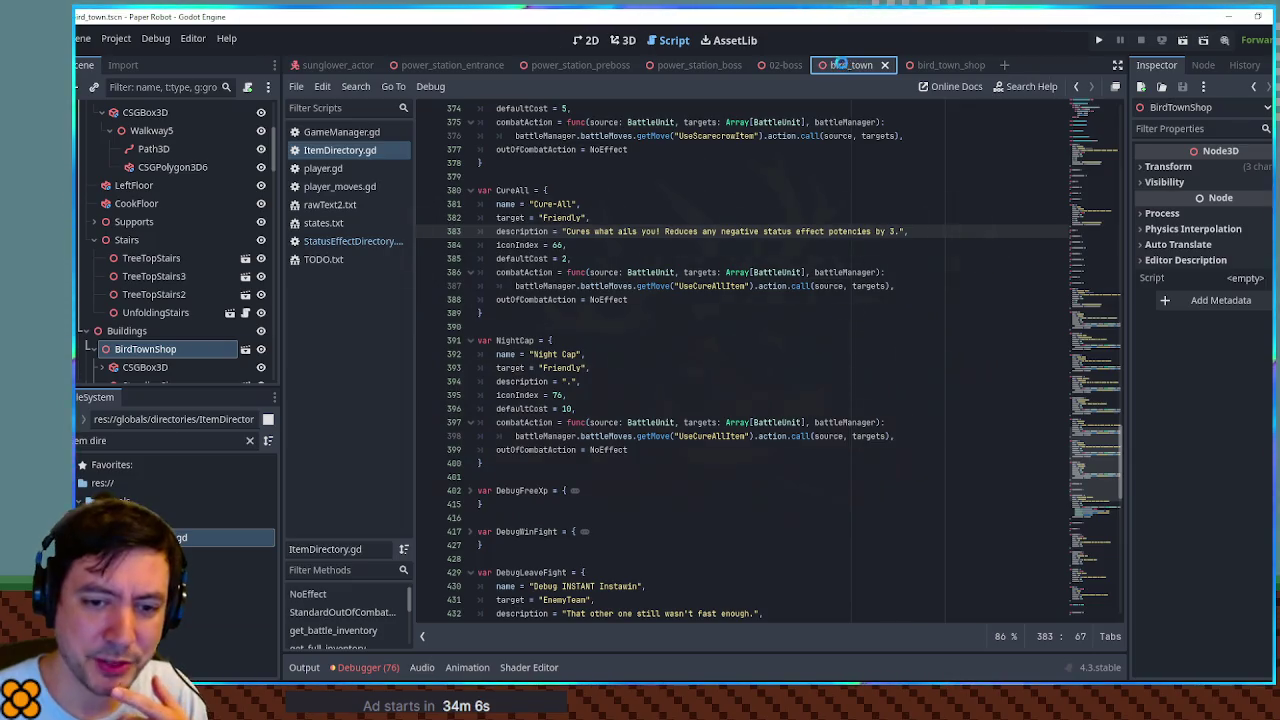
Step: Run the game, walk the cat to the shop counter to view strawberries, honeycomb and baseball, then stop
key(F5)
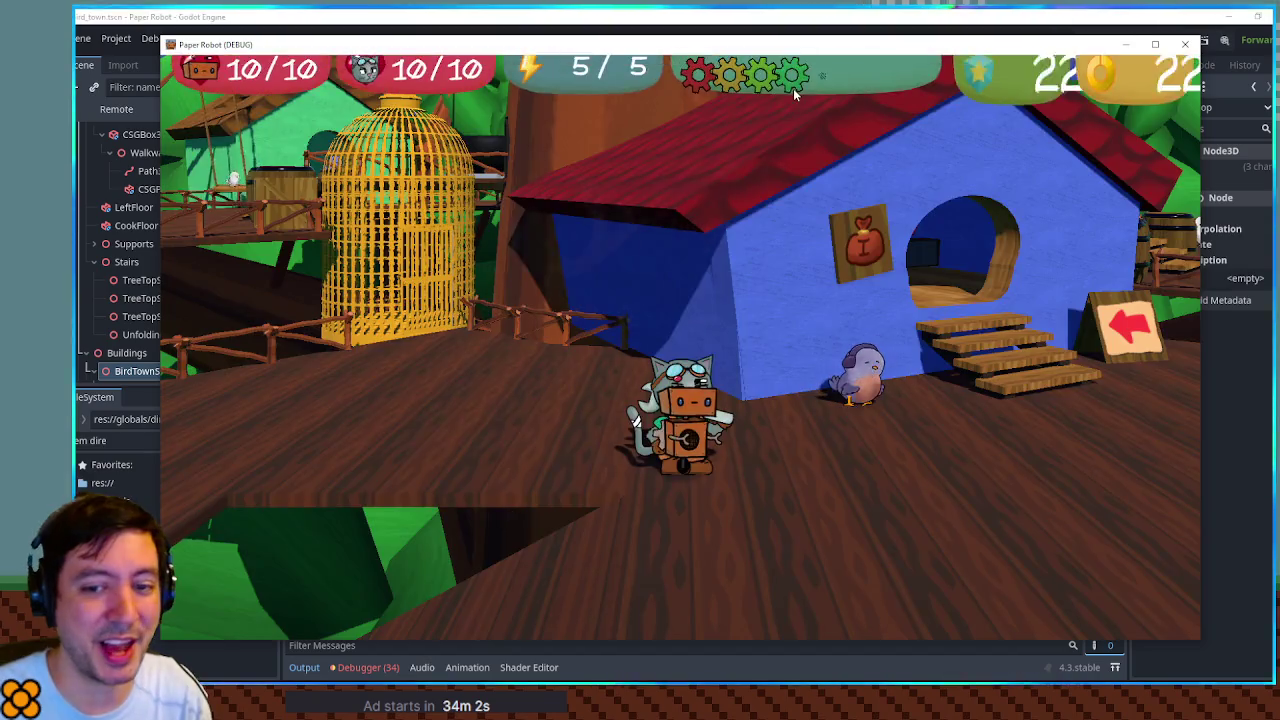
key(w)
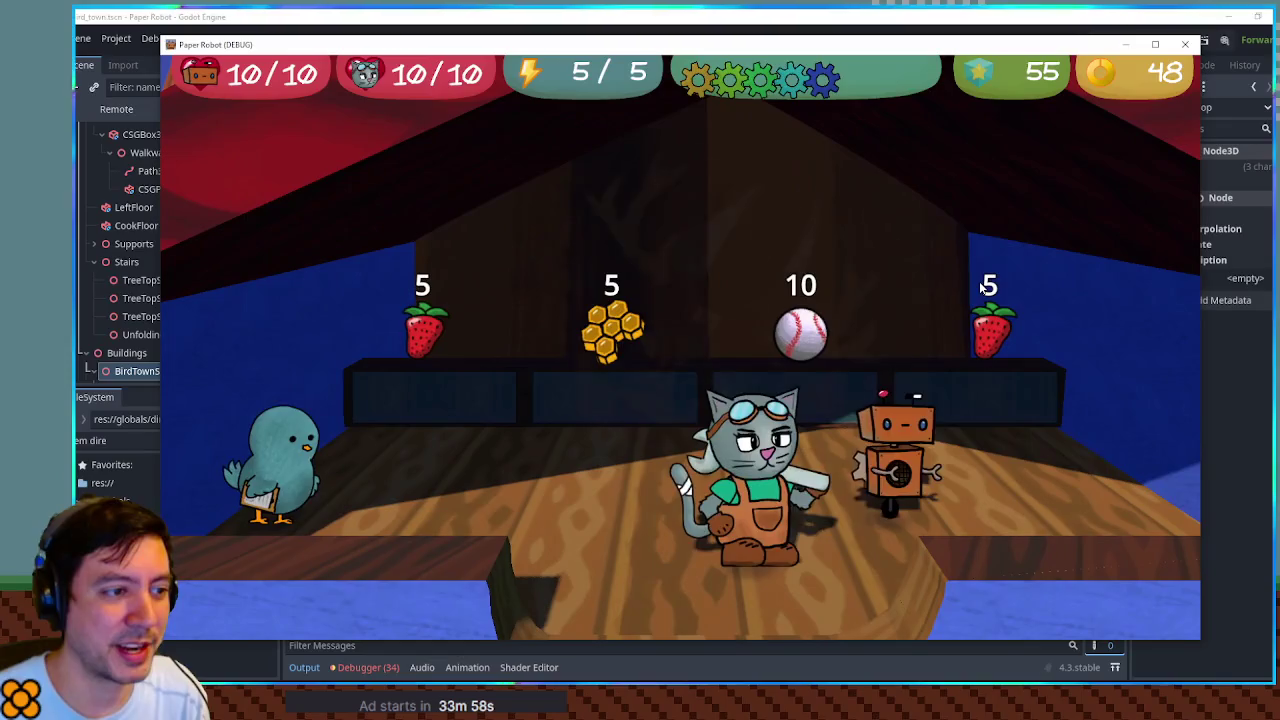
key(w)
key(s)
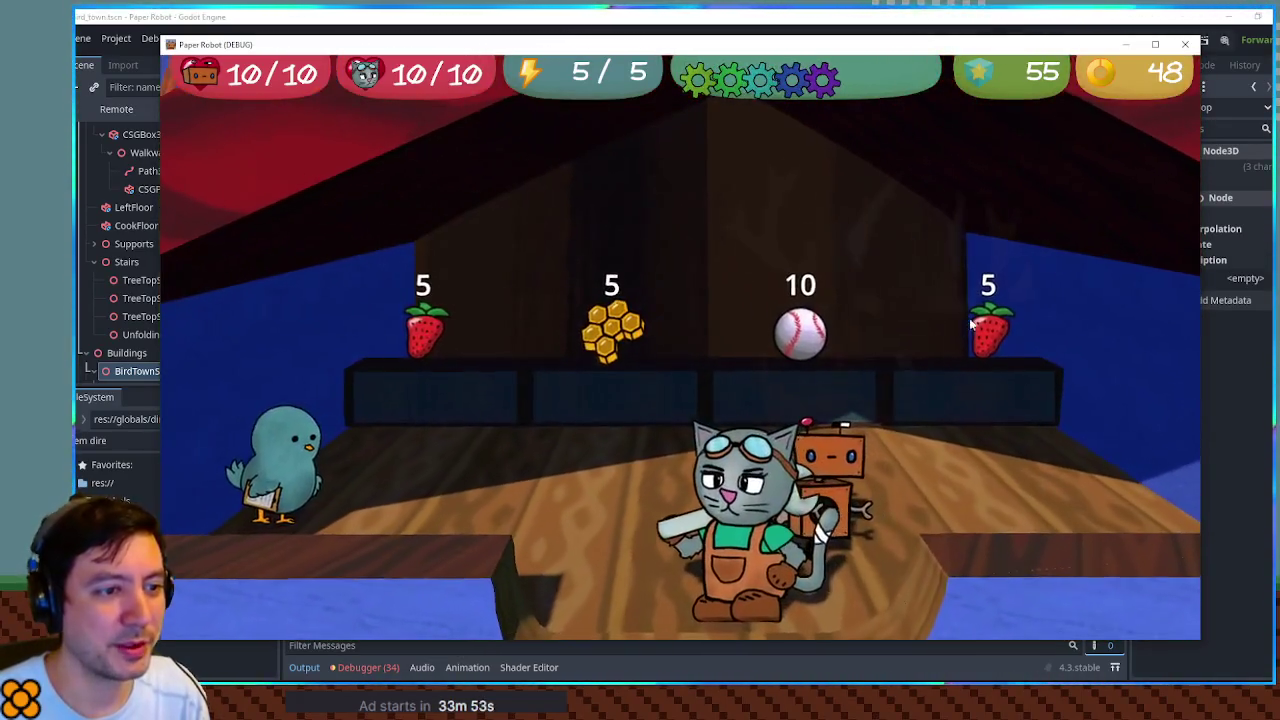
key(F8)
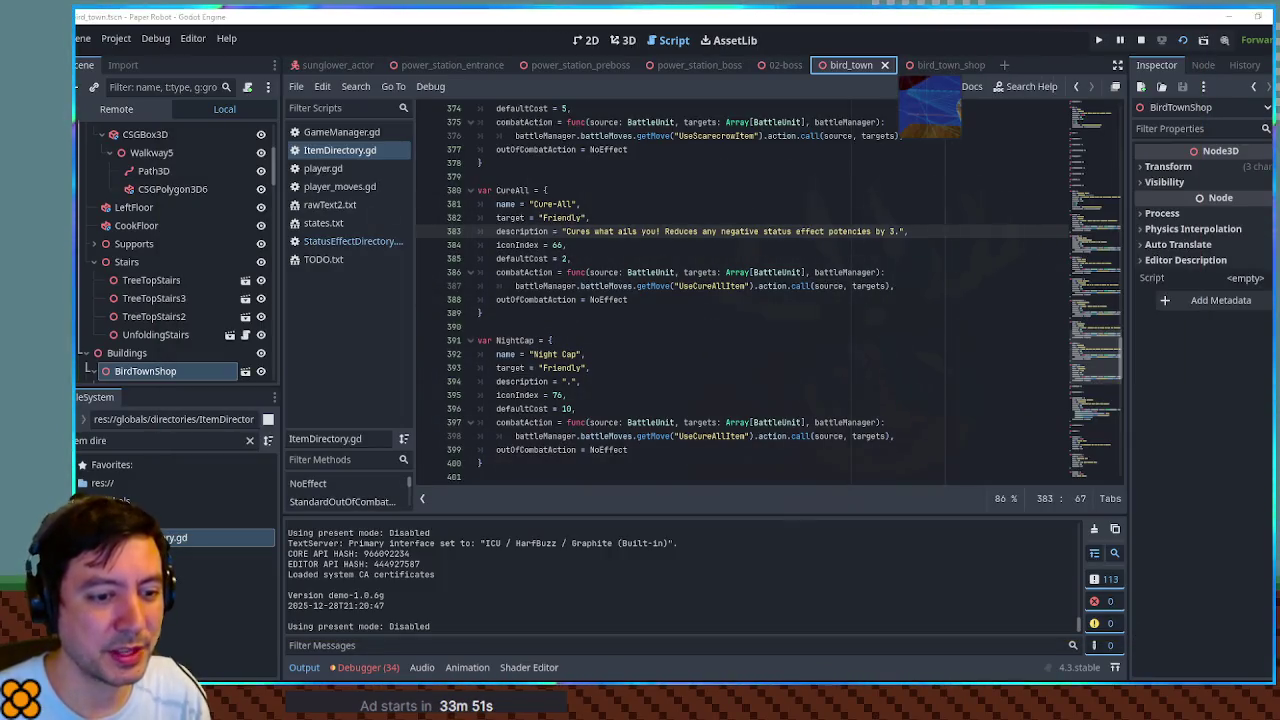
Step: Zoom in on the hat and money-bag icons in Krita, then return to Godot and relaunch the game
key(alt+Tab)
scroll(514, 486, up, 5)
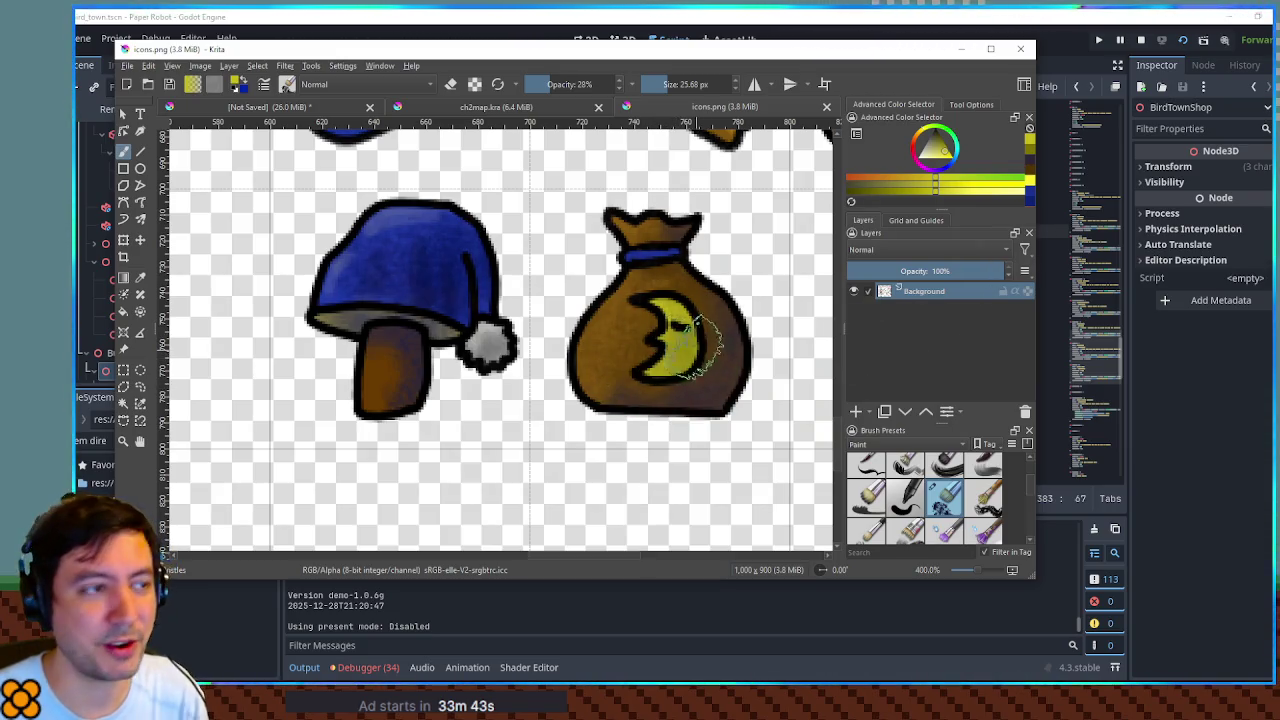
key(alt+Tab)
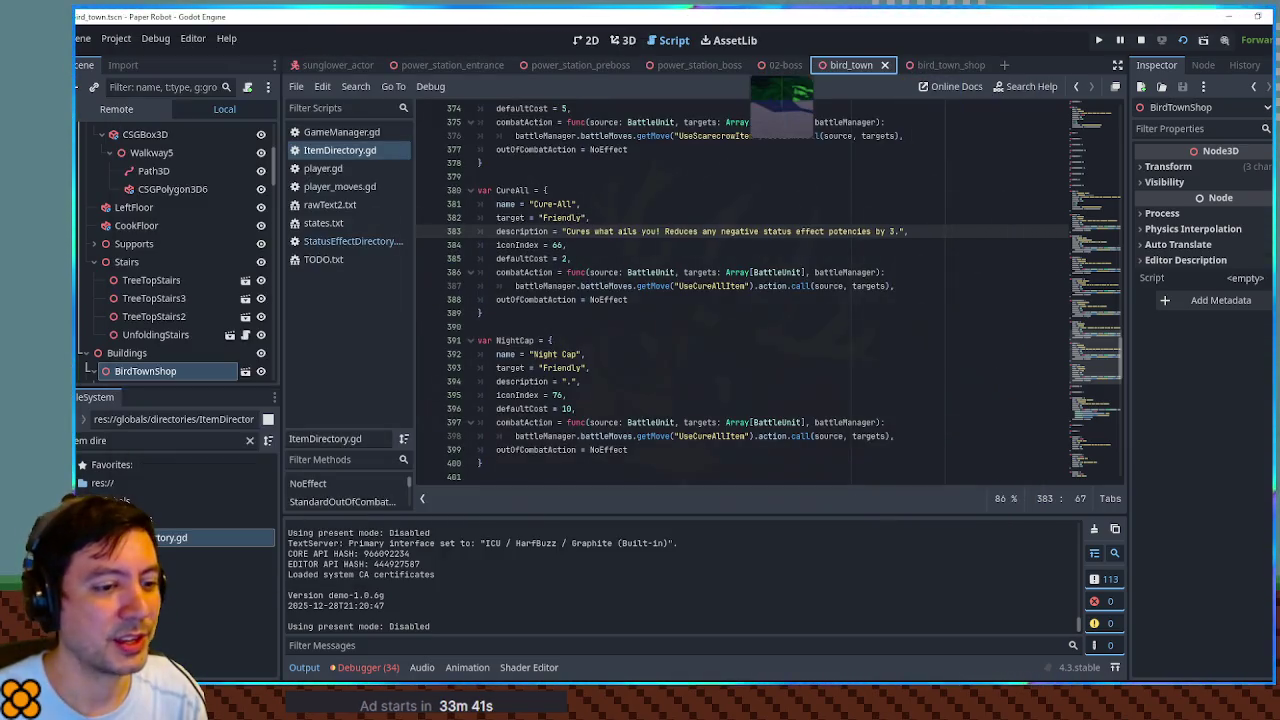
key(alt+Tab)
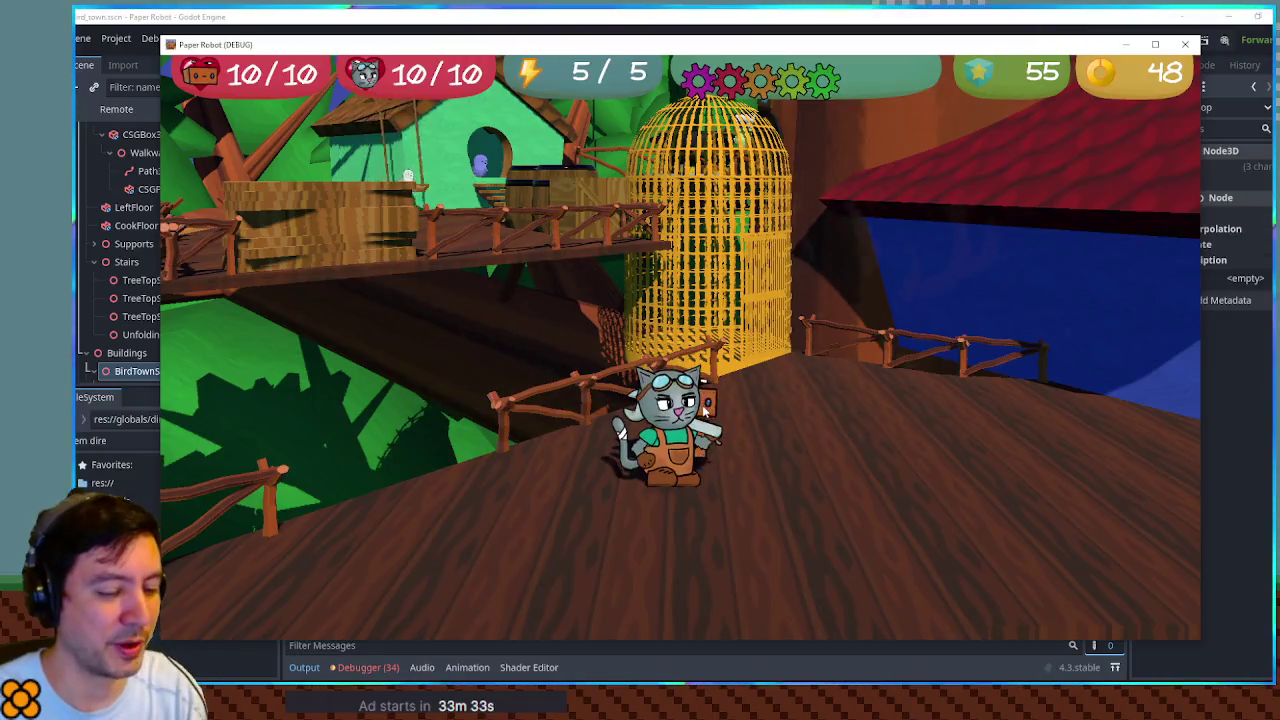
Step: Warp the running game to a chapter 2 room through the room warp list
click(340, 96)
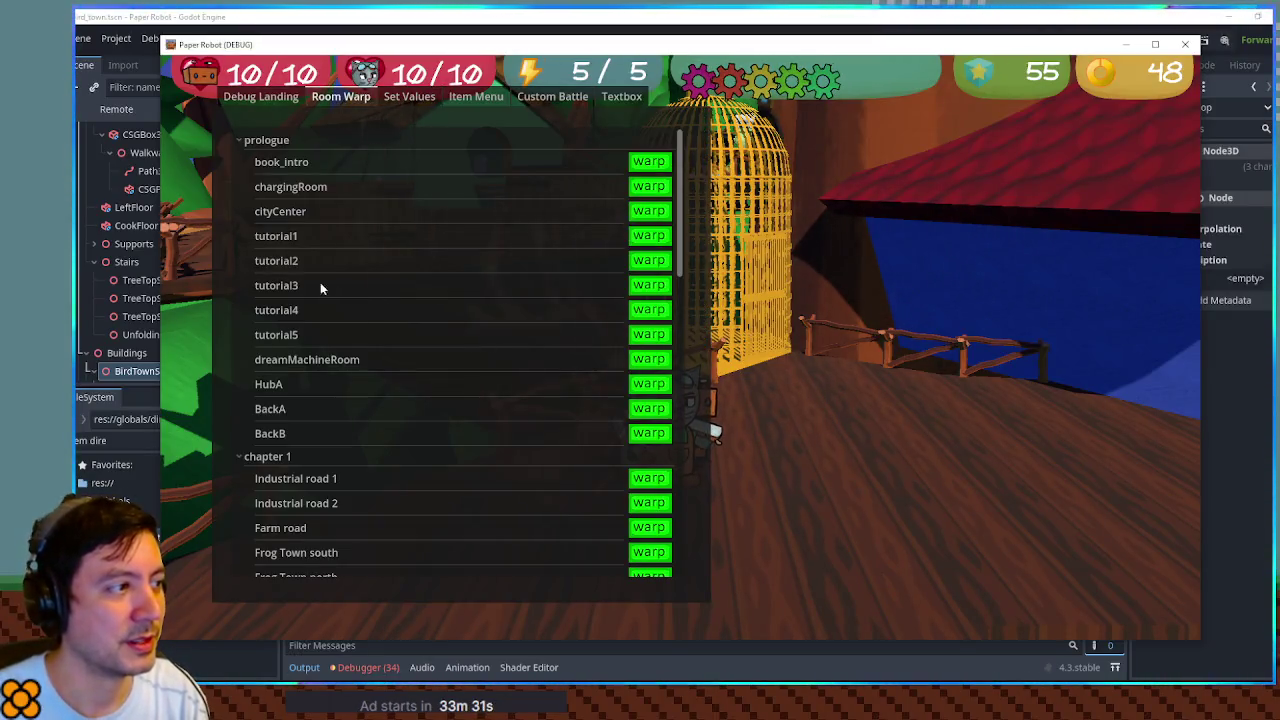
click(240, 141)
click(241, 160)
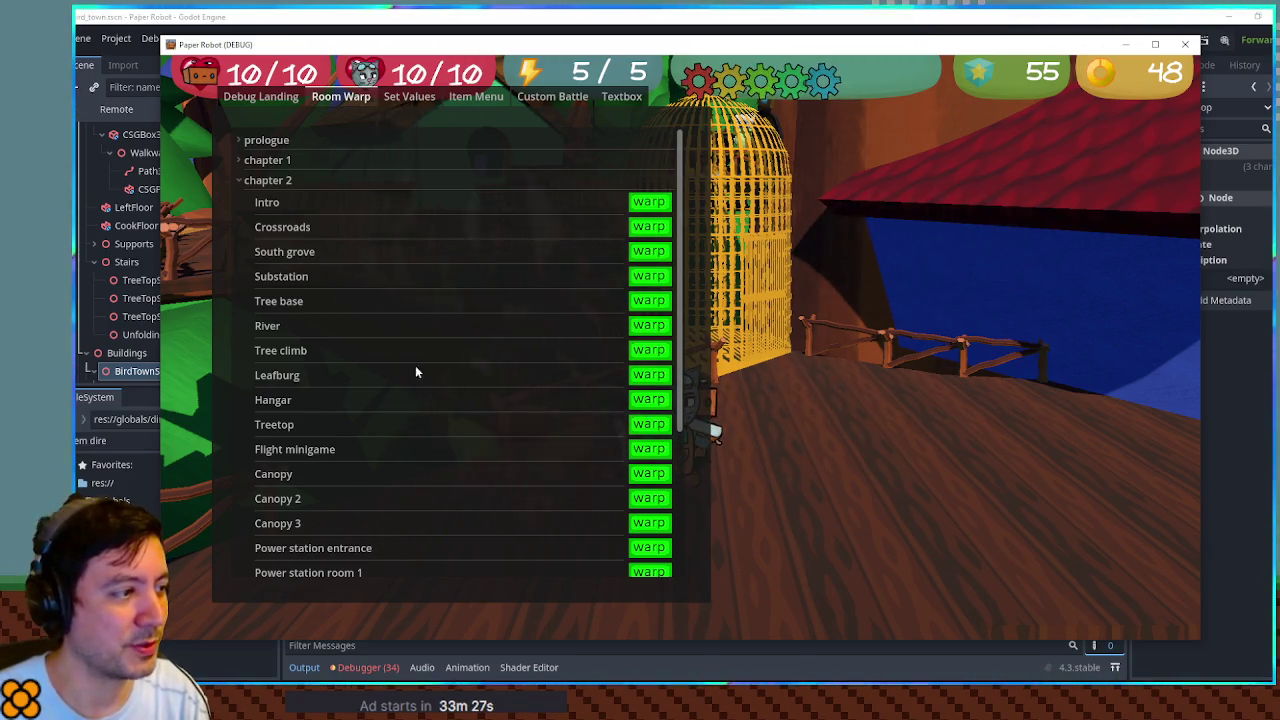
click(630, 376)
click(275, 182)
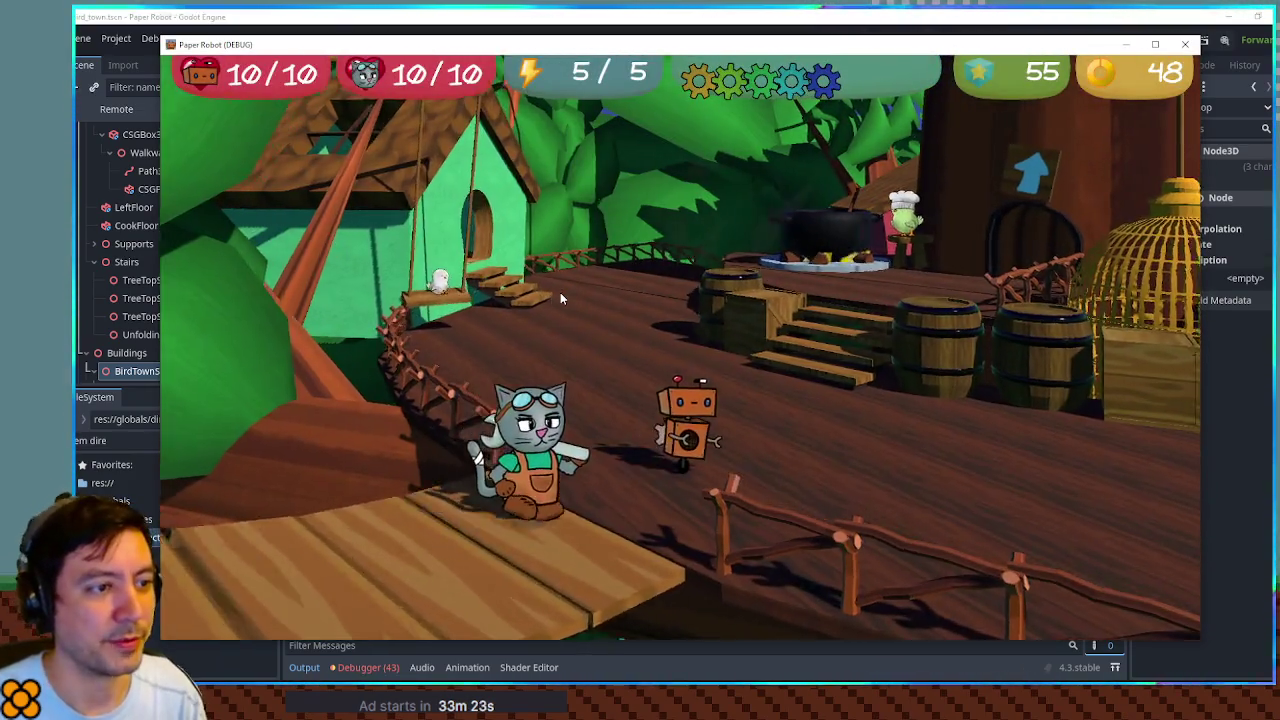
Step: Walk the cat across the treehouse deck and down the stairs to the lower deck
key(w)
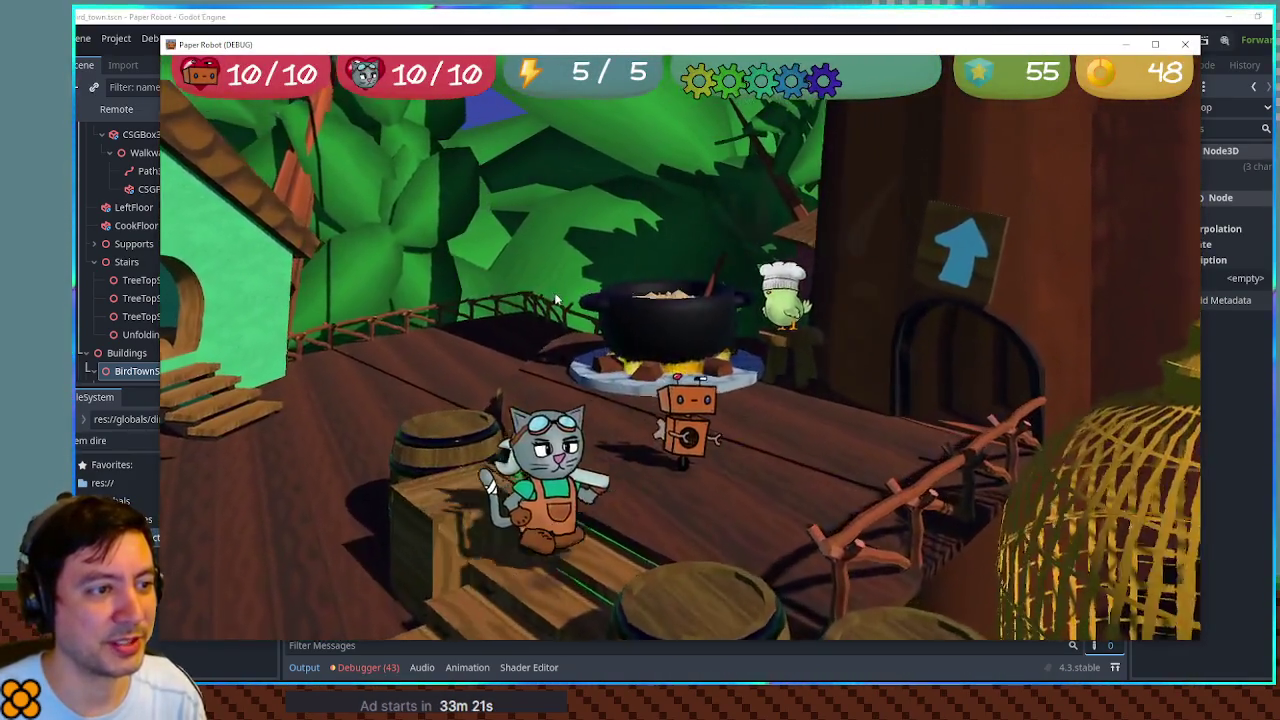
key(w)
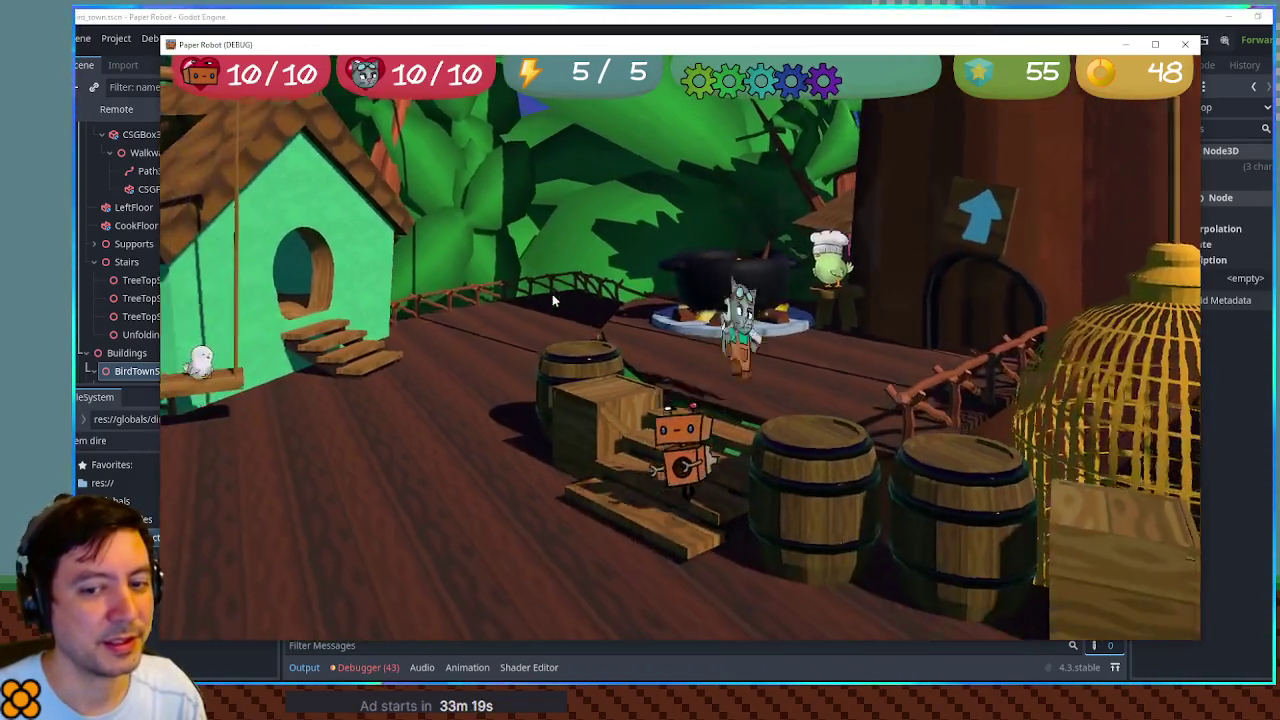
key(w)
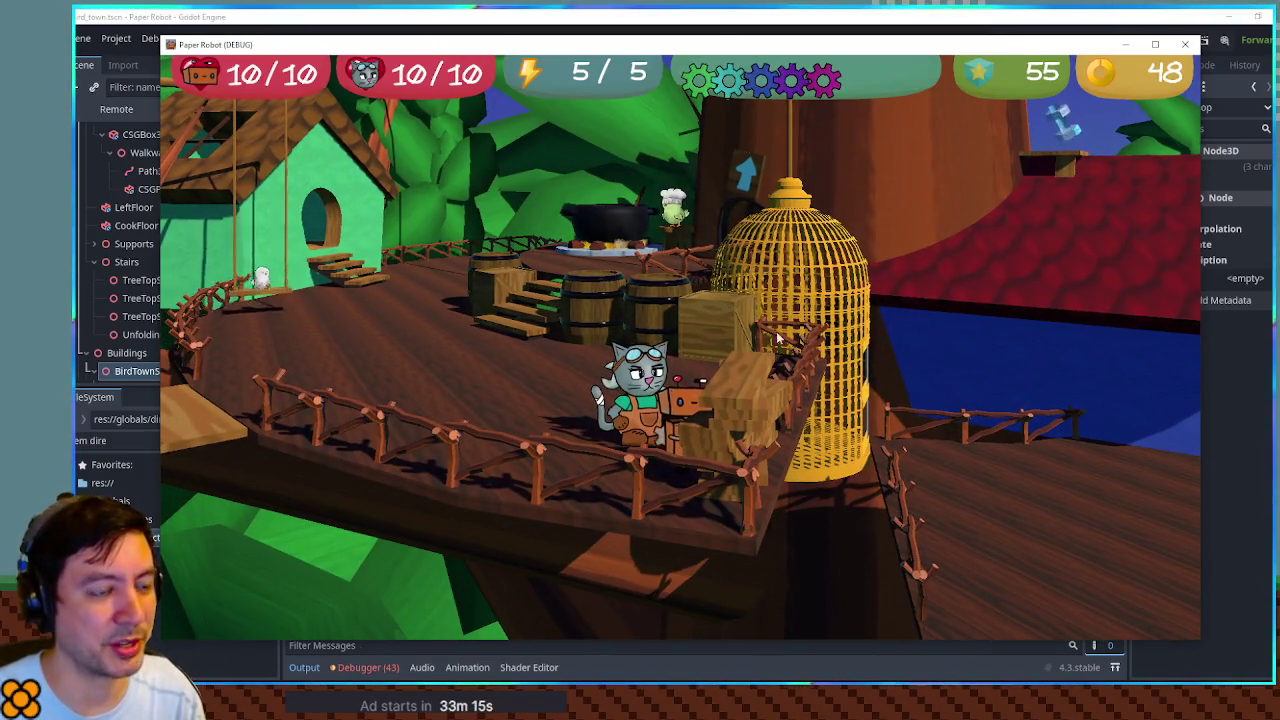
key(s)
key(d)
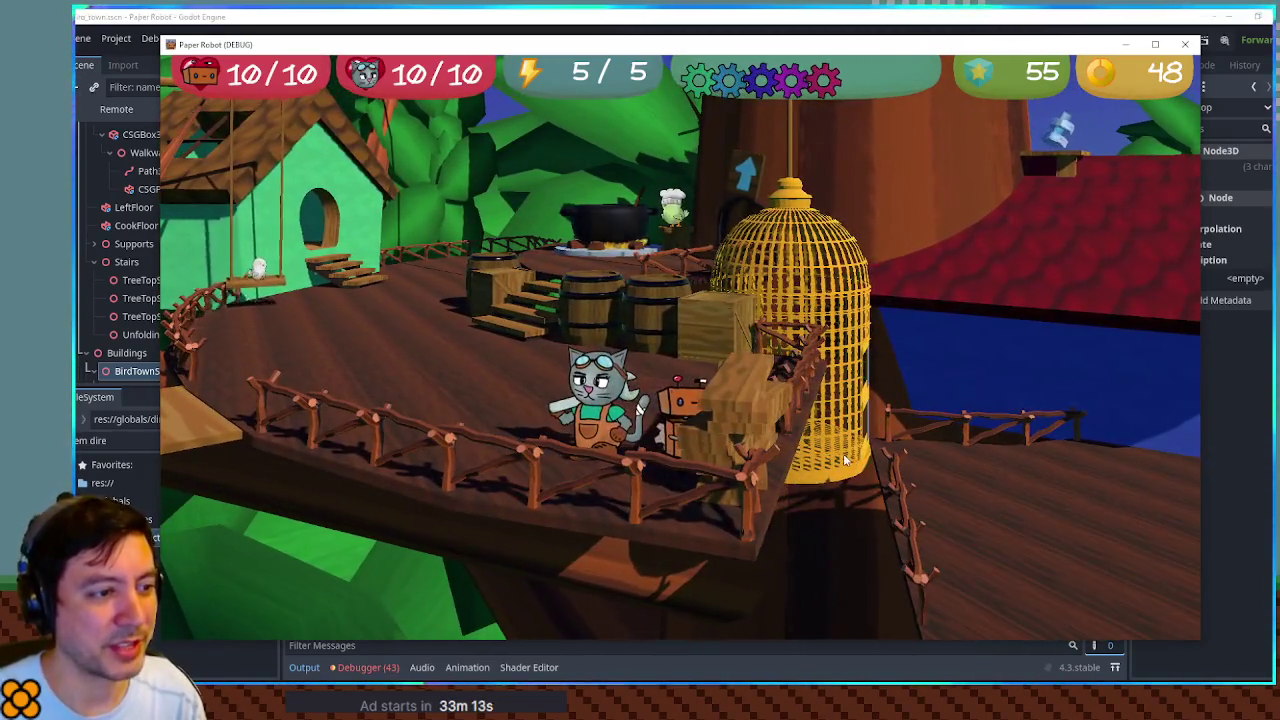
key(w)
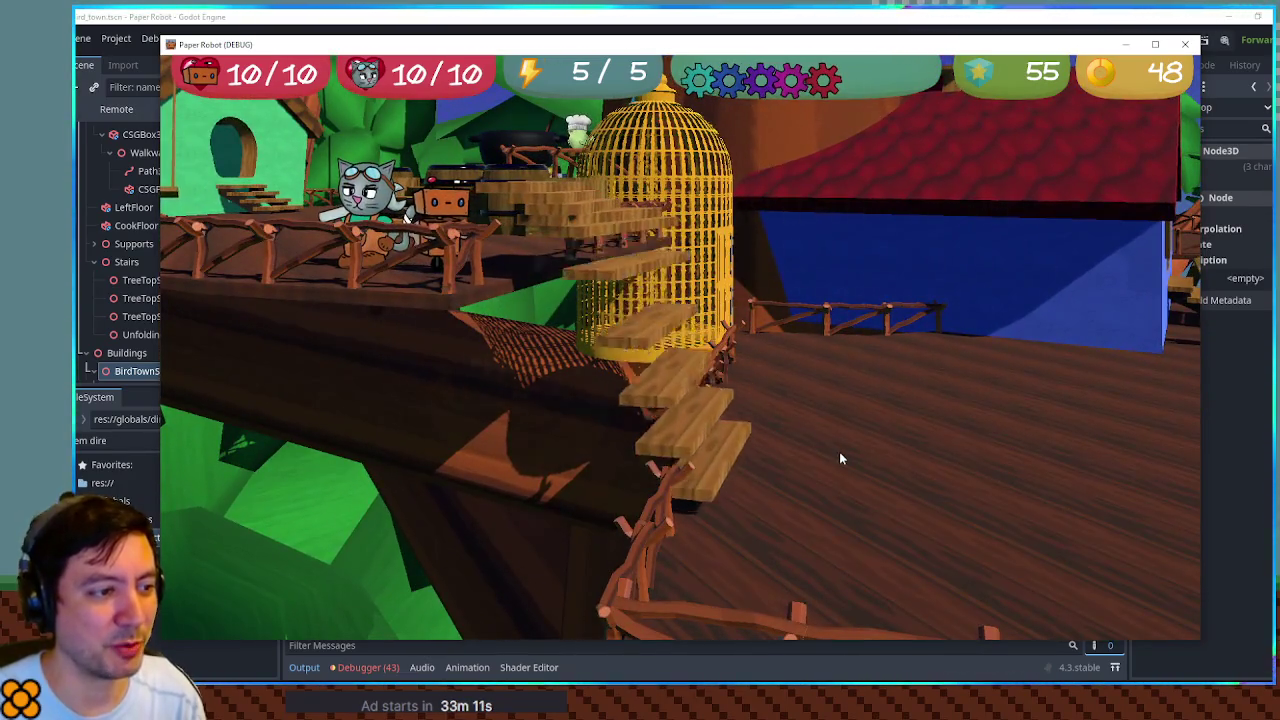
key(s)
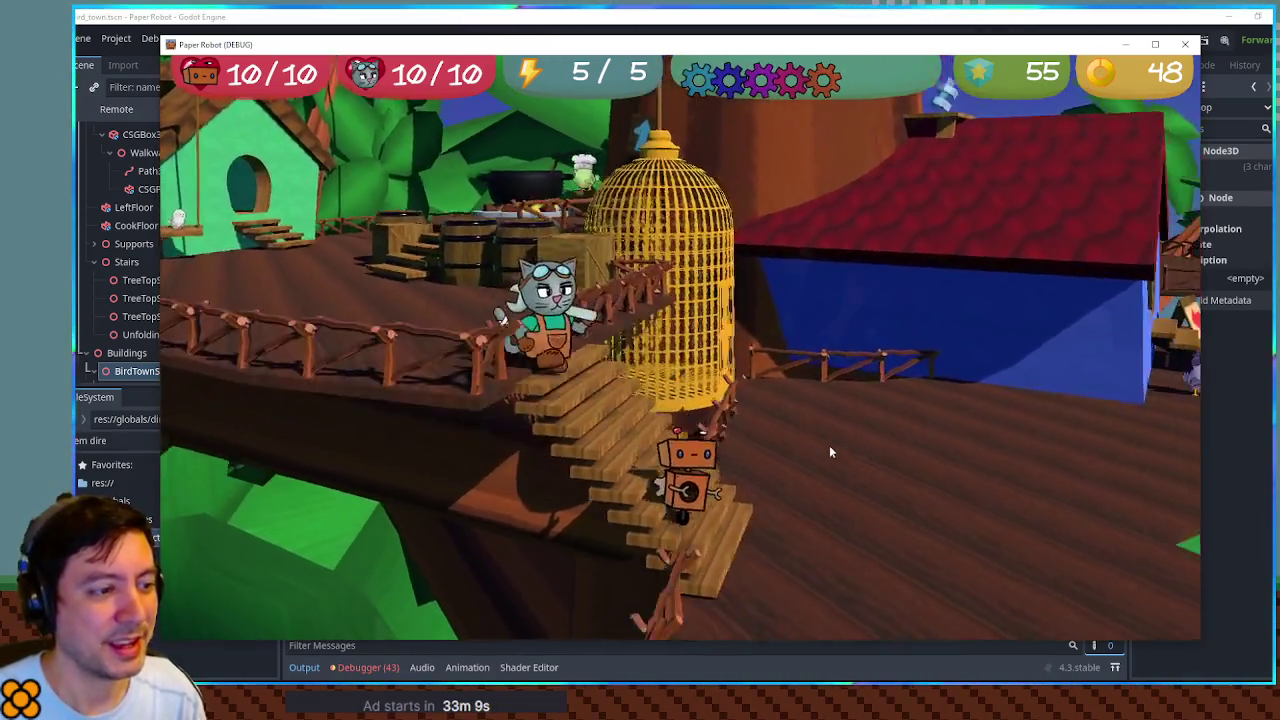
key(s)
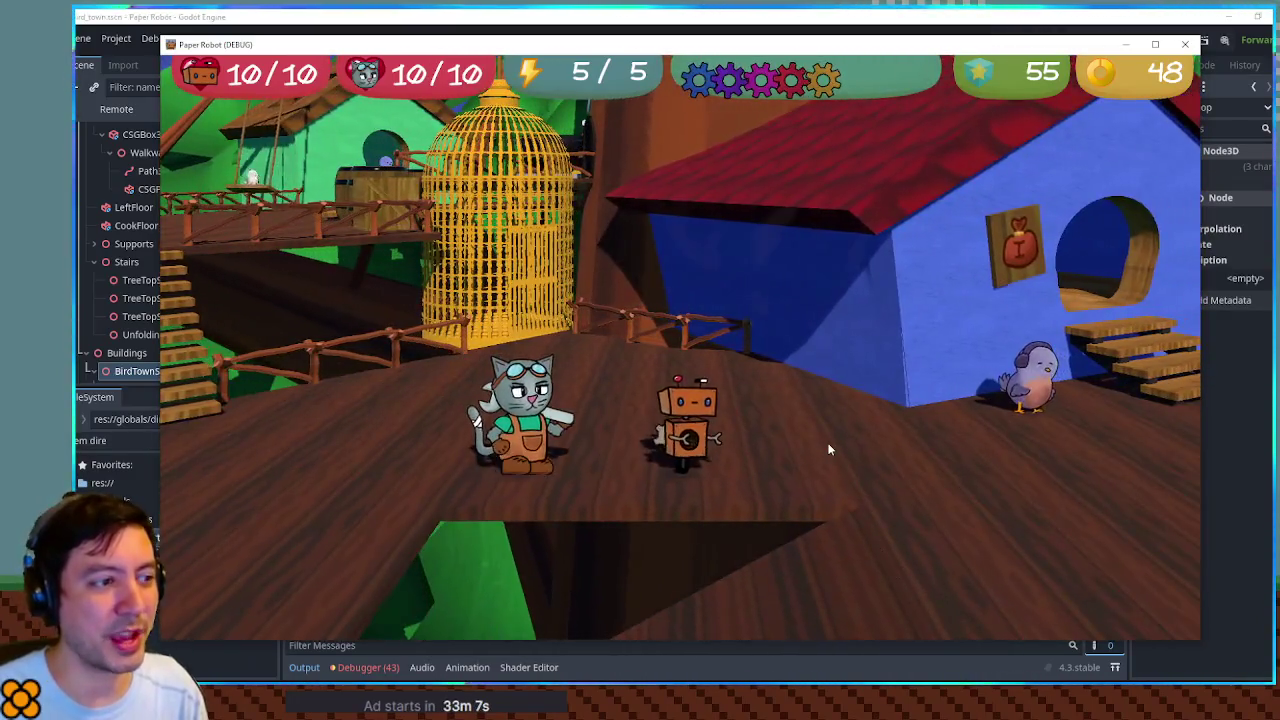
Step: Walk the cat past the robot toward the shop, then up and back down the stairs by the cage
key(d)
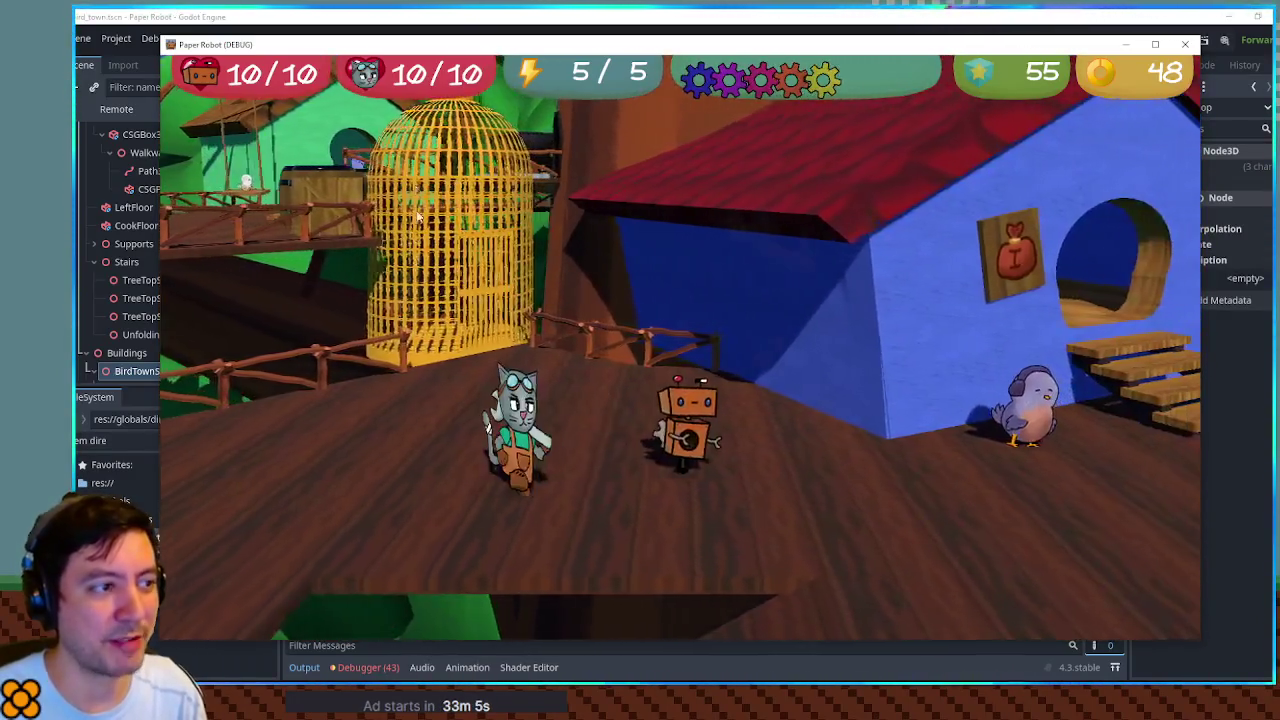
key(d)
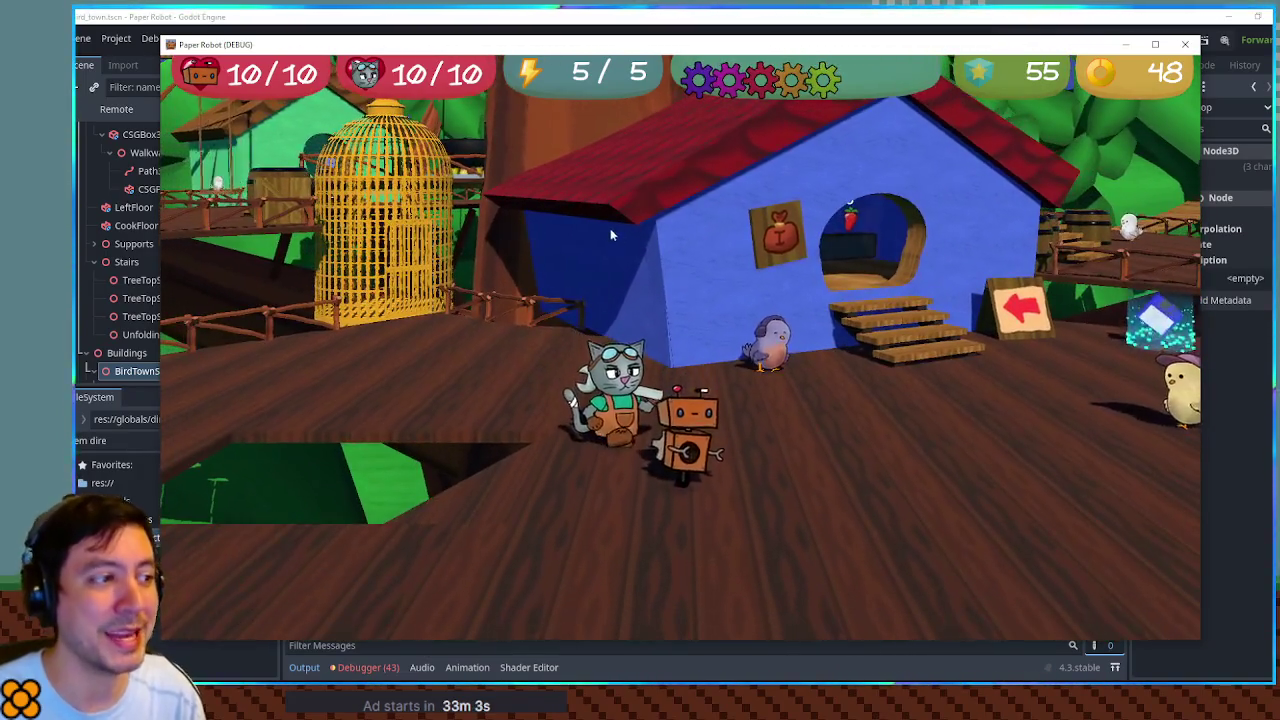
key(d)
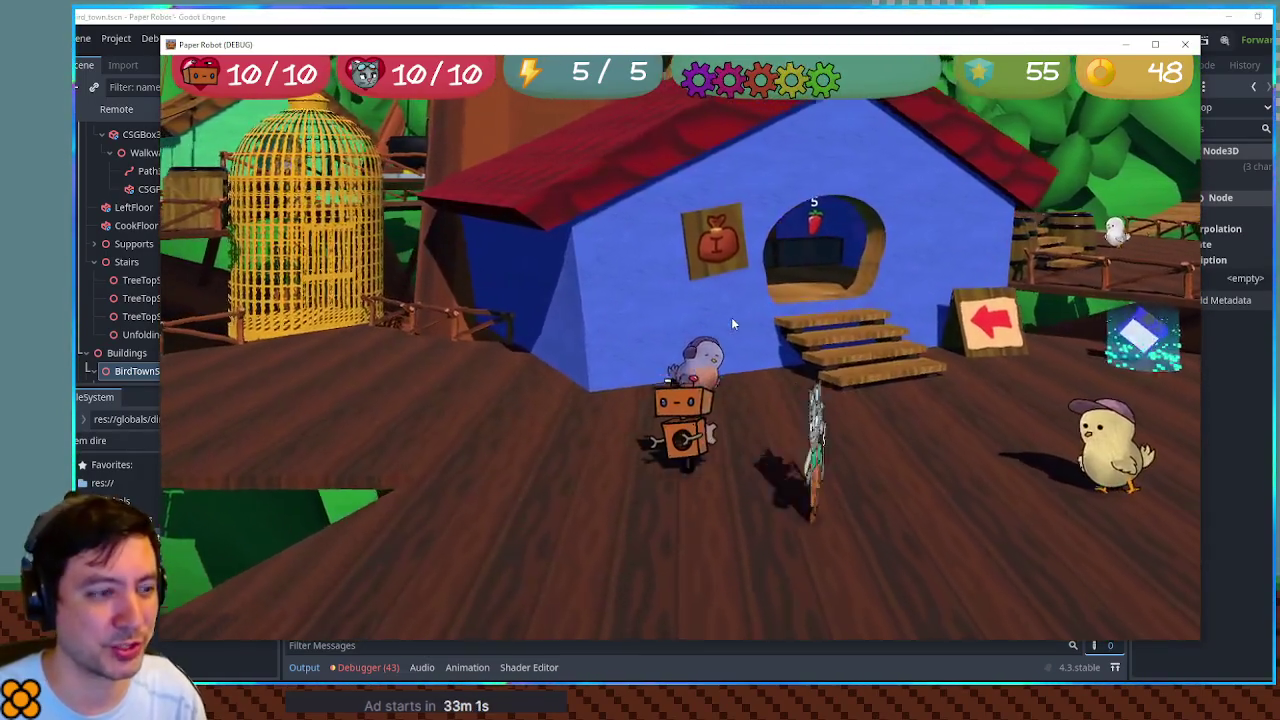
key(d)
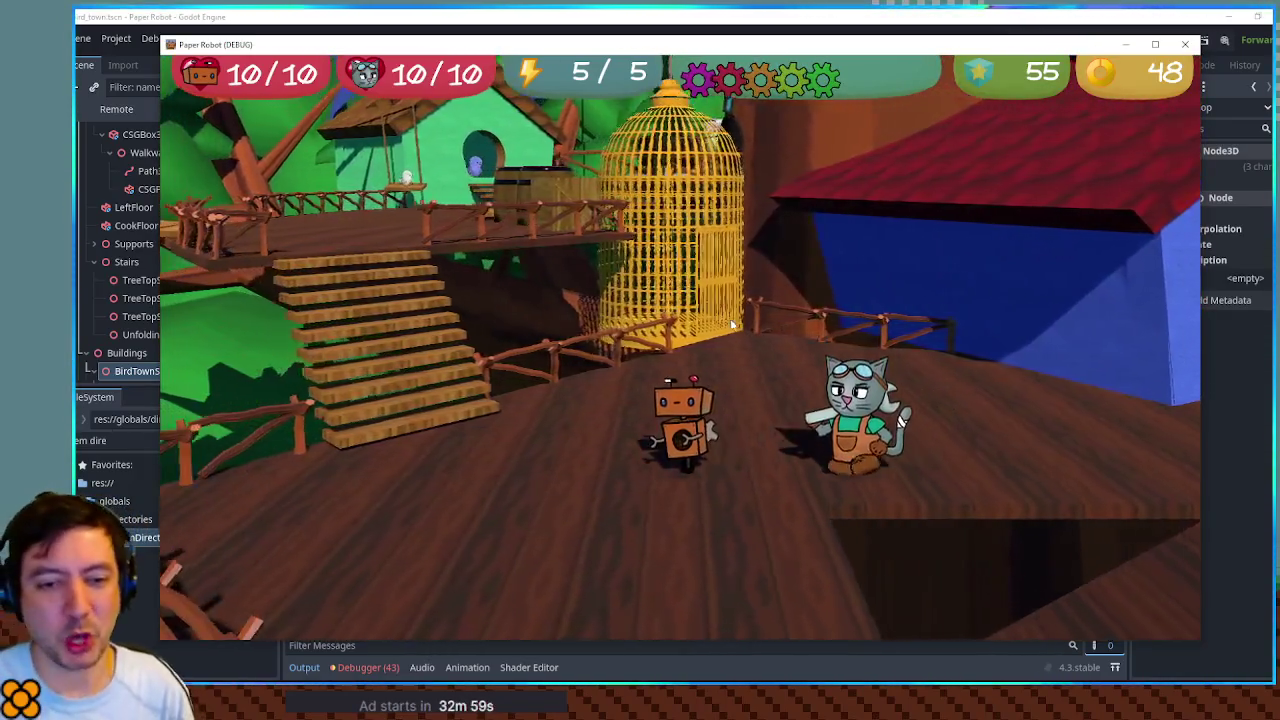
key(d)
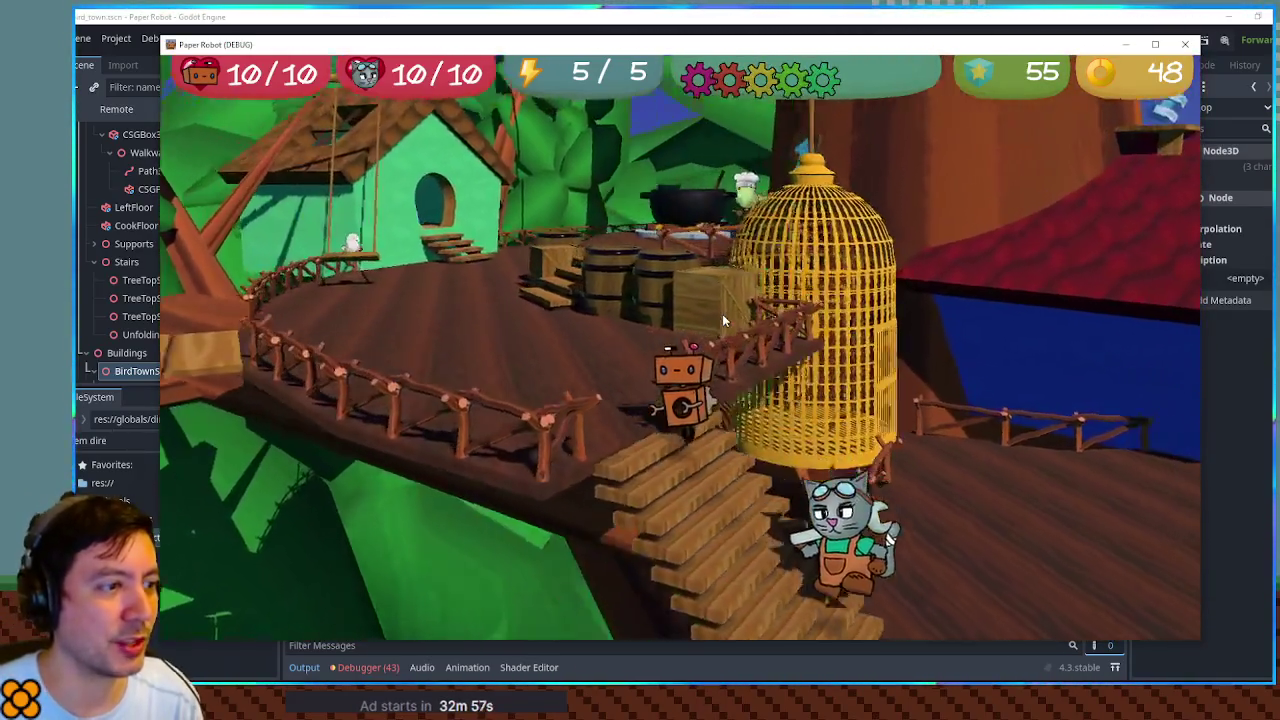
key(a)
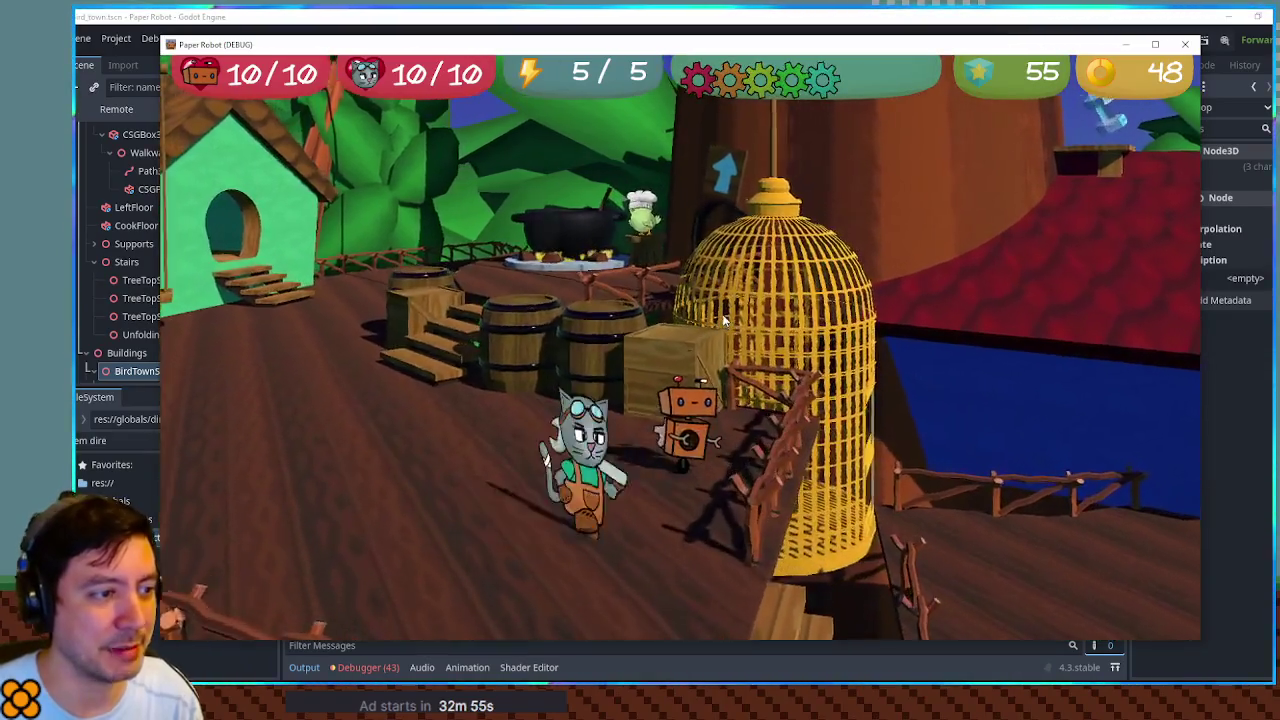
key(s)
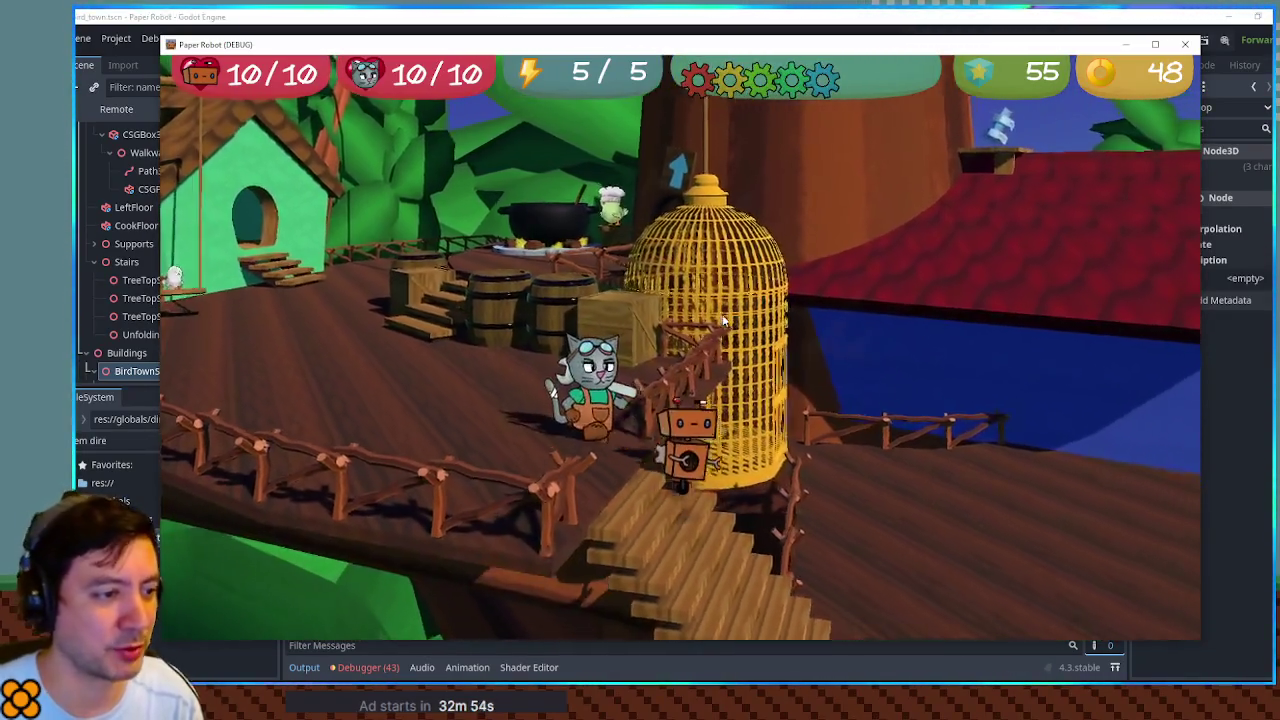
key(s)
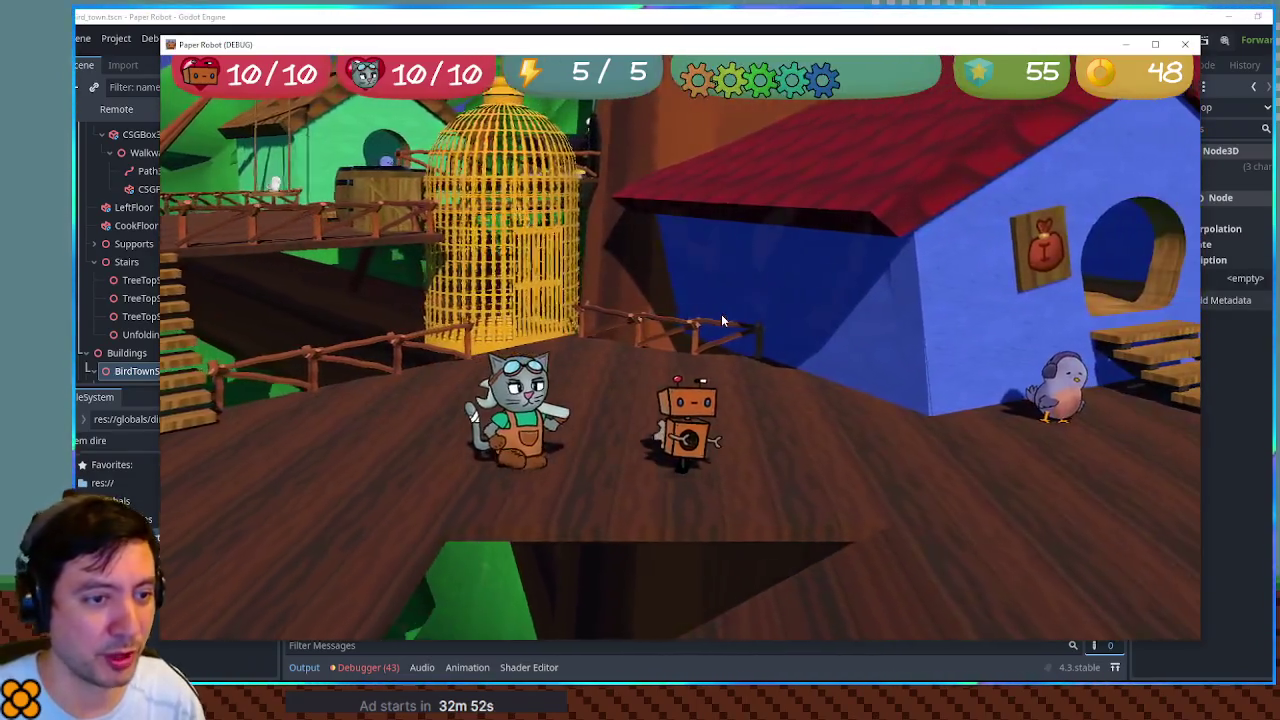
Step: Bring the cat to the front of the blue bird house, look around, and close the game
key(d)
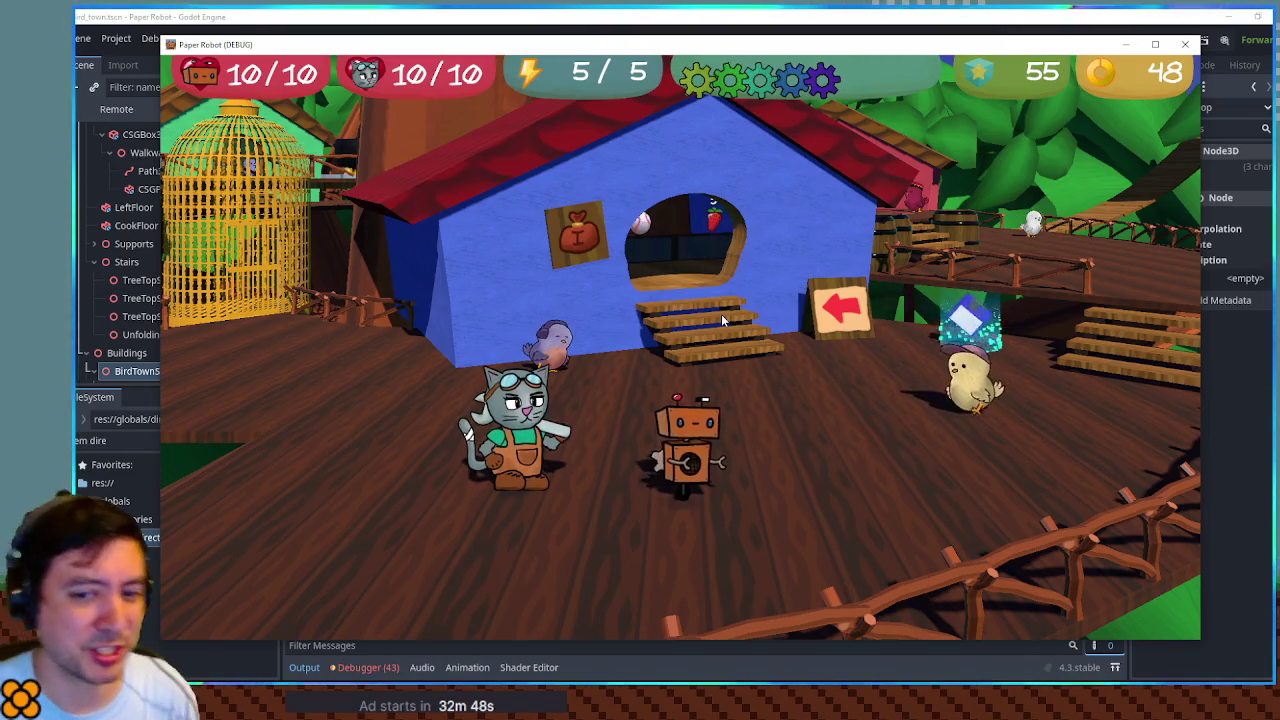
key(d)
key(d)
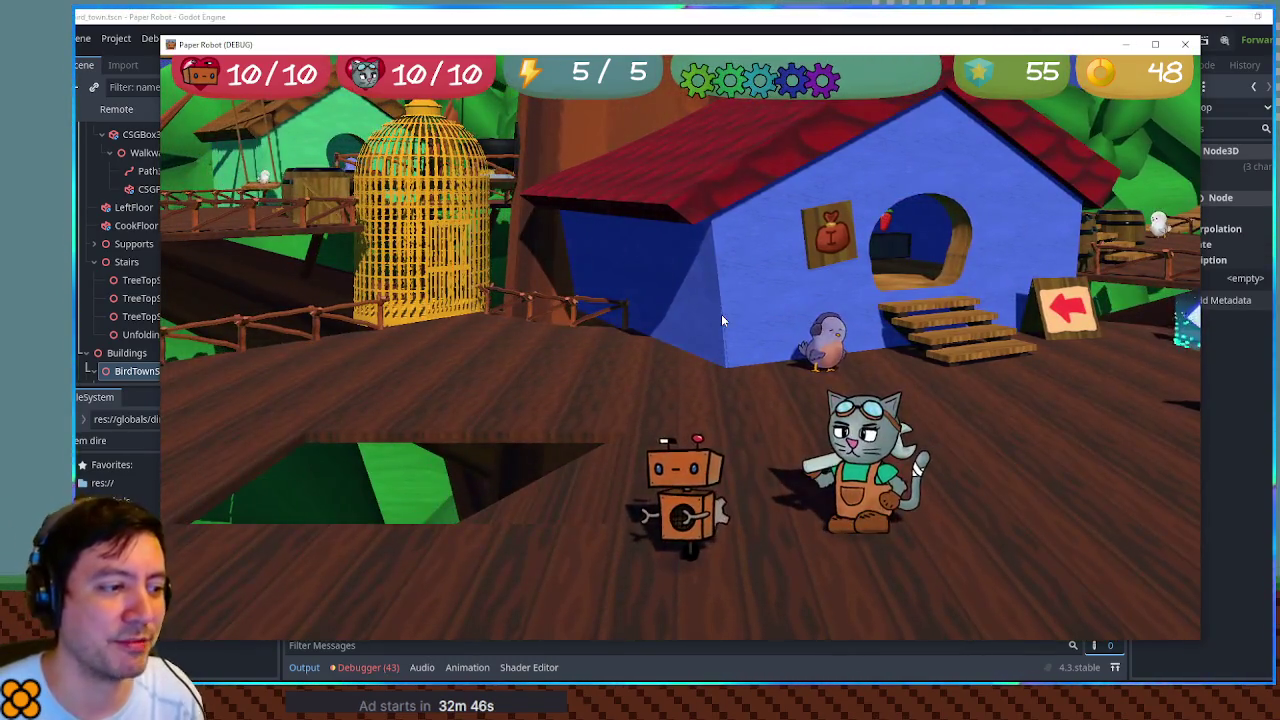
key(a)
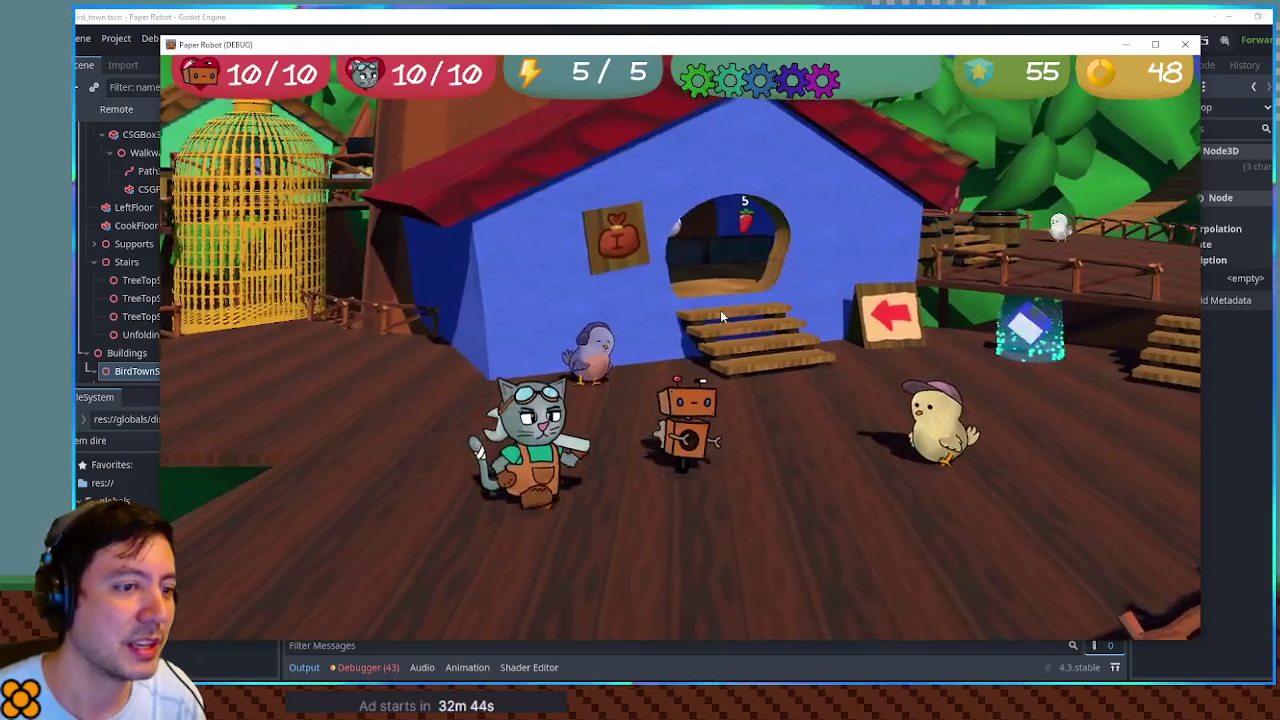
key(d)
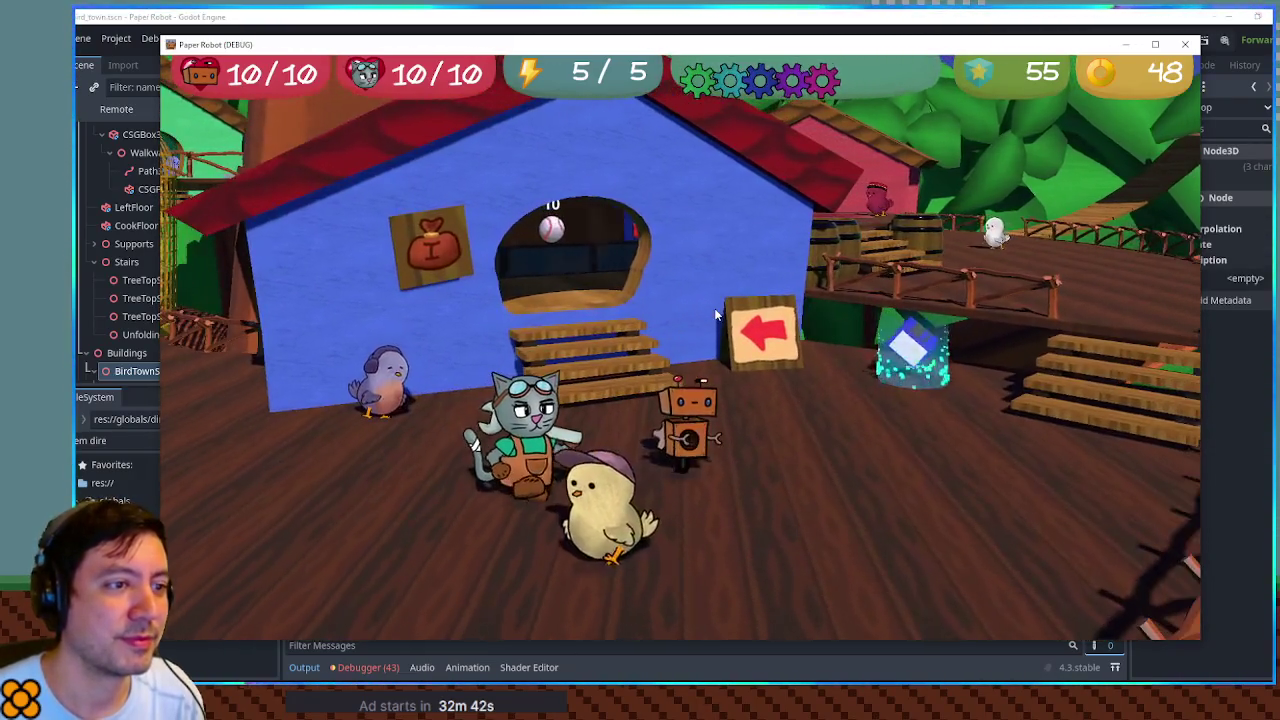
key(d)
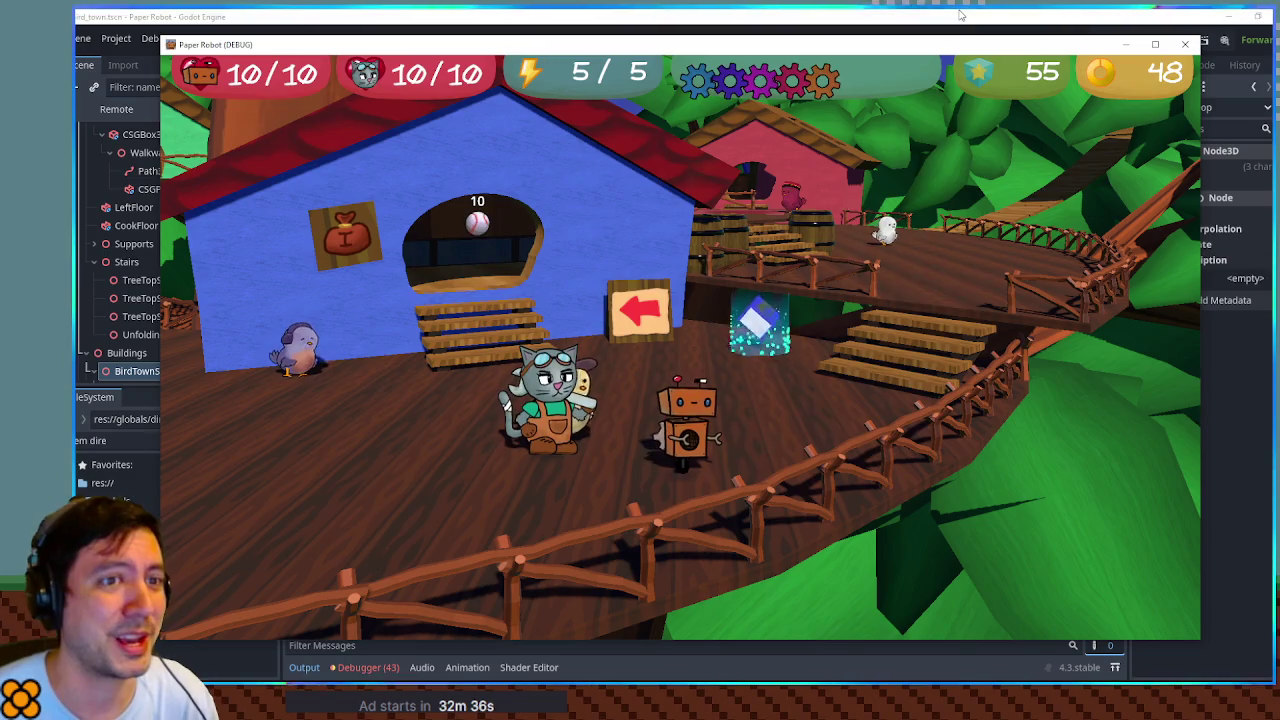
key(a)
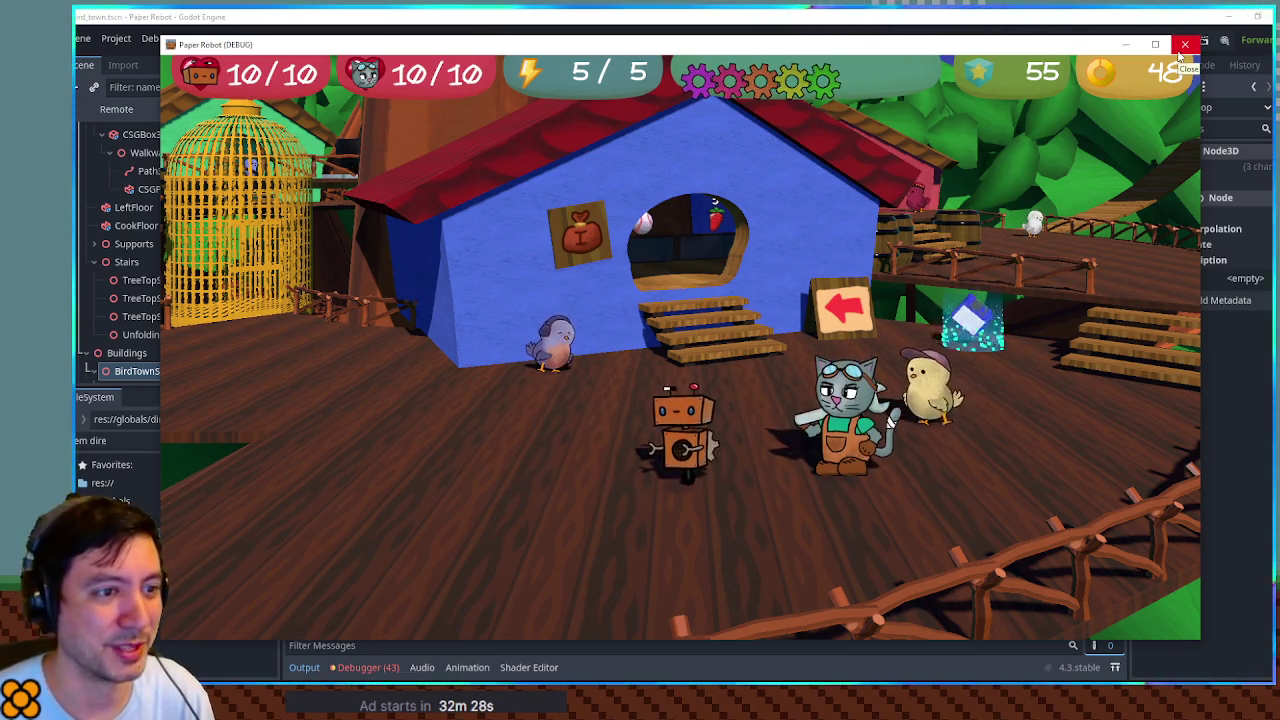
click(1018, 14)
Step: Place the caret around the NightCap entry on lines 389–390 of ItemDirectory.gd
click(770, 341)
click(758, 313)
click(758, 325)
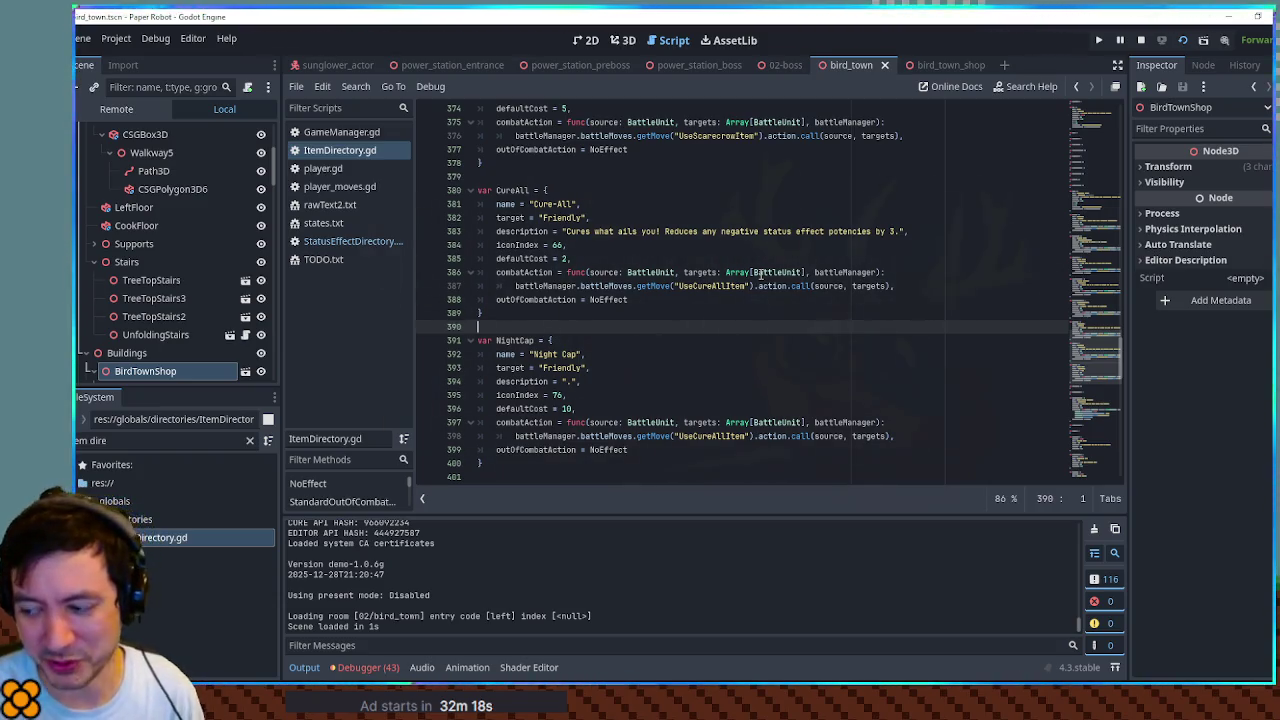
click(767, 300)
click(764, 327)
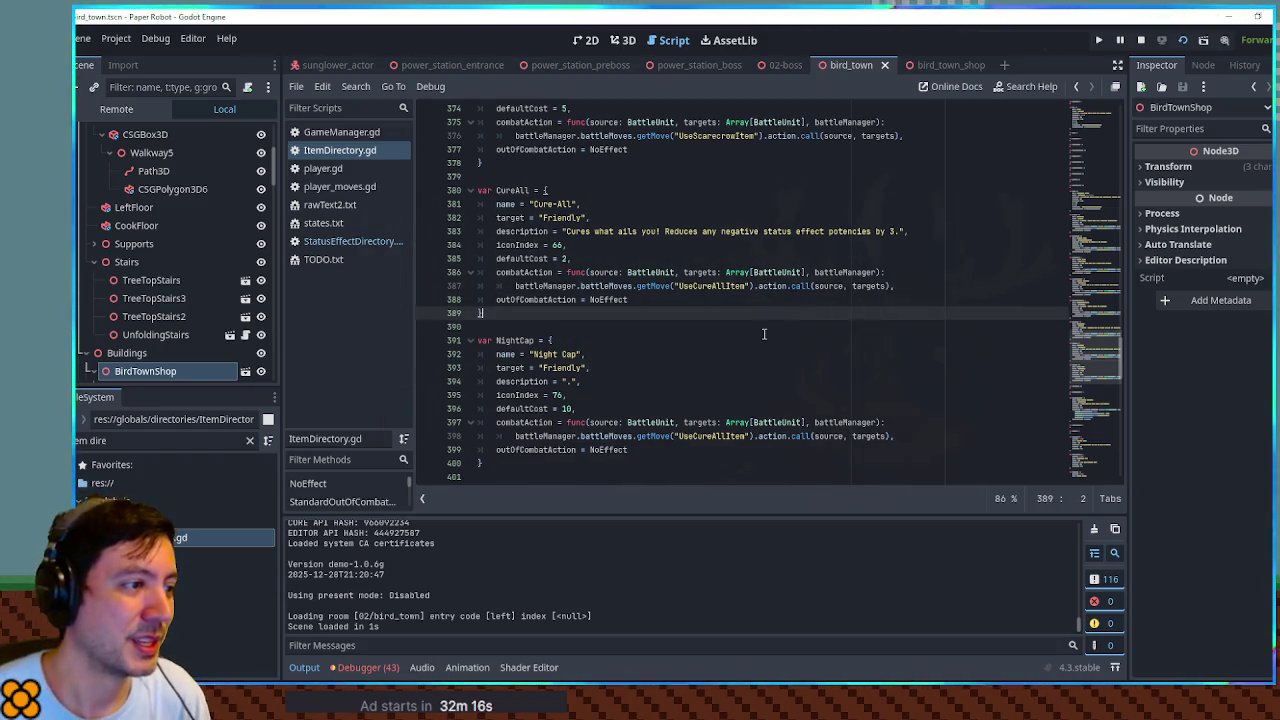
click(767, 316)
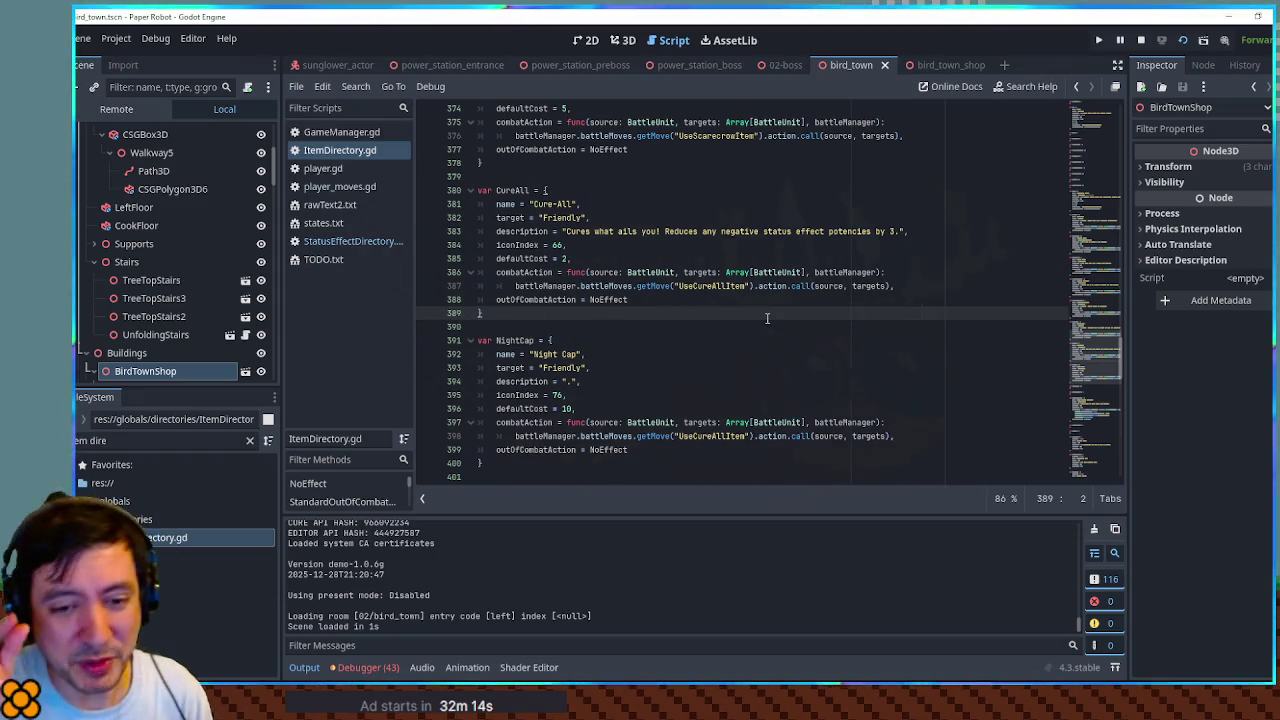
click(754, 332)
click(753, 310)
click(746, 329)
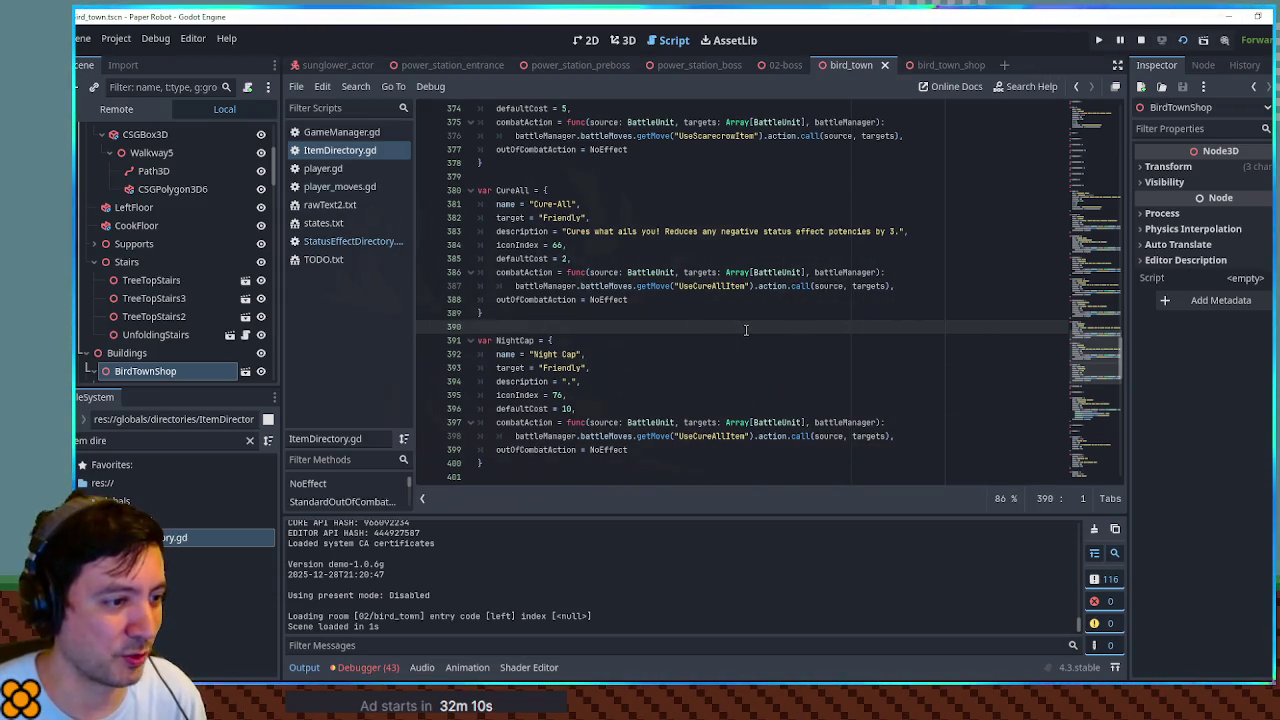
scroll(746, 329, down, 2)
scroll(742, 325, up, 3)
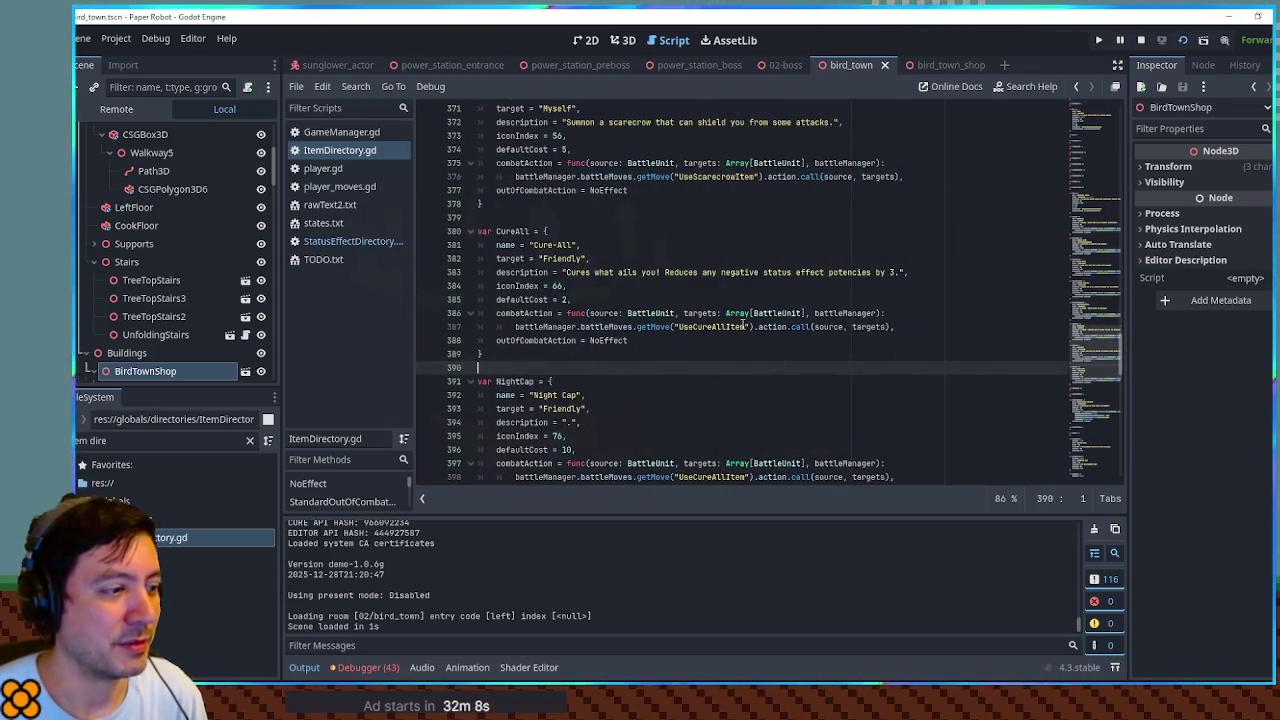
Step: Collapse the Output panel and inspect NightCap's cost of 10 and its NoEffect out-of-combat action
click(310, 667)
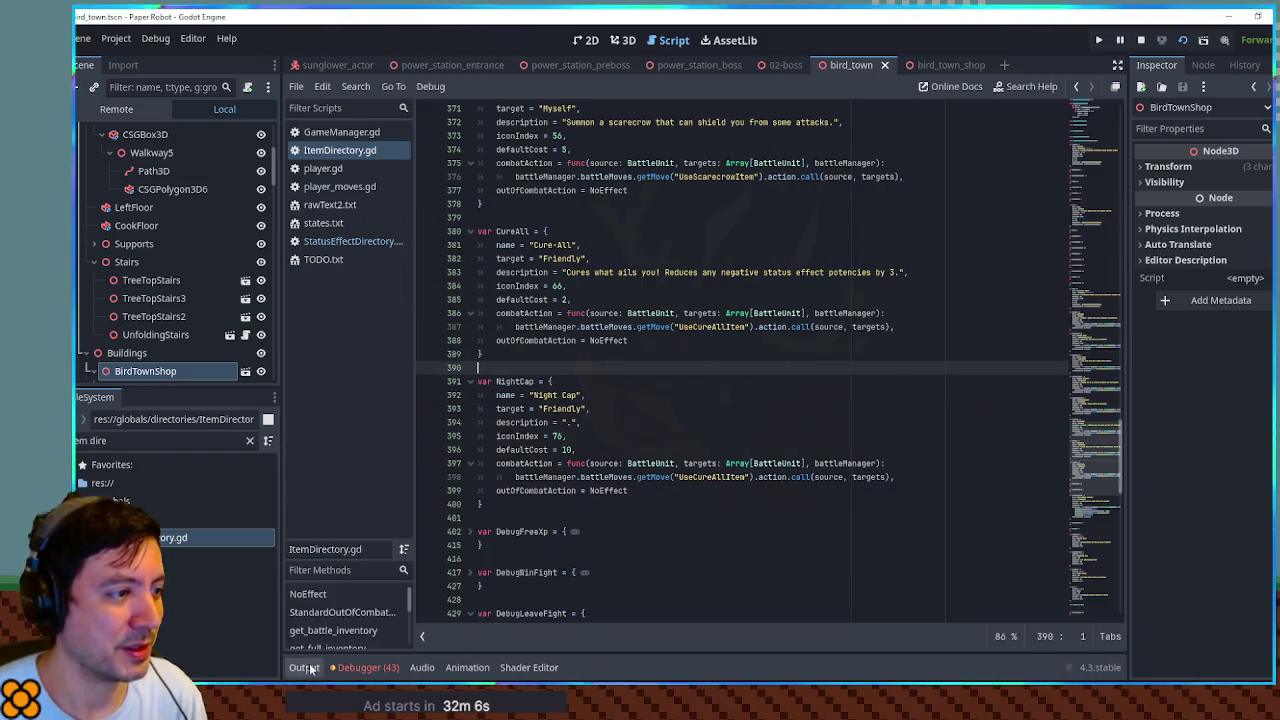
scroll(687, 307, down, 3)
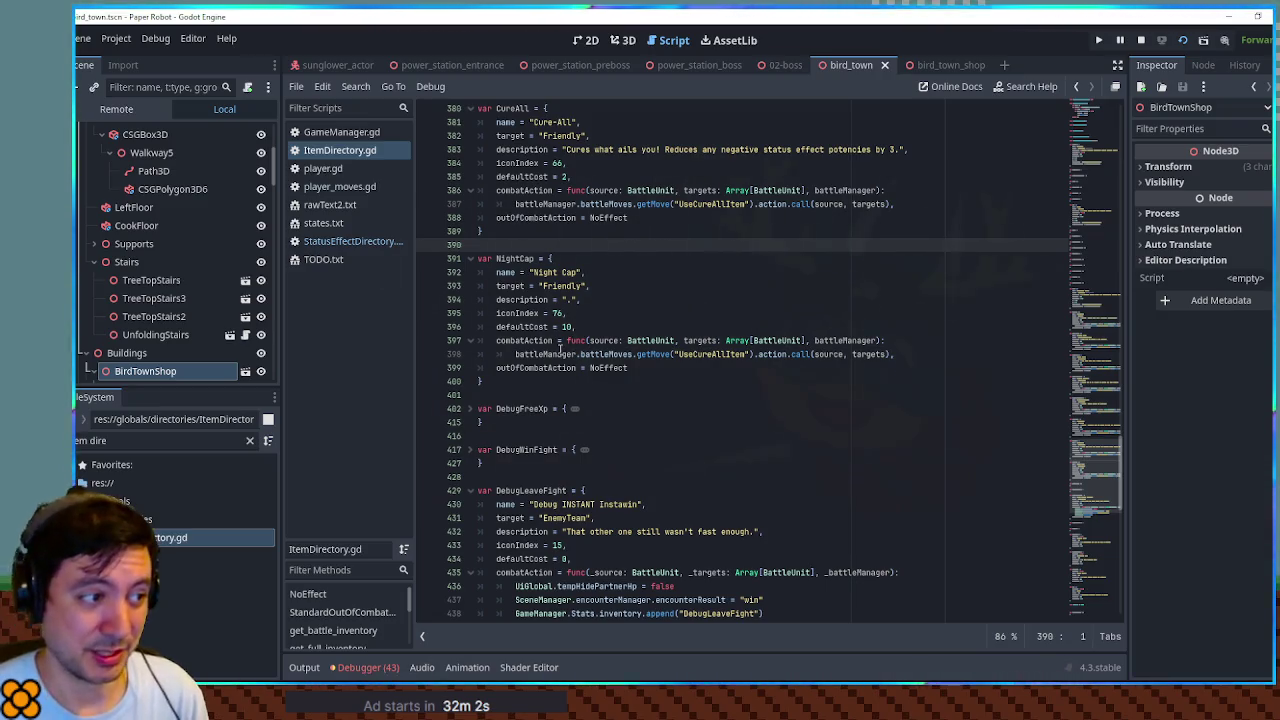
double_click(528, 327)
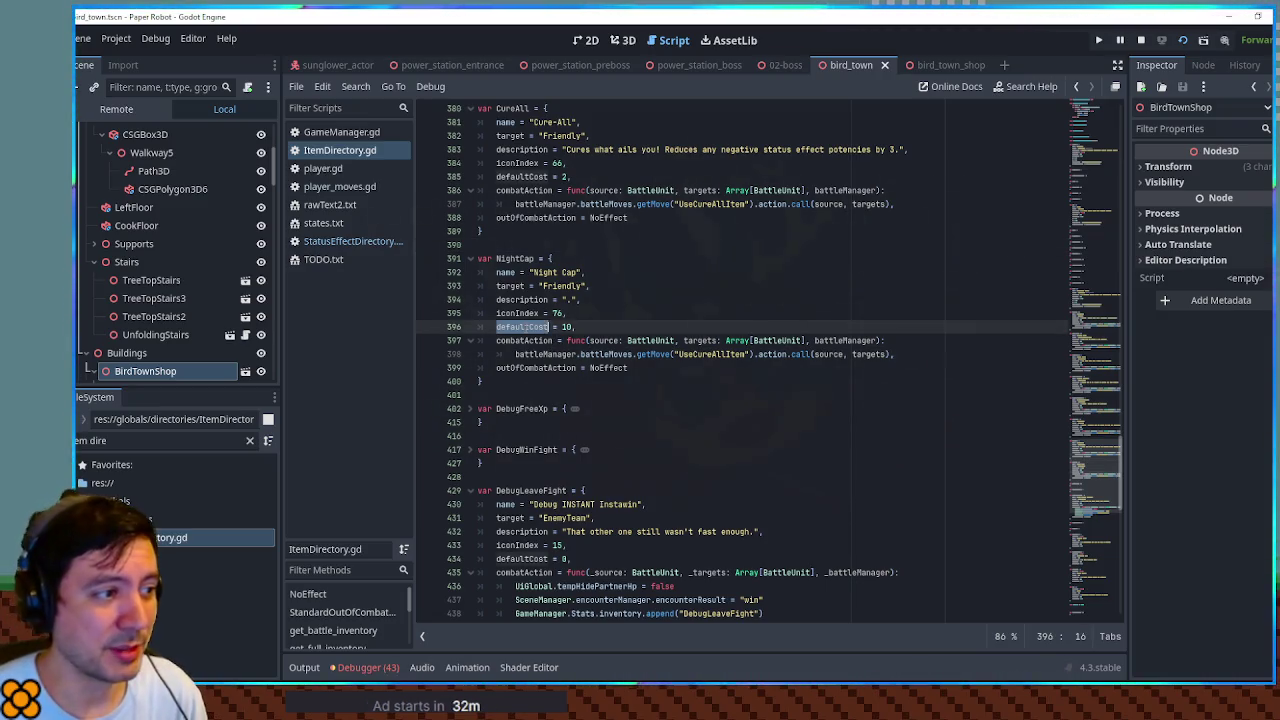
click(567, 327)
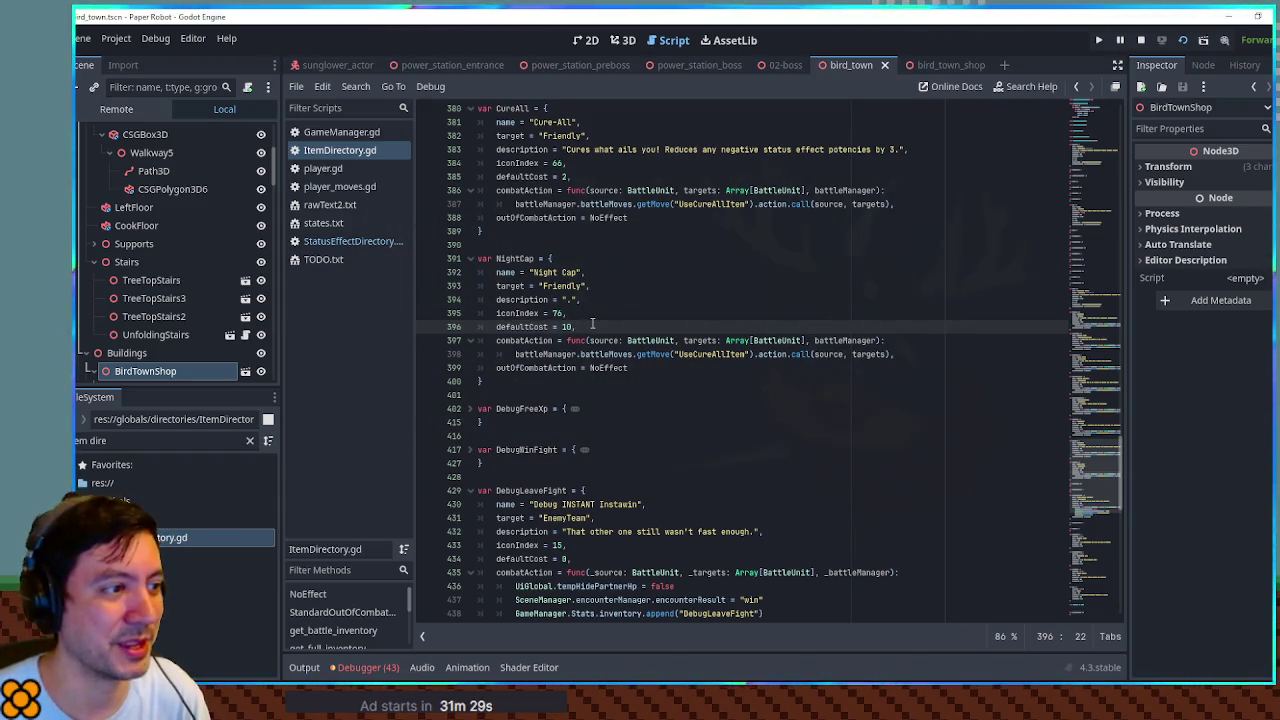
double_click(614, 368)
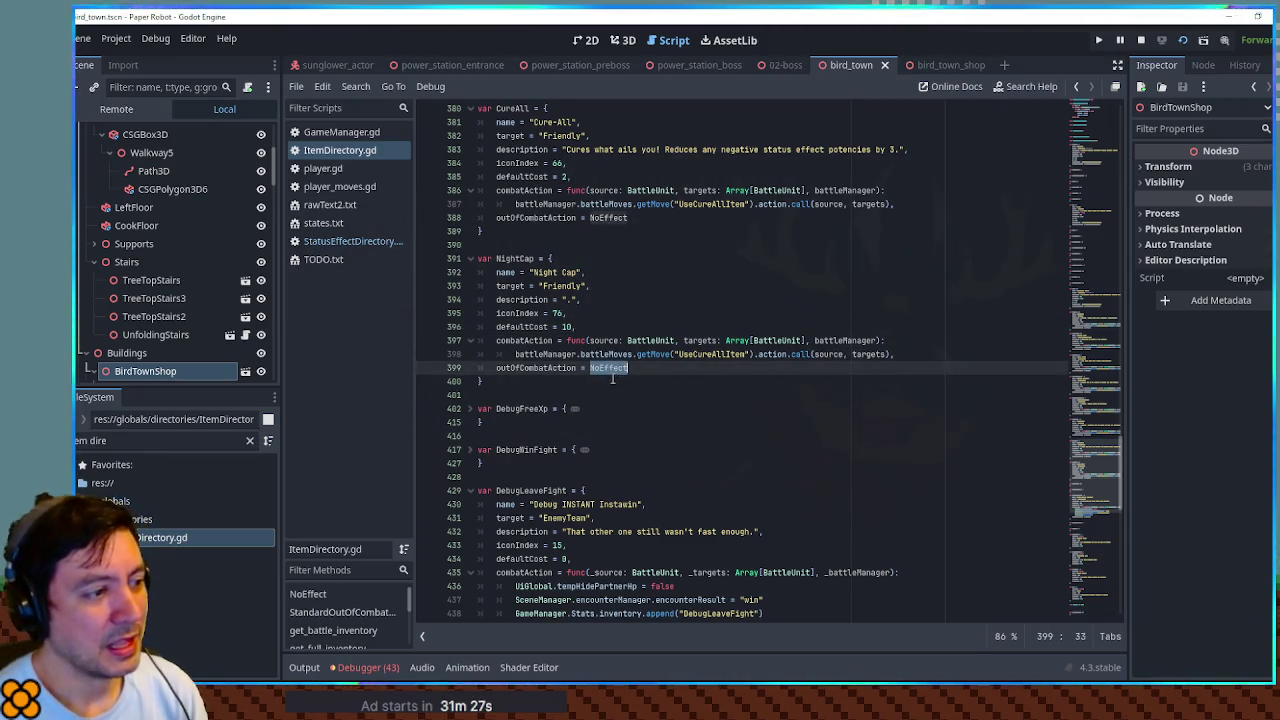
Step: Find the StandardOutOfCombatHeal usage in Jam and select its hp, mp and heal action lines
double_click(549, 367)
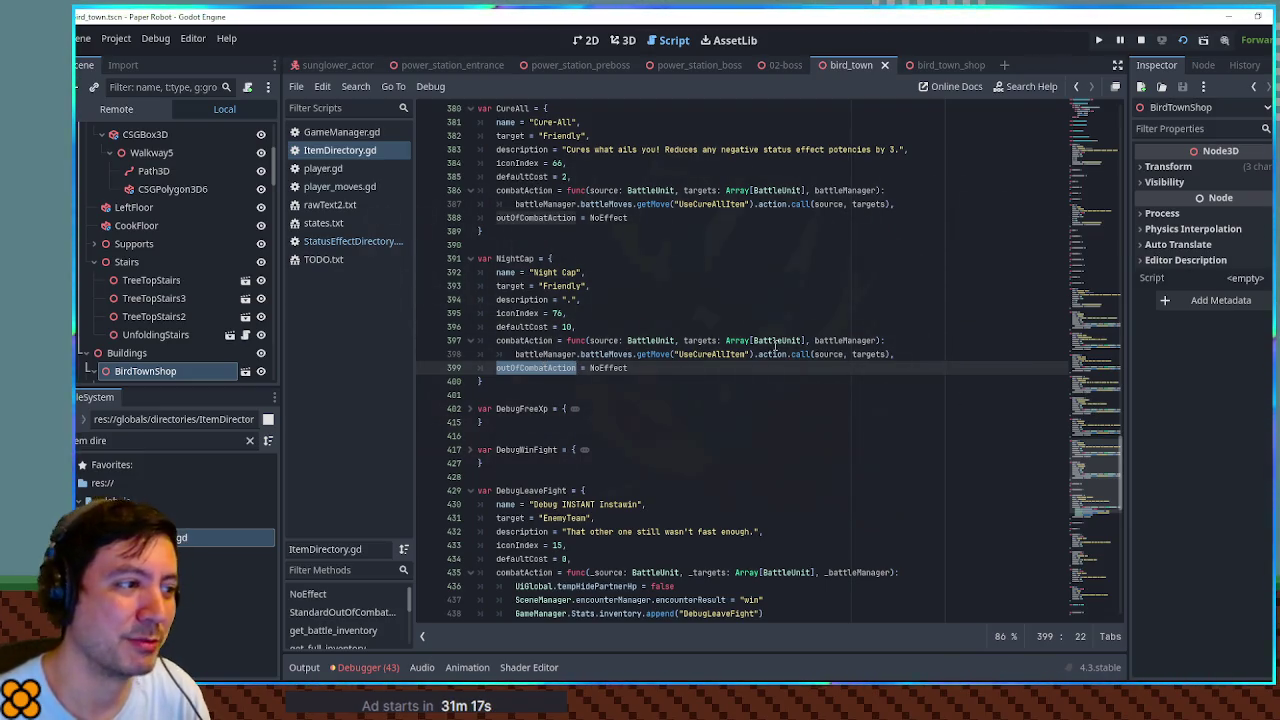
scroll(707, 319, up, 10)
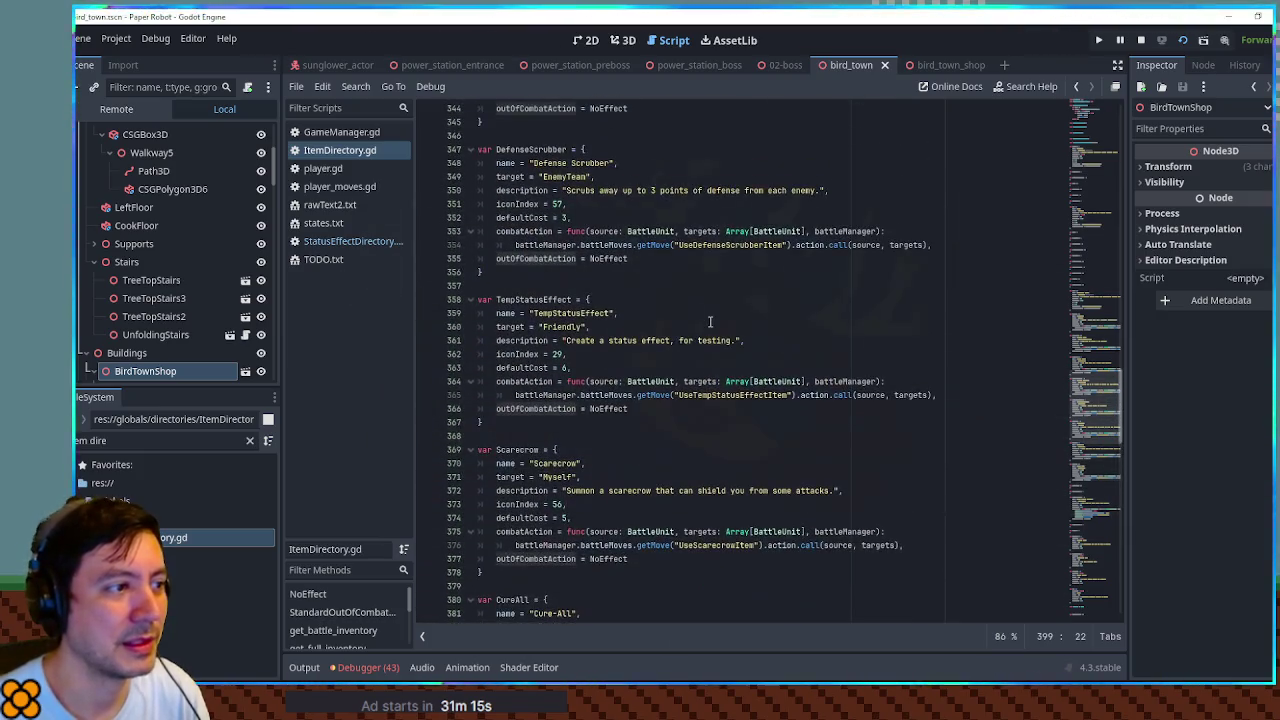
scroll(710, 321, up, 5)
scroll(710, 321, up, 5)
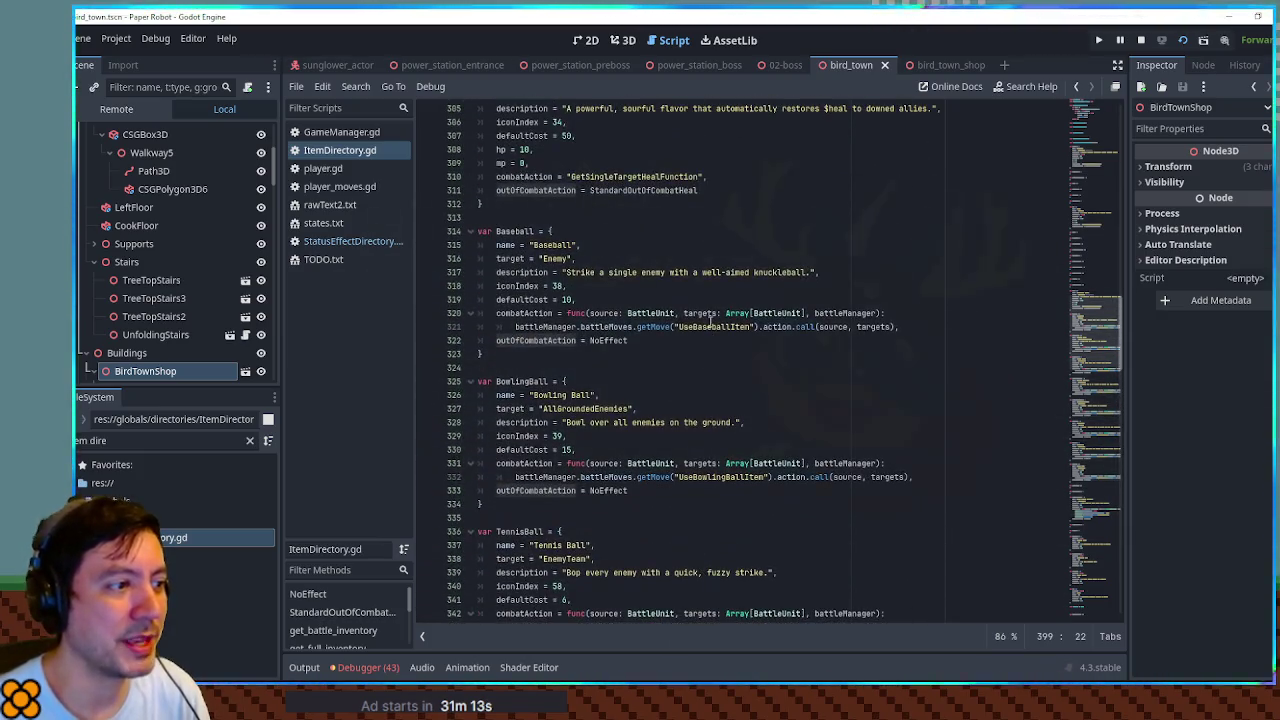
scroll(710, 319, up, 12)
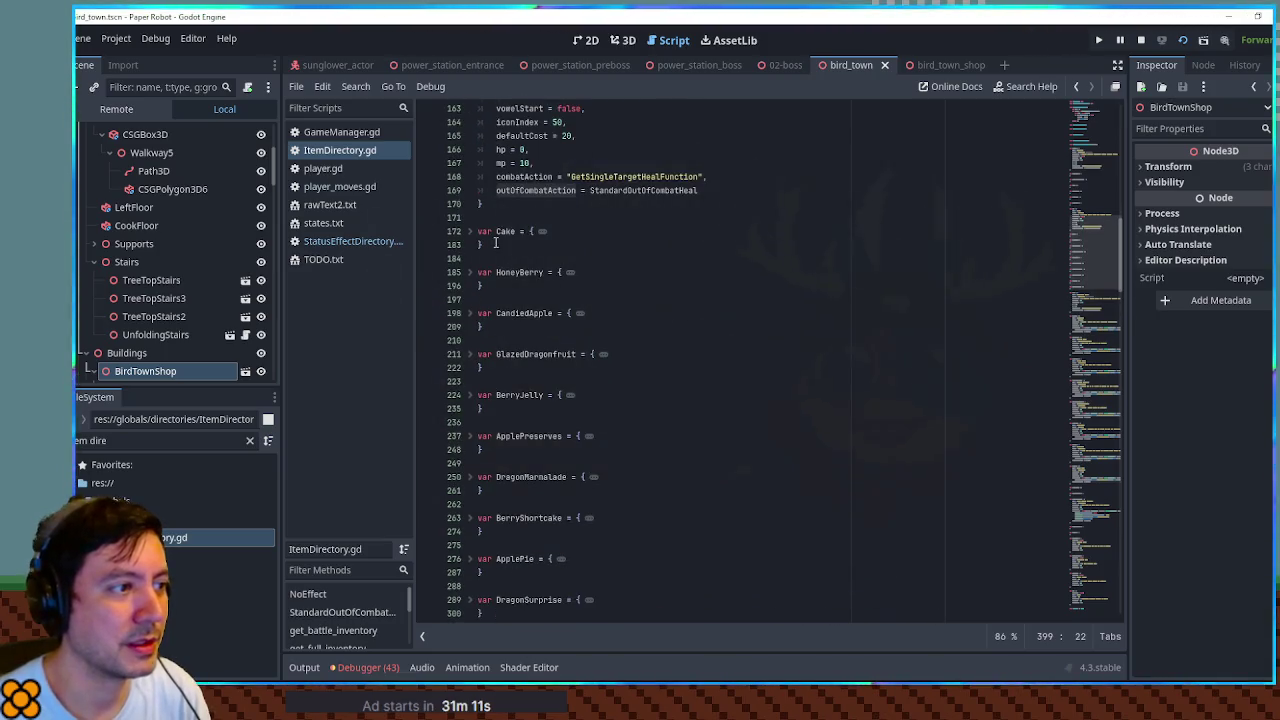
scroll(478, 244, up, 2)
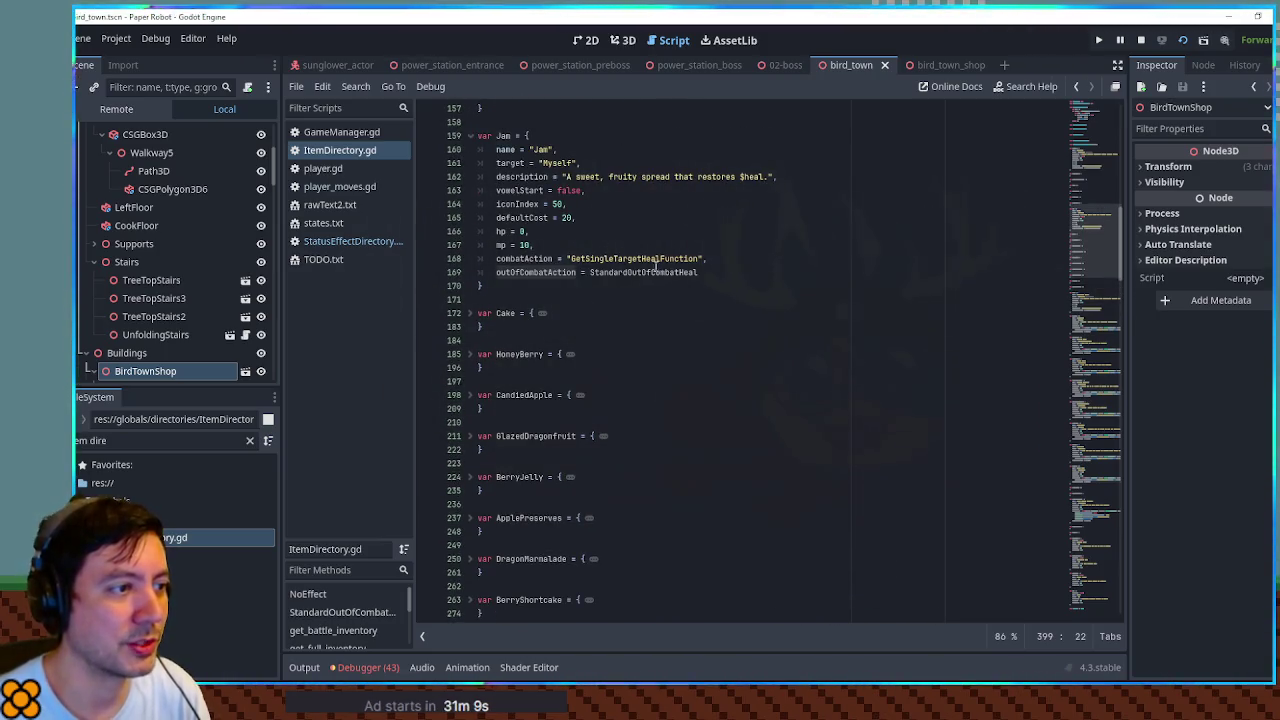
click(715, 273)
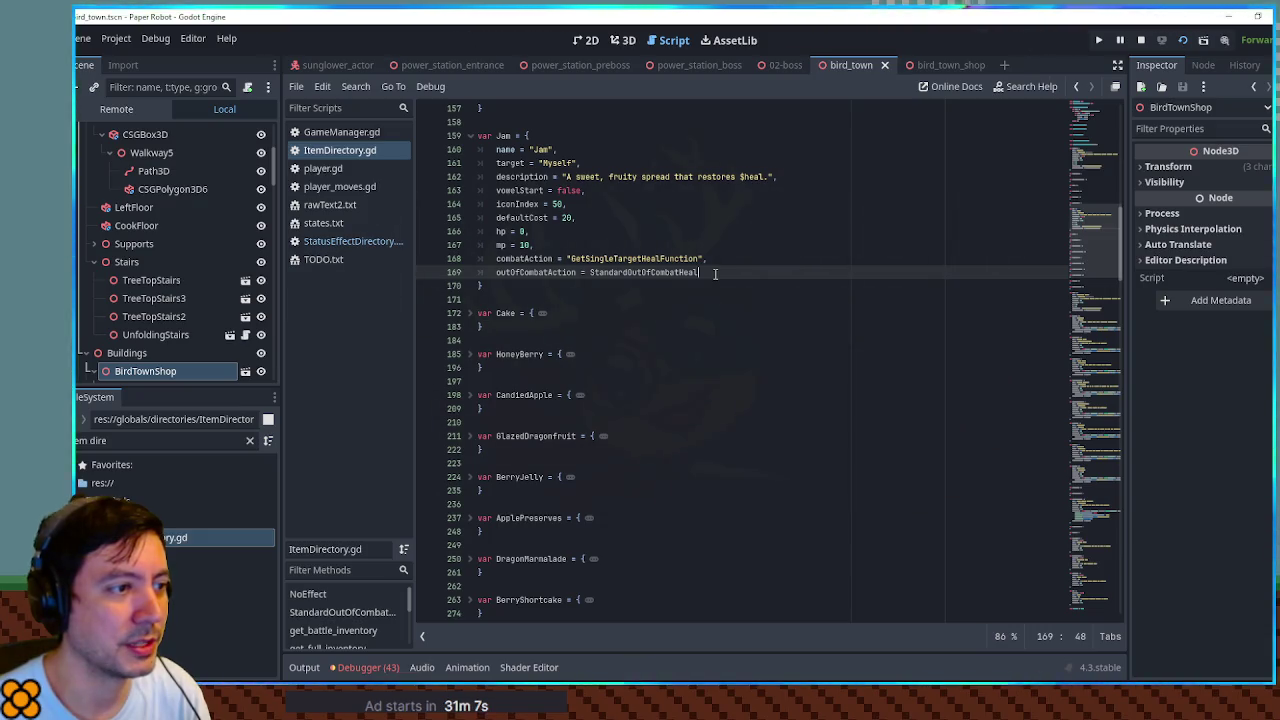
double_click(610, 273)
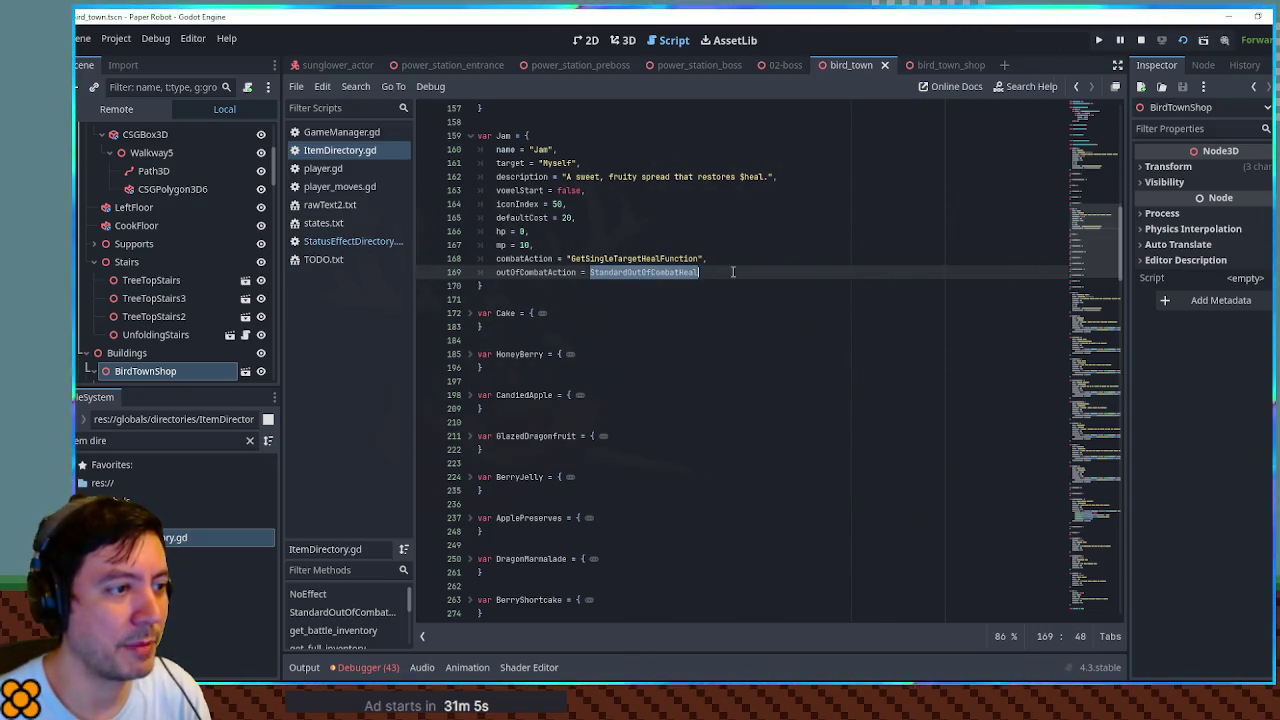
drag(733, 272, 739, 219)
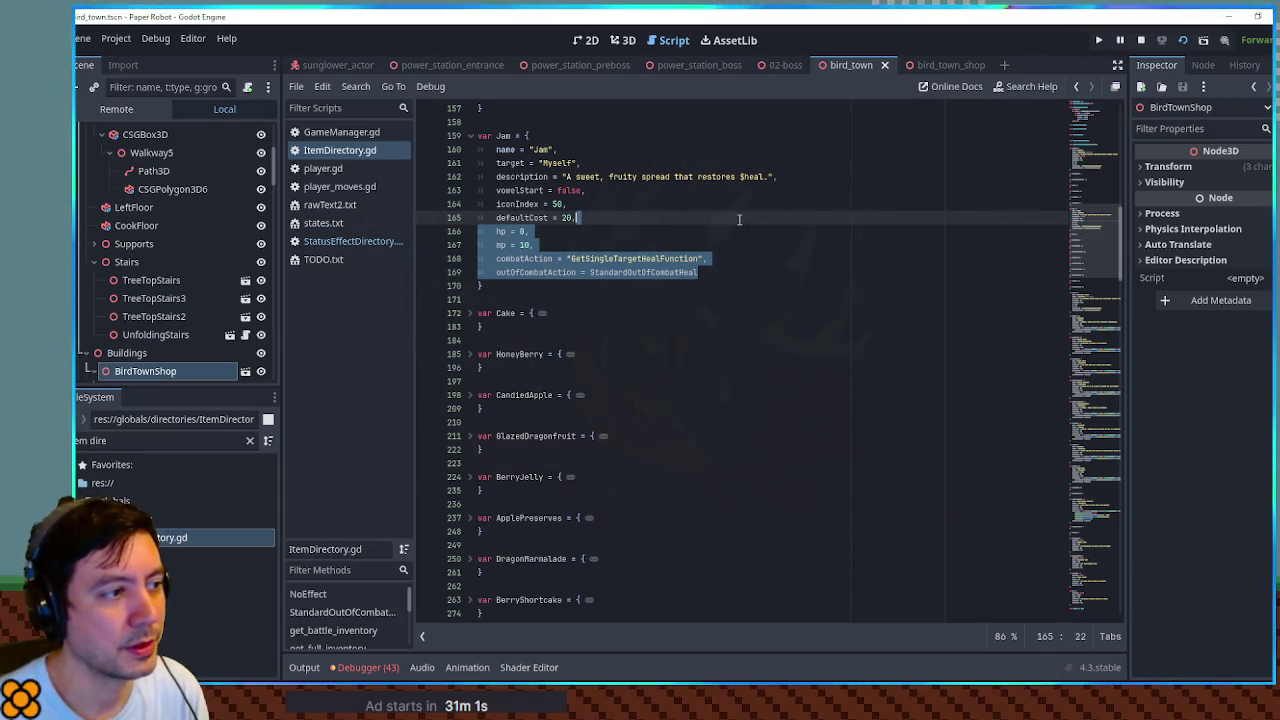
Step: Paste Jam's hp 0, mp 10 and heal action lines into the NightCap entry
mouse_move(1111, 226)
mouse_down()
mouse_move(1116, 530)
mouse_move(1118, 437)
mouse_move(1054, 462)
mouse_up()
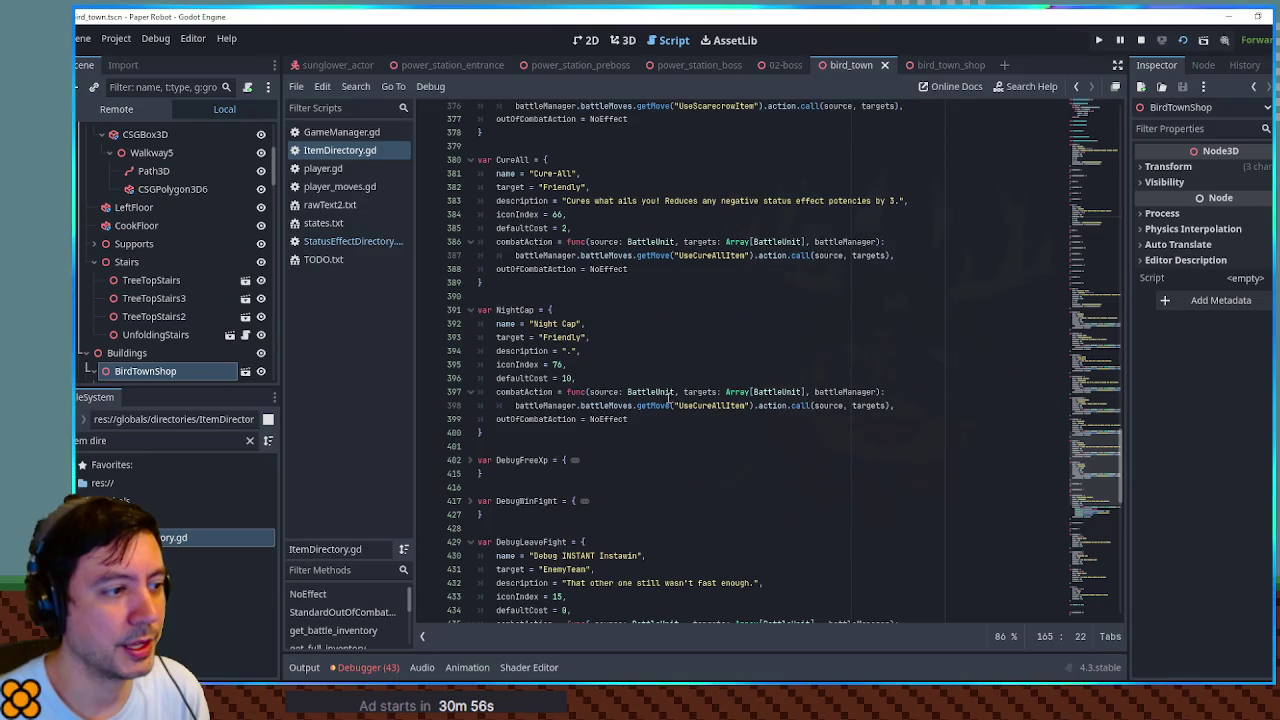
click(598, 374)
text(hp = 8, 	mp = 10, 	combatAction = "GetSingleTargetHealFunction", 	outOfCombatAction = StandardOutOfCombatHeal)
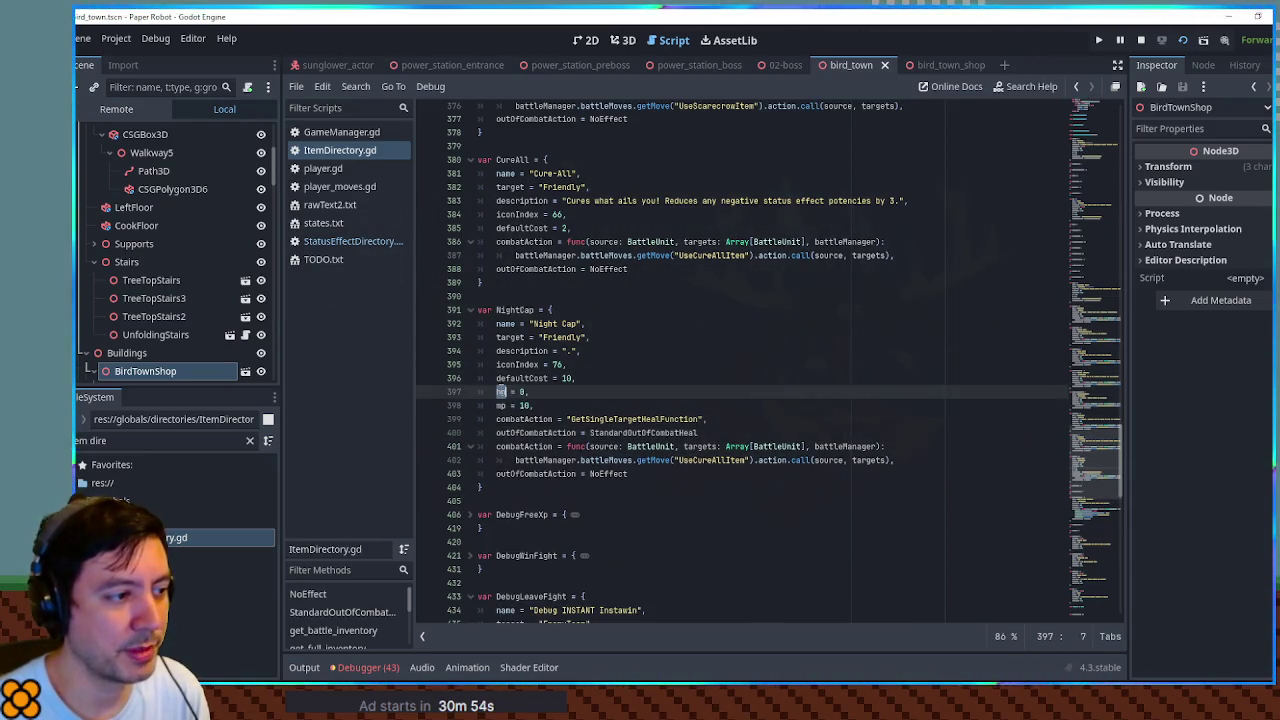
Step: Remove NightCap's duplicate combatAction line and rename its battle move from UseCureAllItem to UseNightCapItem
double_click(501, 405)
double_click(506, 421)
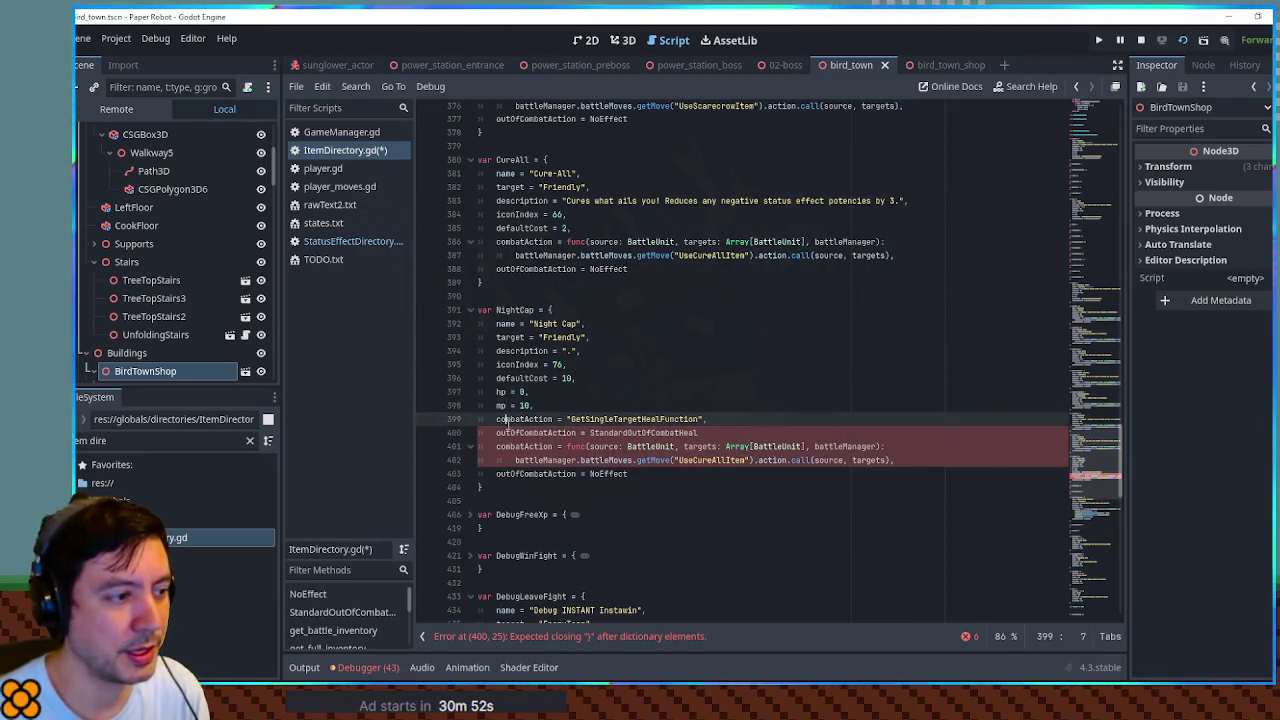
click(727, 420)
drag(723, 419, 724, 412)
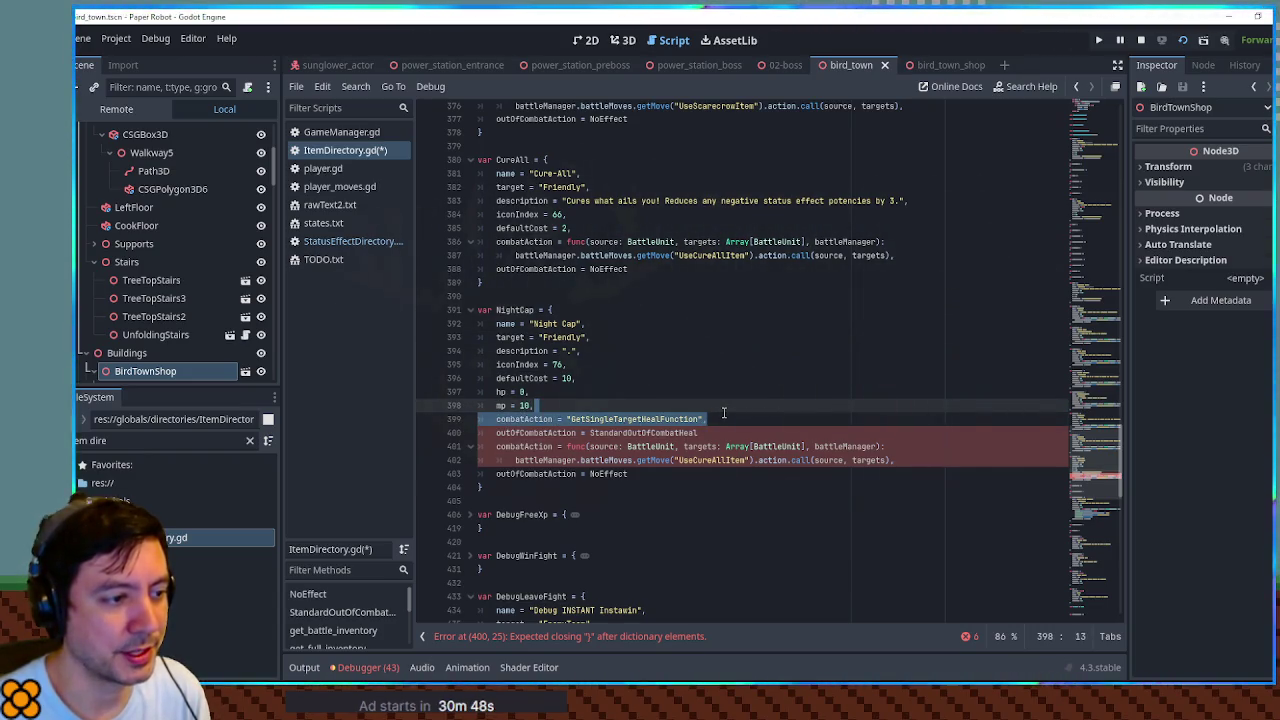
key(BackSpace)
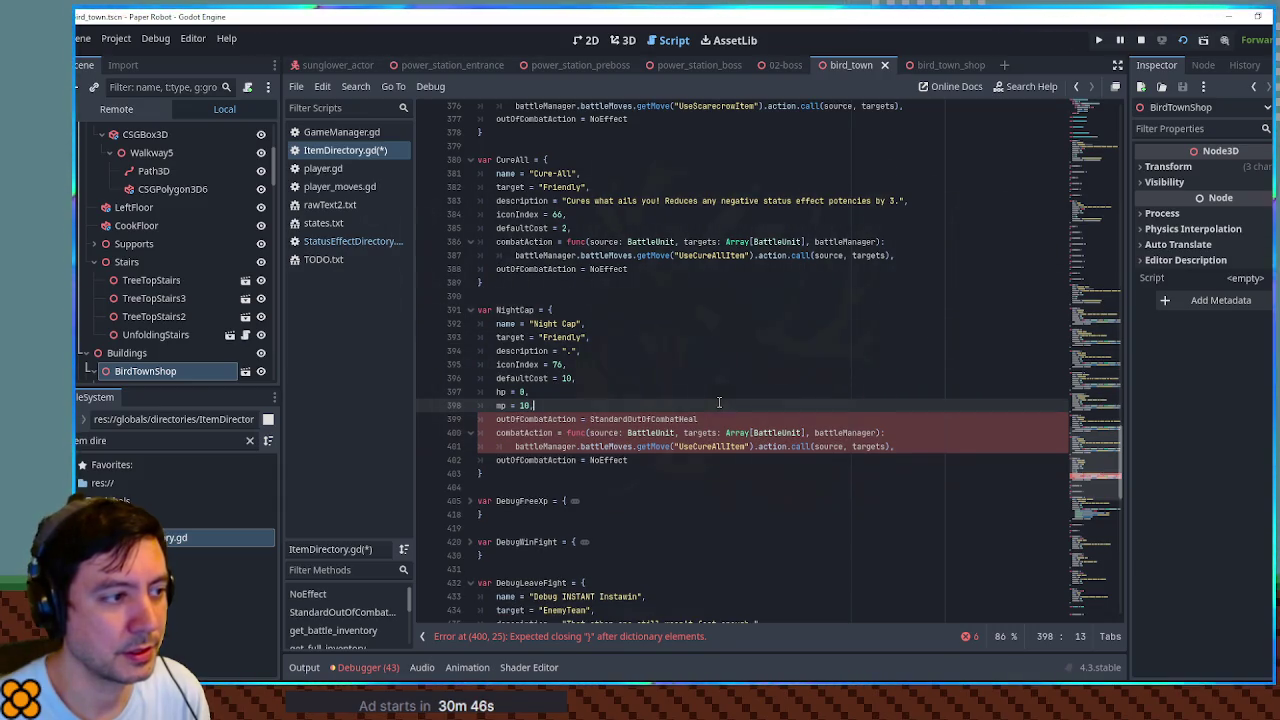
drag(693, 447, 727, 447)
text(NightCap)
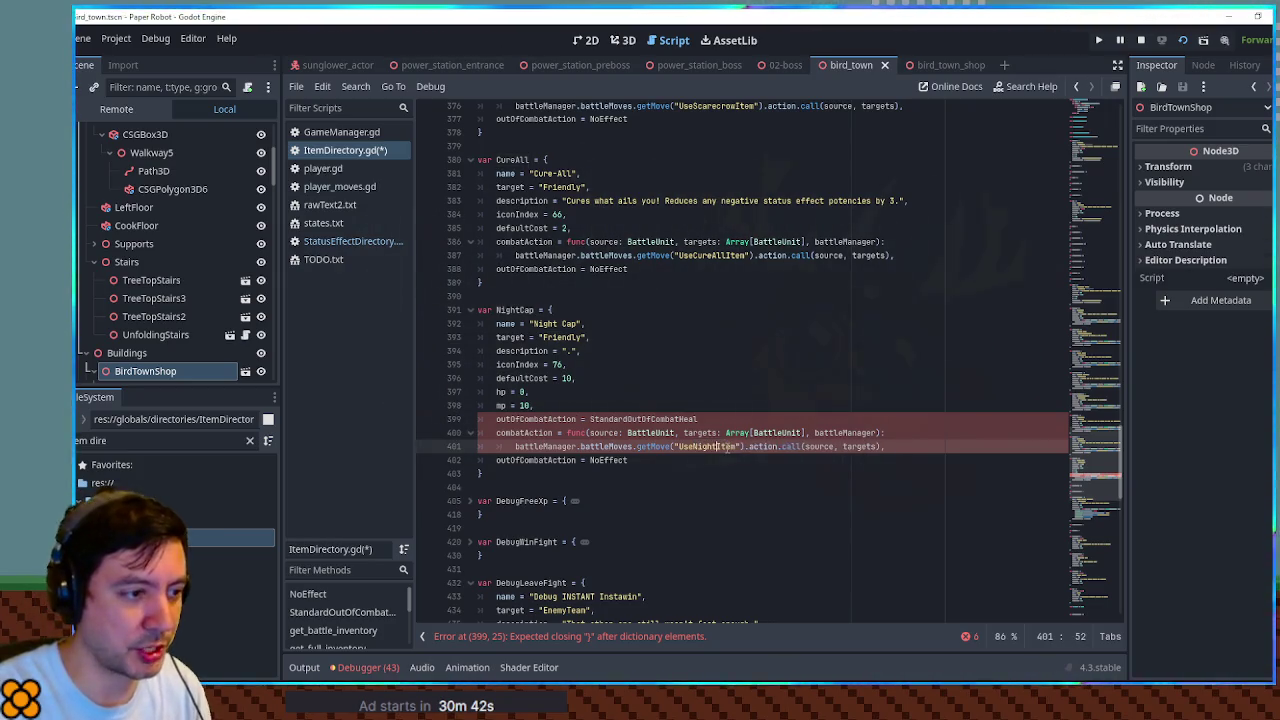
Step: Delete the leftover outOfCombatAction = NoEffect line, add the missing comma, and go to NightCap's hp value
click(742, 336)
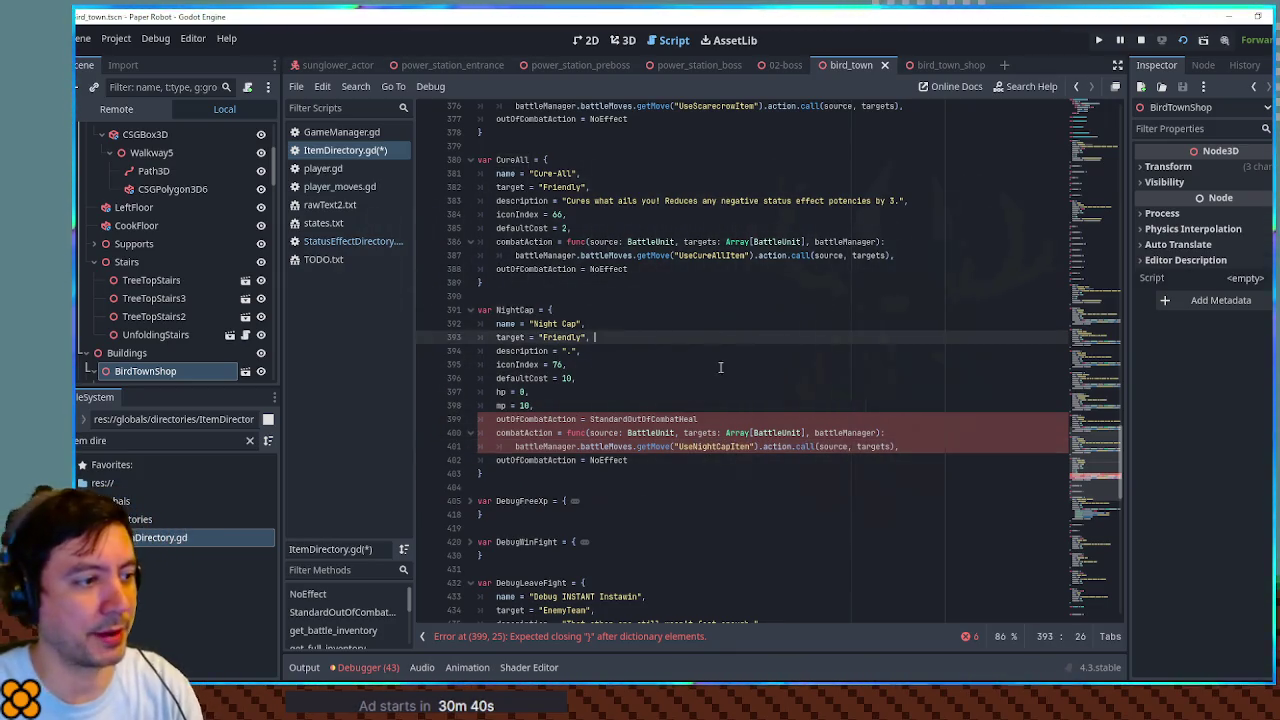
click(594, 460)
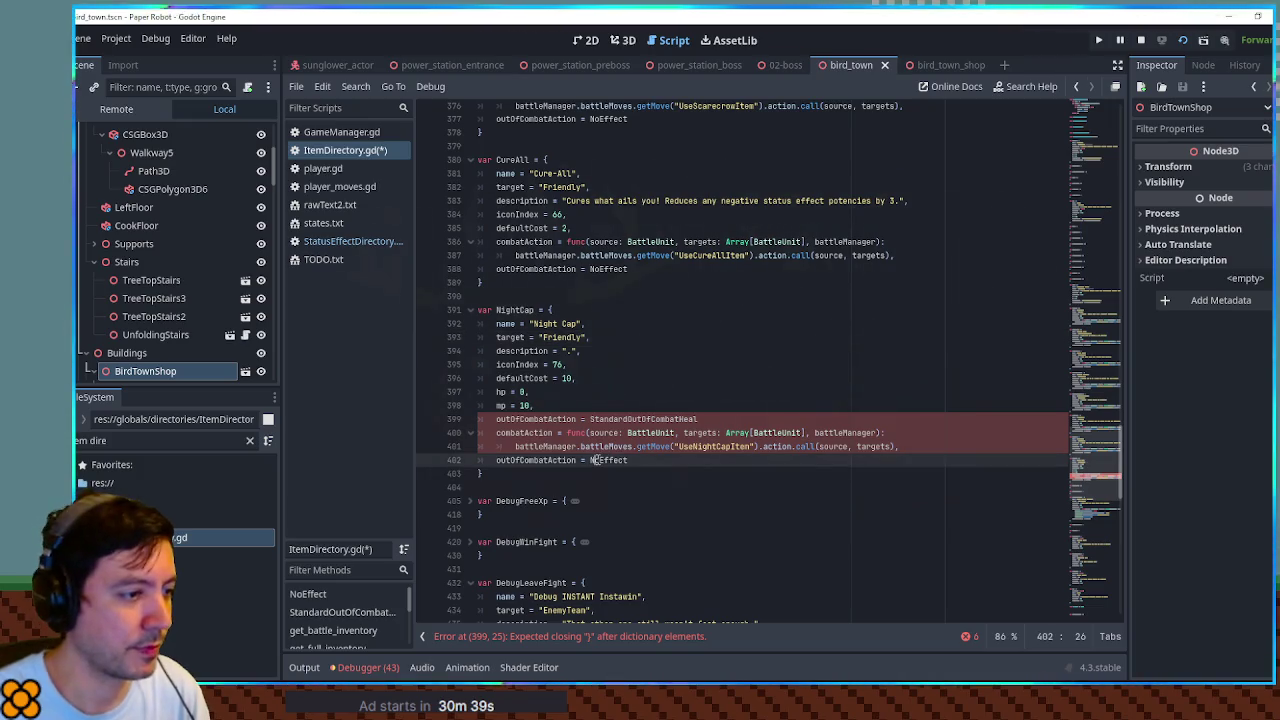
key(ctrl+shift+k)
click(706, 420)
text(,)
click(684, 380)
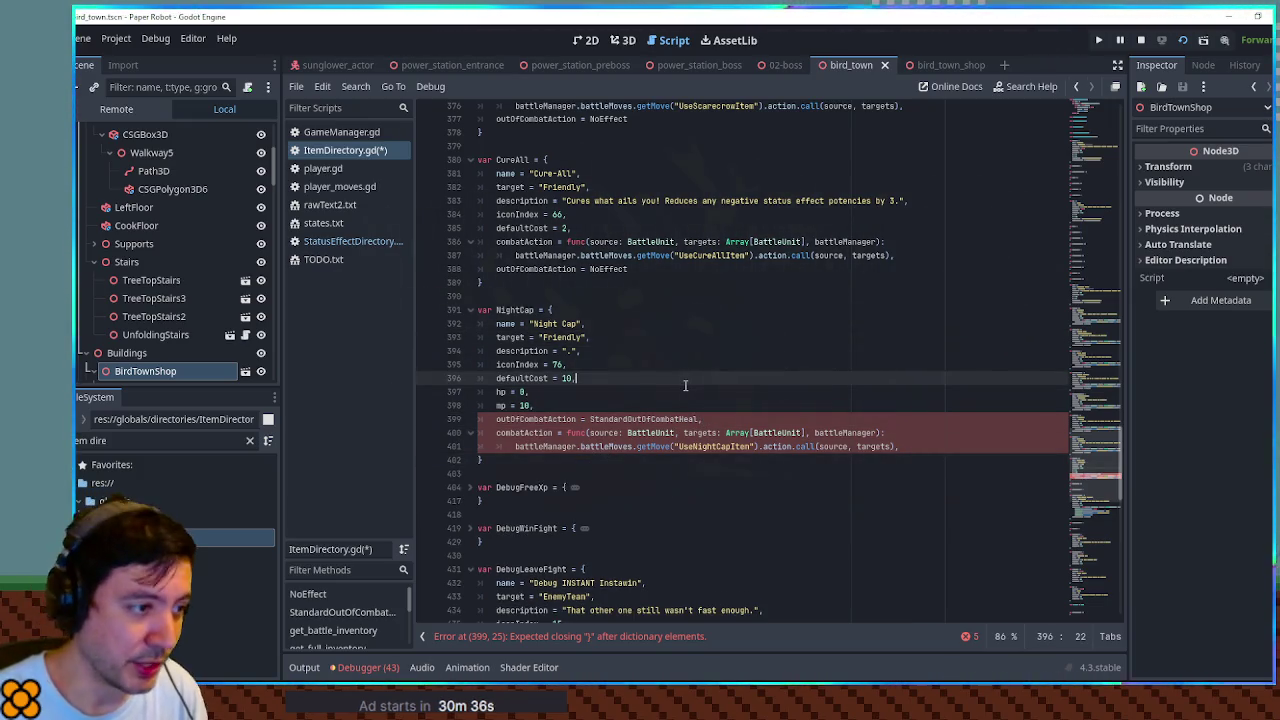
click(520, 392)
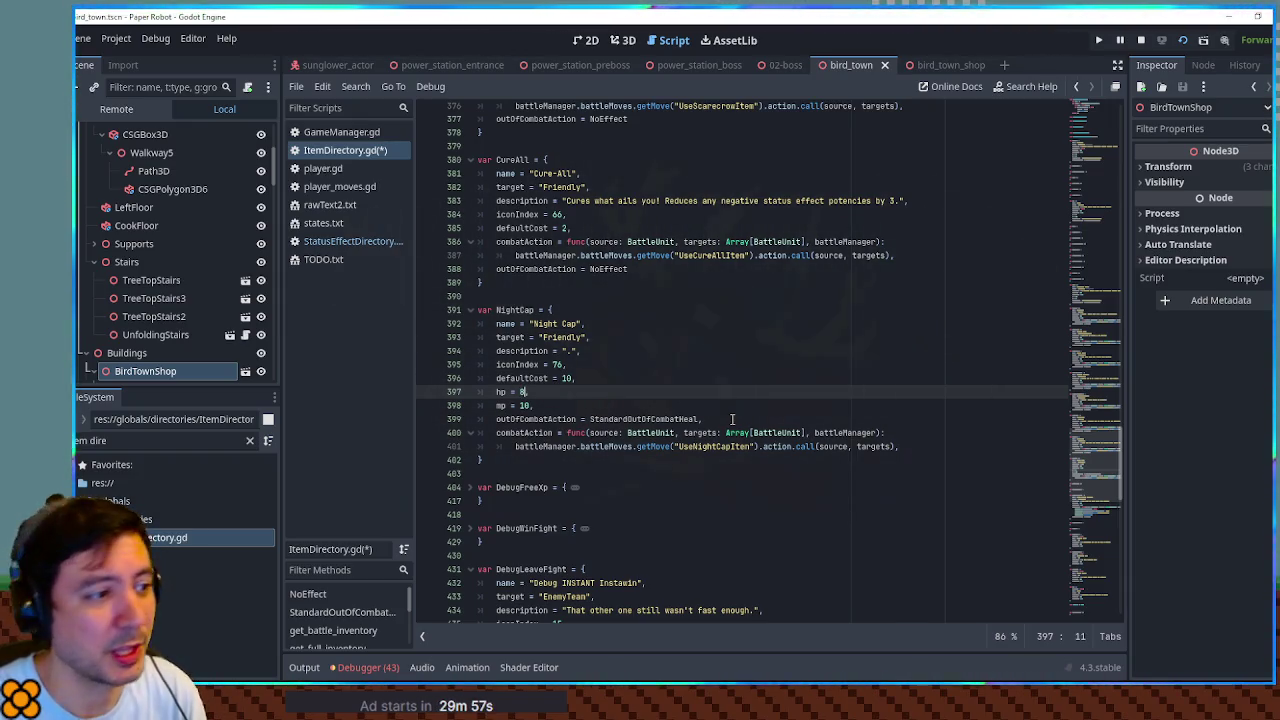
Step: Set NightCap's mp value to 4, then review its hp 8, mp and UseNightCapItem lines
key(Down)
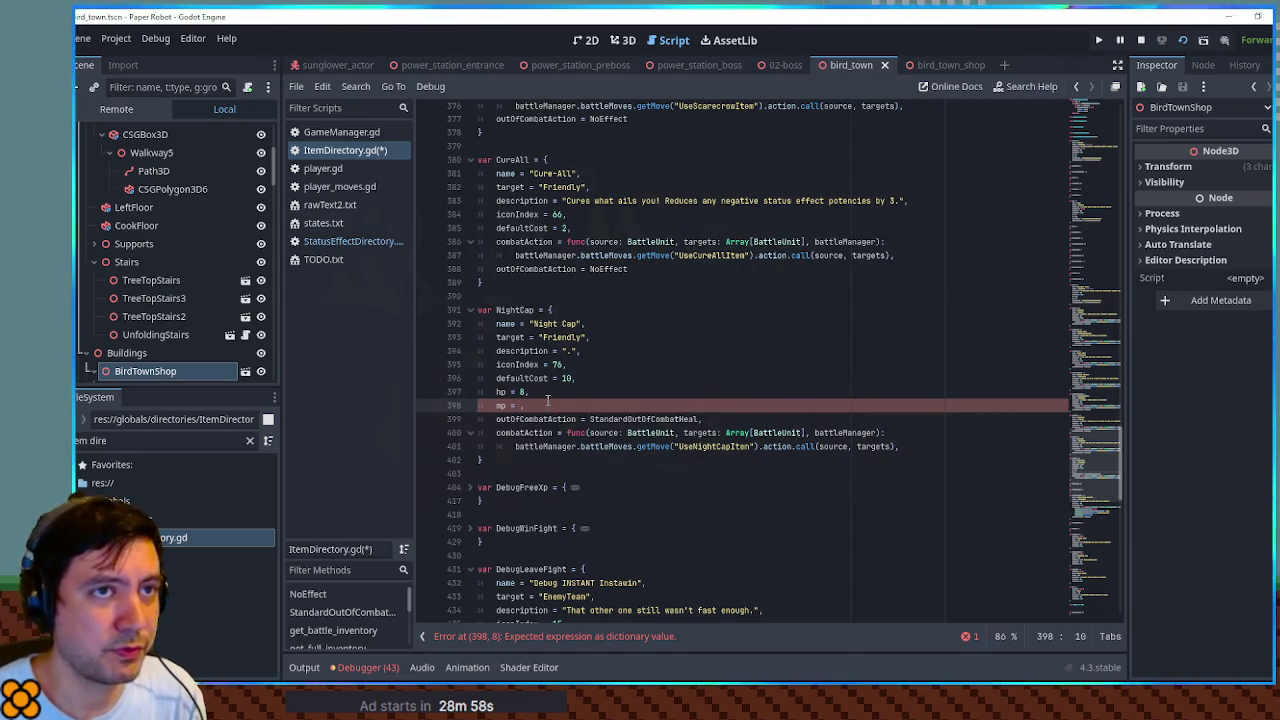
text(4)
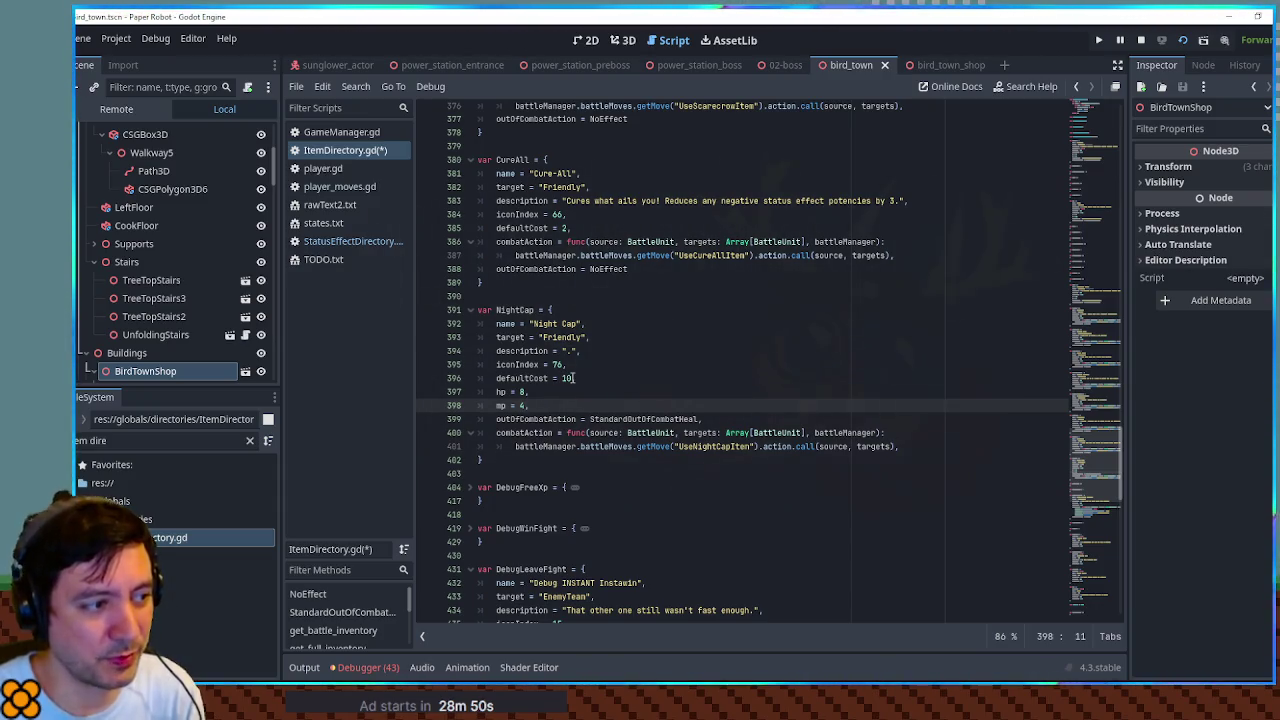
double_click(567, 378)
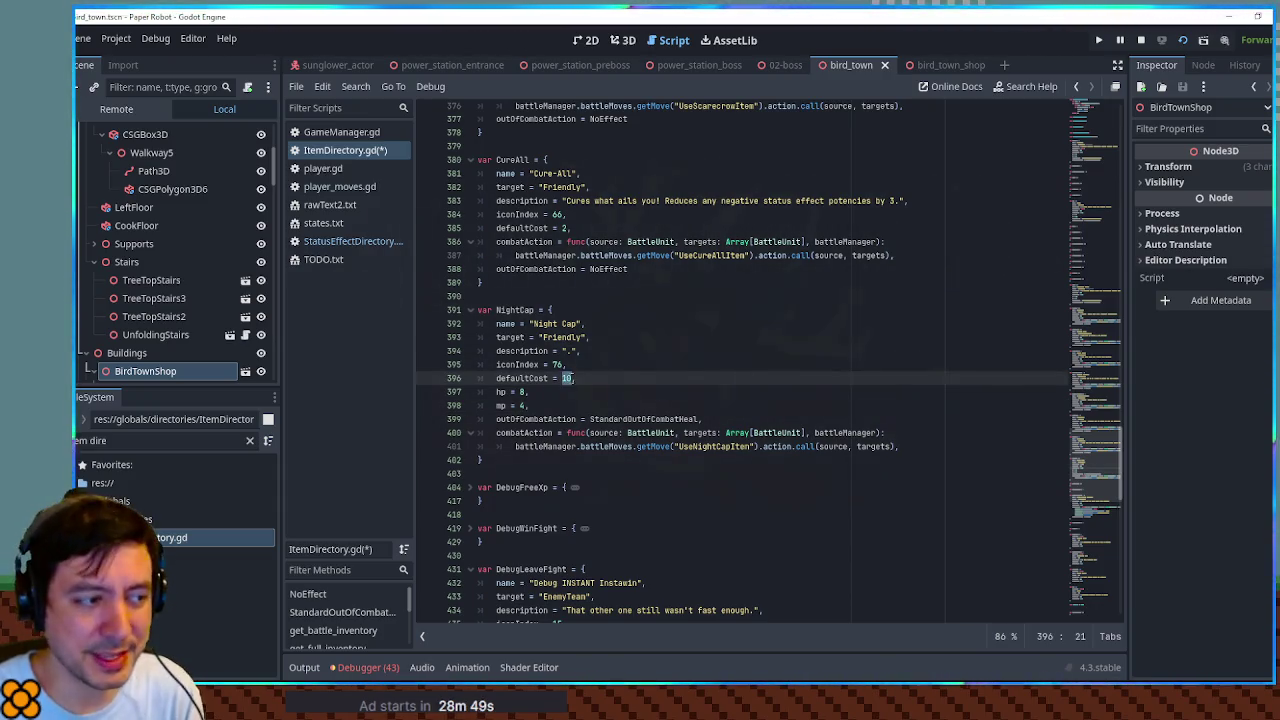
click(532, 405)
key(shift+Up)
key(shift+Home)
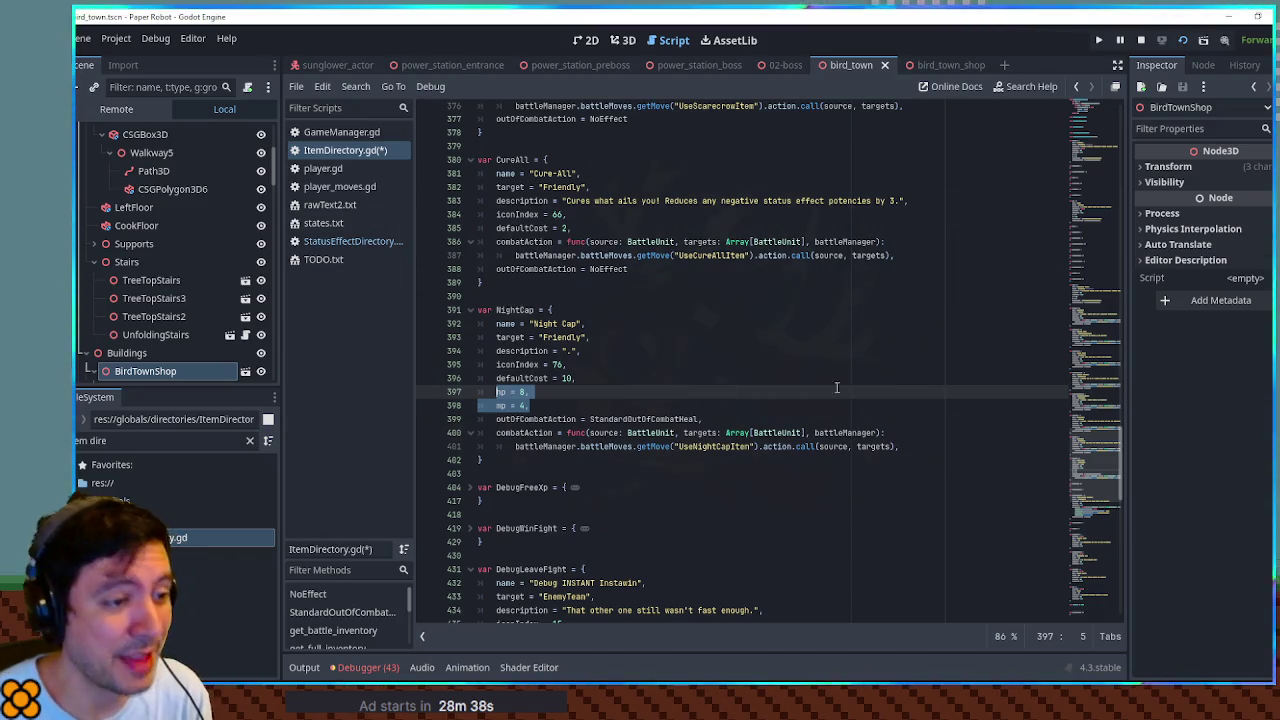
click(707, 433)
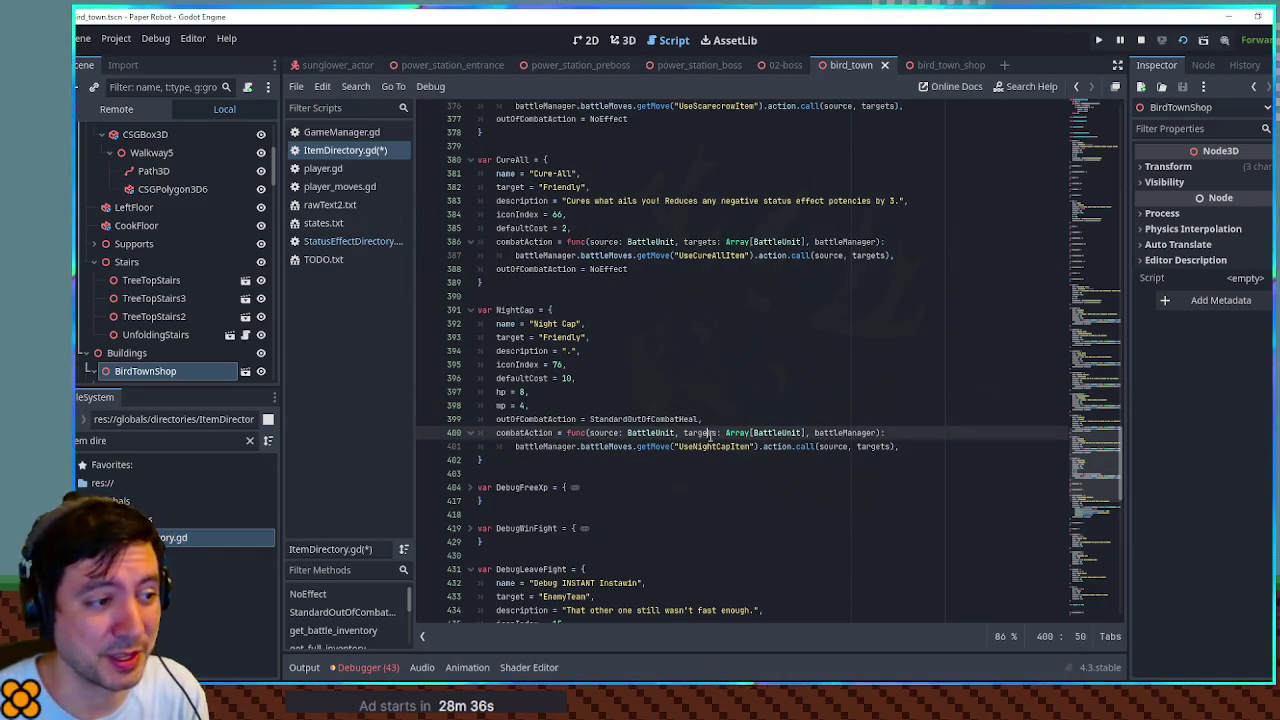
double_click(713, 446)
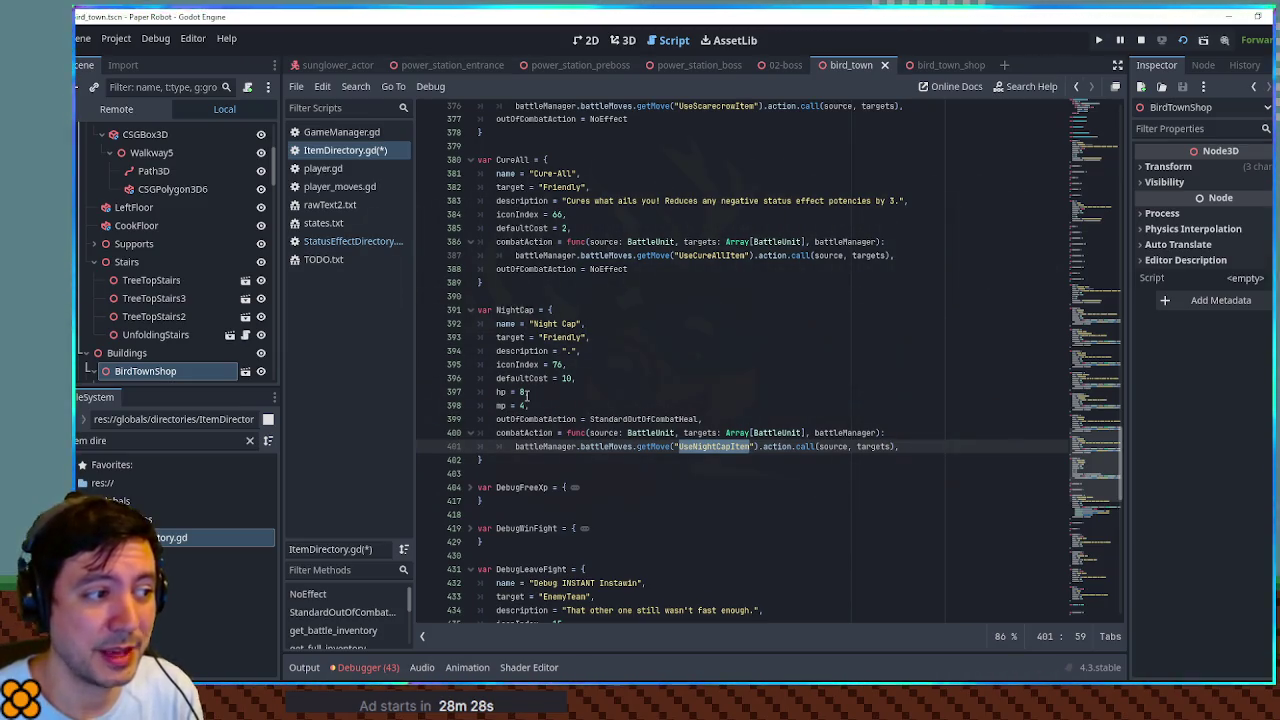
click(520, 392)
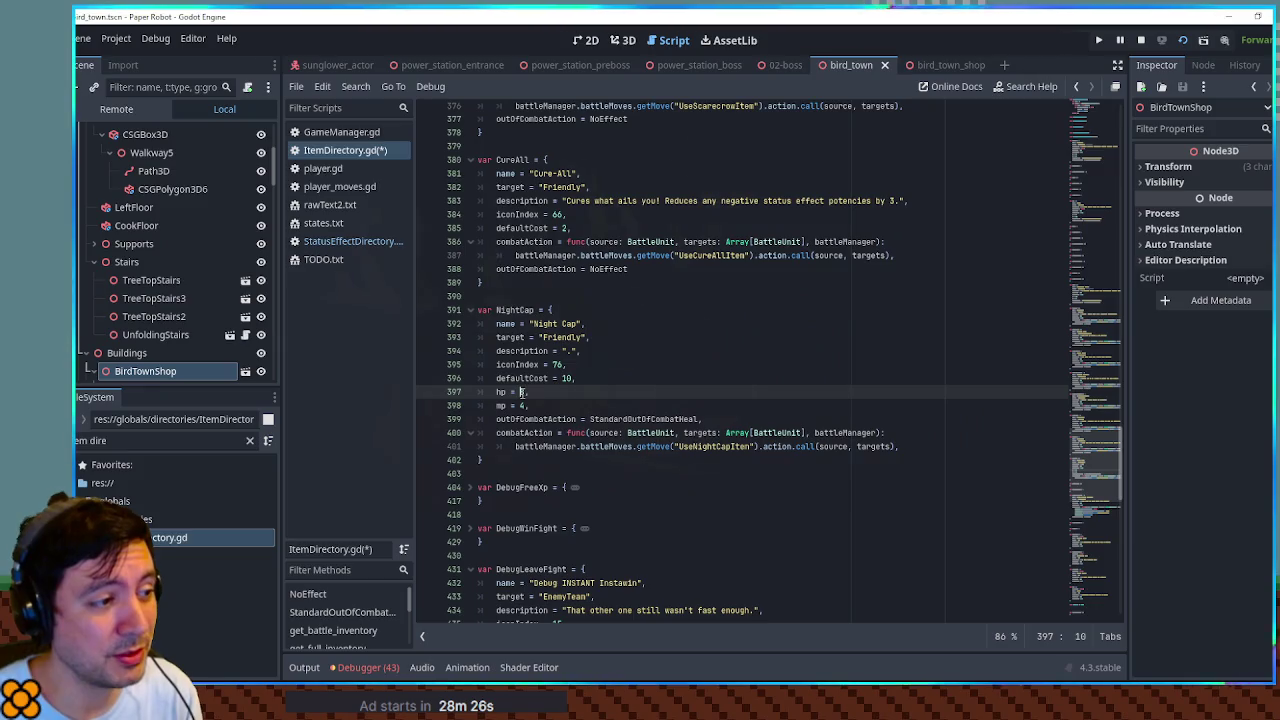
double_click(521, 392)
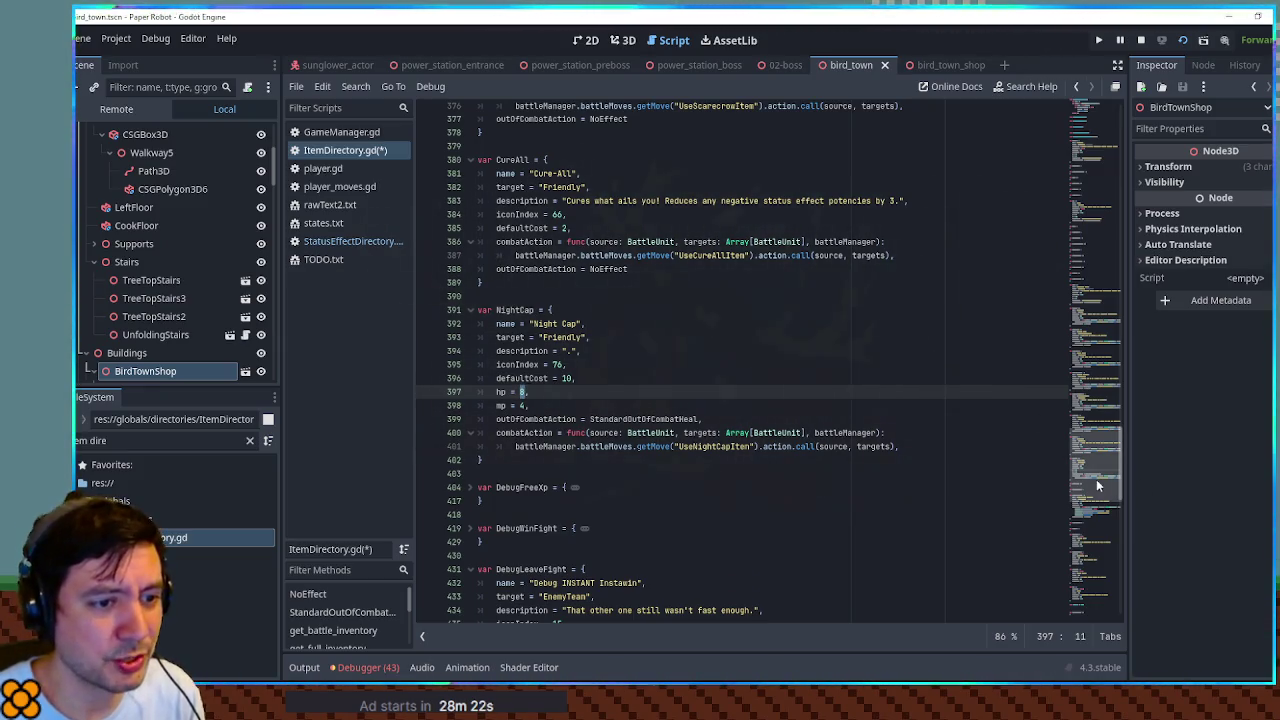
drag(1096, 479, 1080, 212)
click(470, 235)
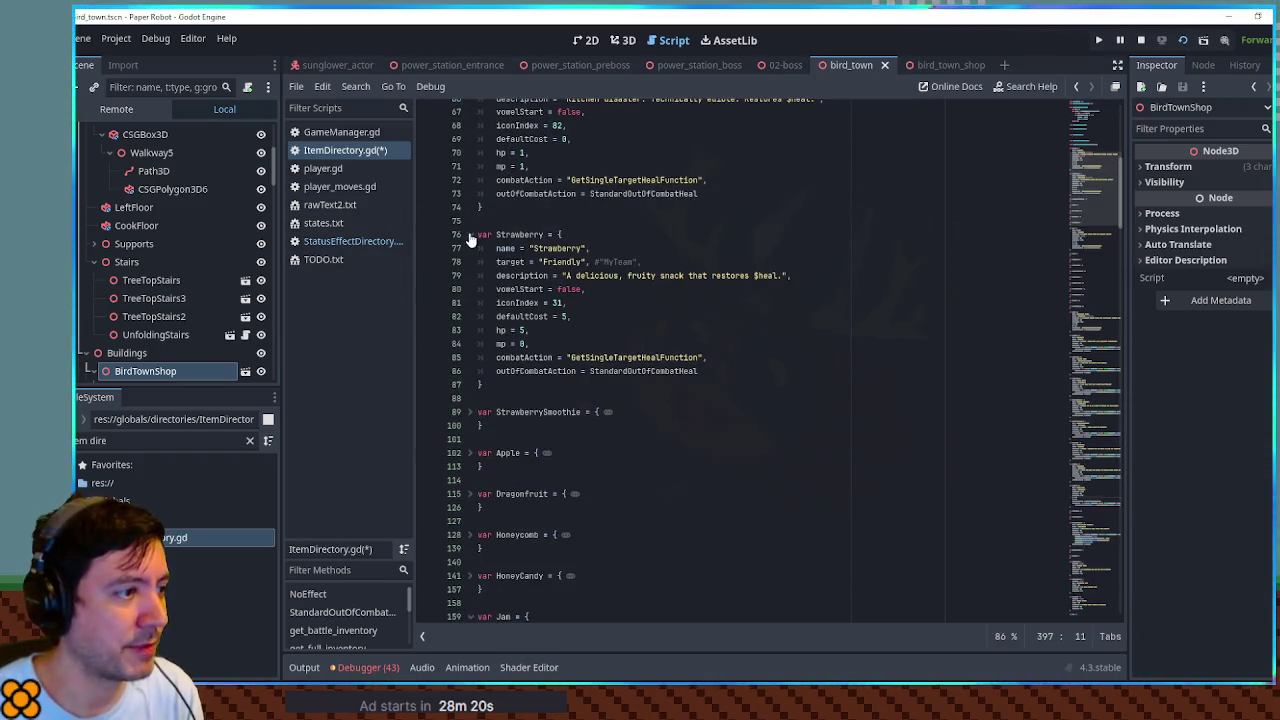
click(470, 235)
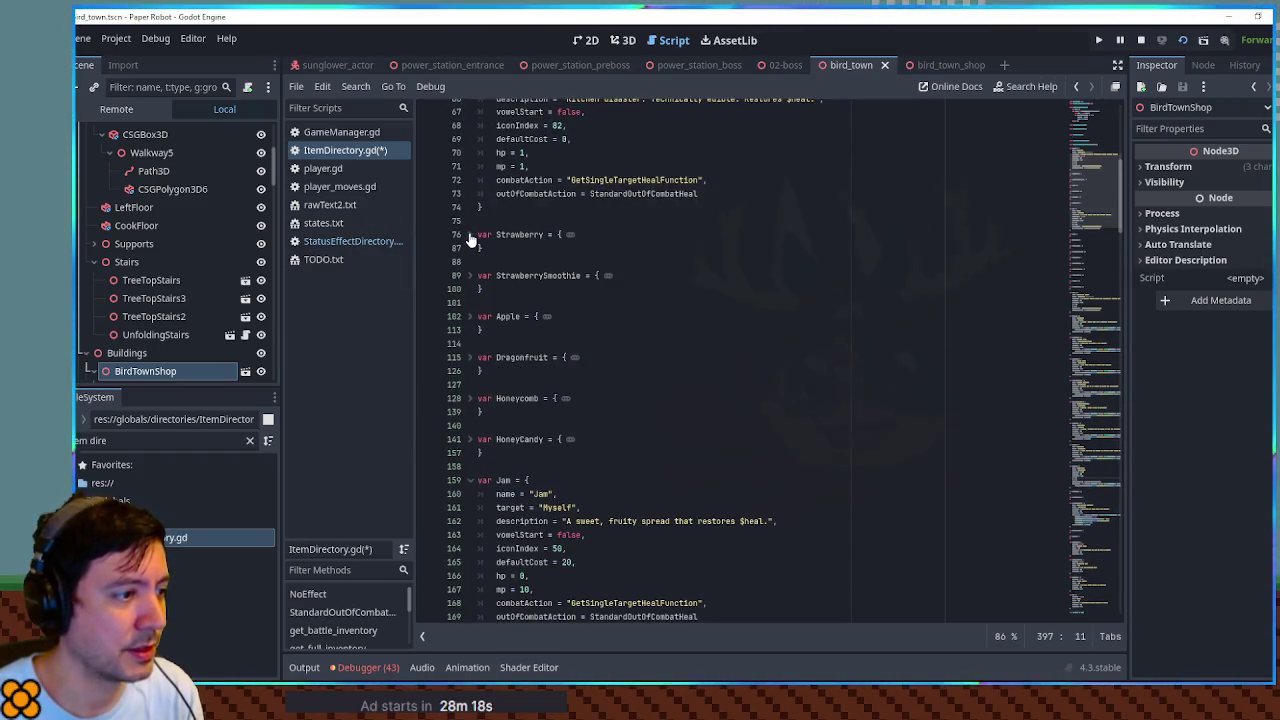
click(470, 398)
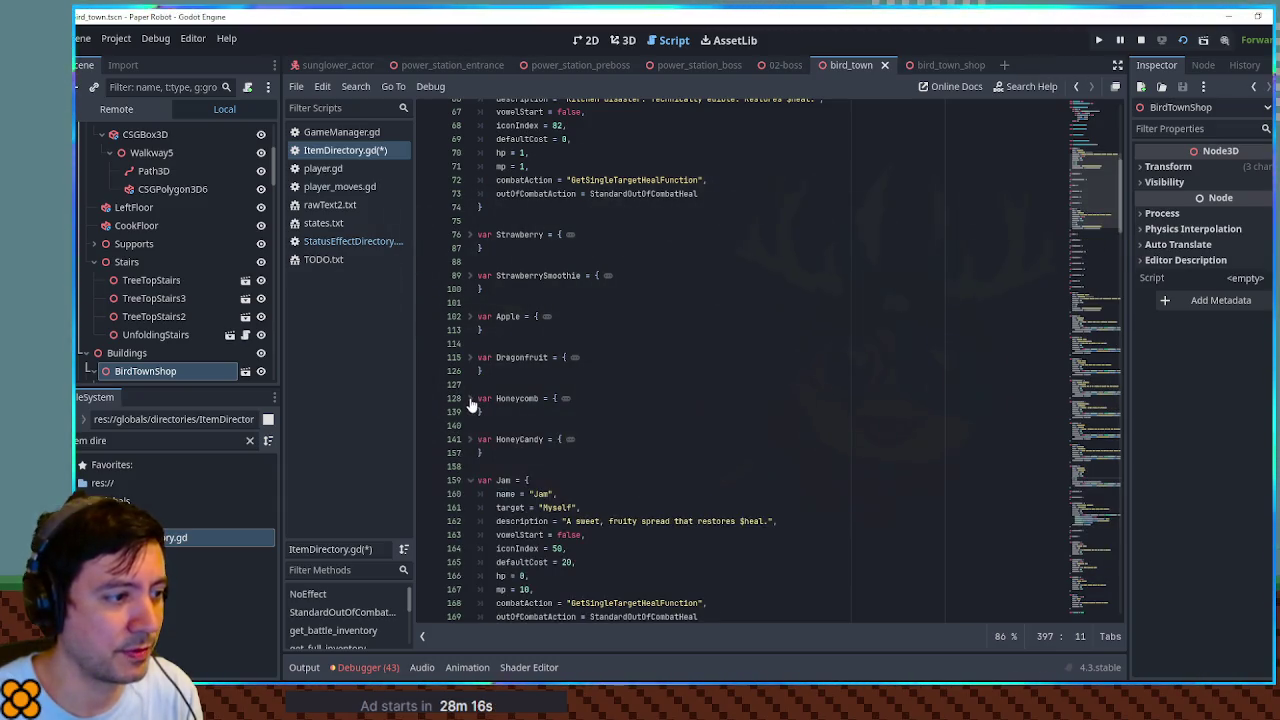
drag(1106, 191, 1104, 435)
scroll(1105, 435, down, 6)
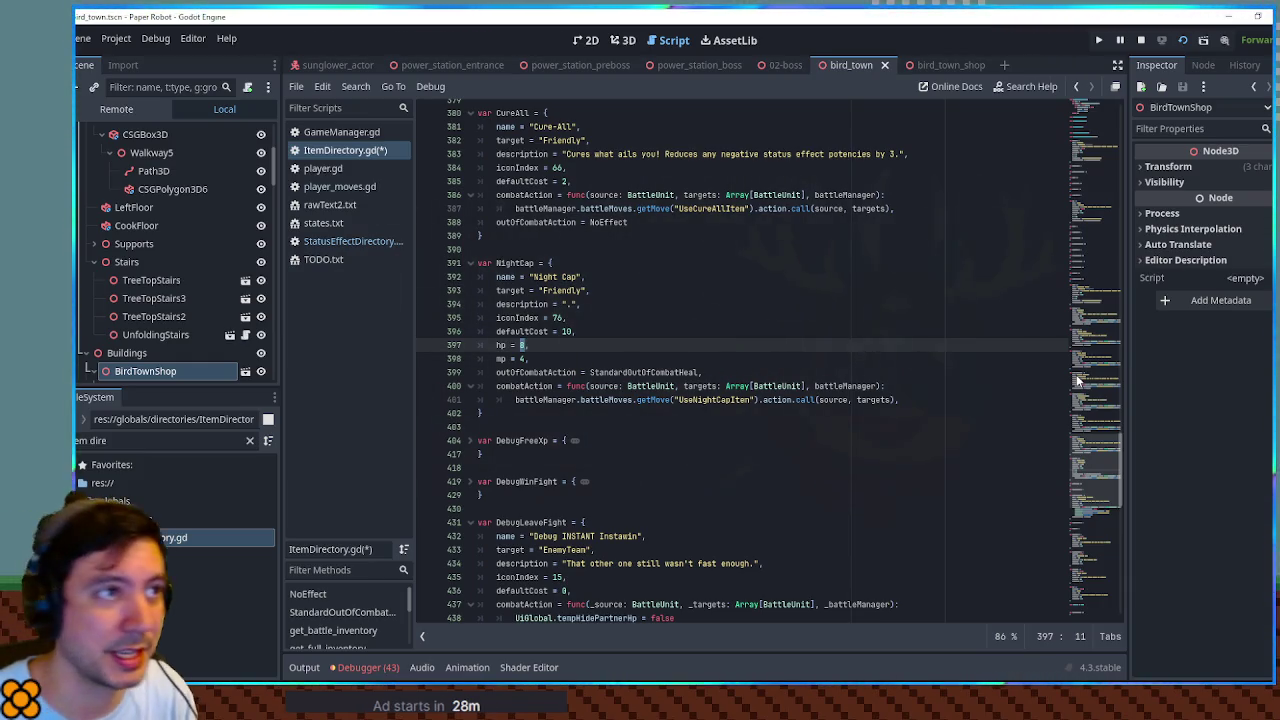
Step: Select the whole NightCap dictionary block, from after its closing brace up to its first line
click(528, 360)
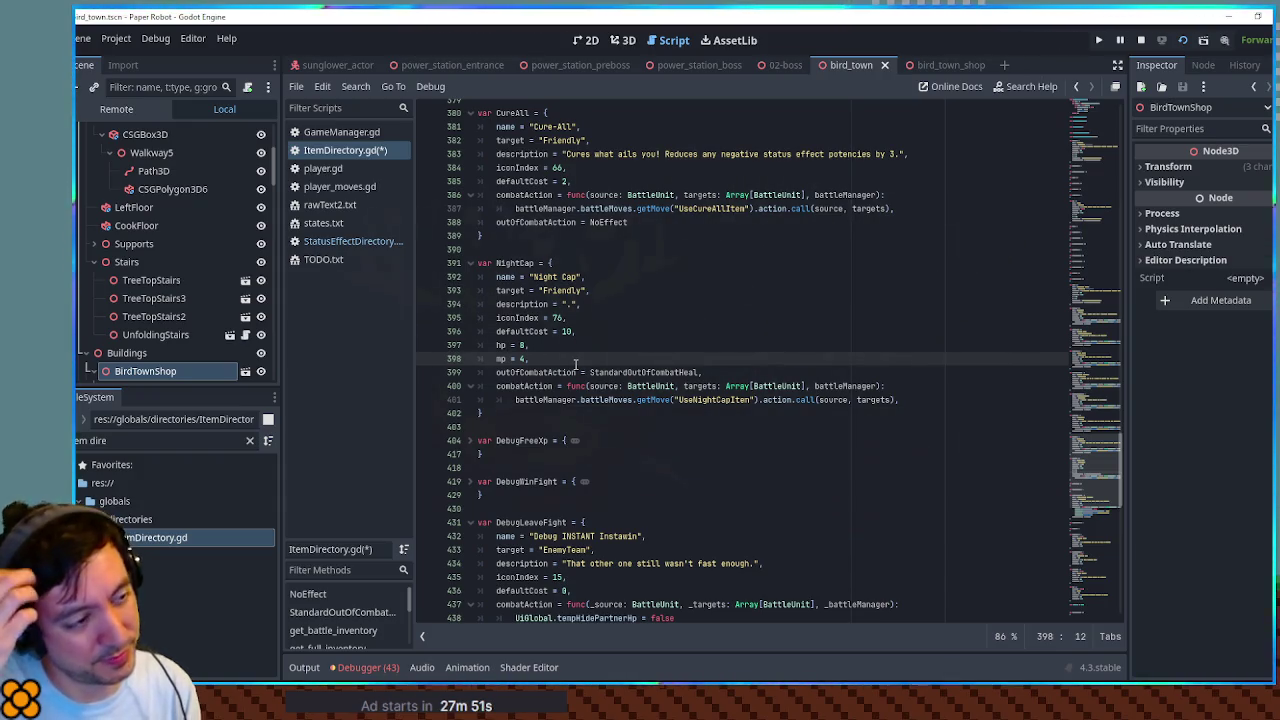
double_click(748, 400)
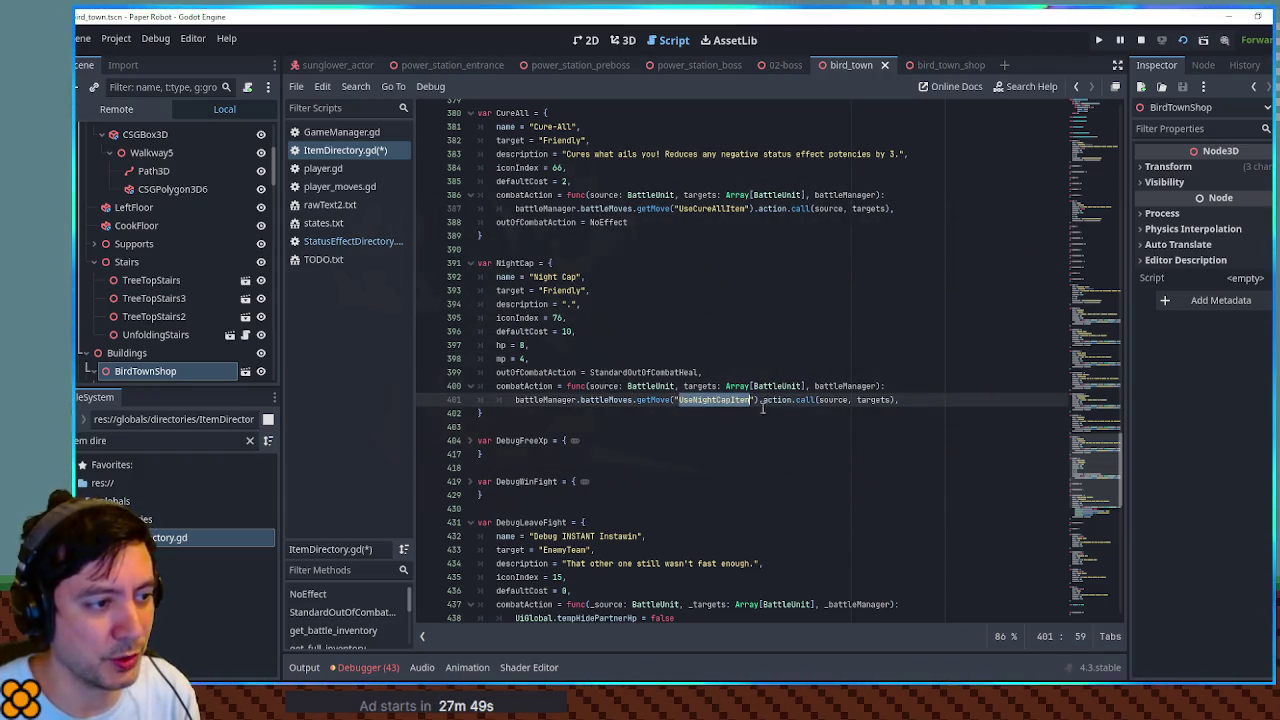
click(496, 414)
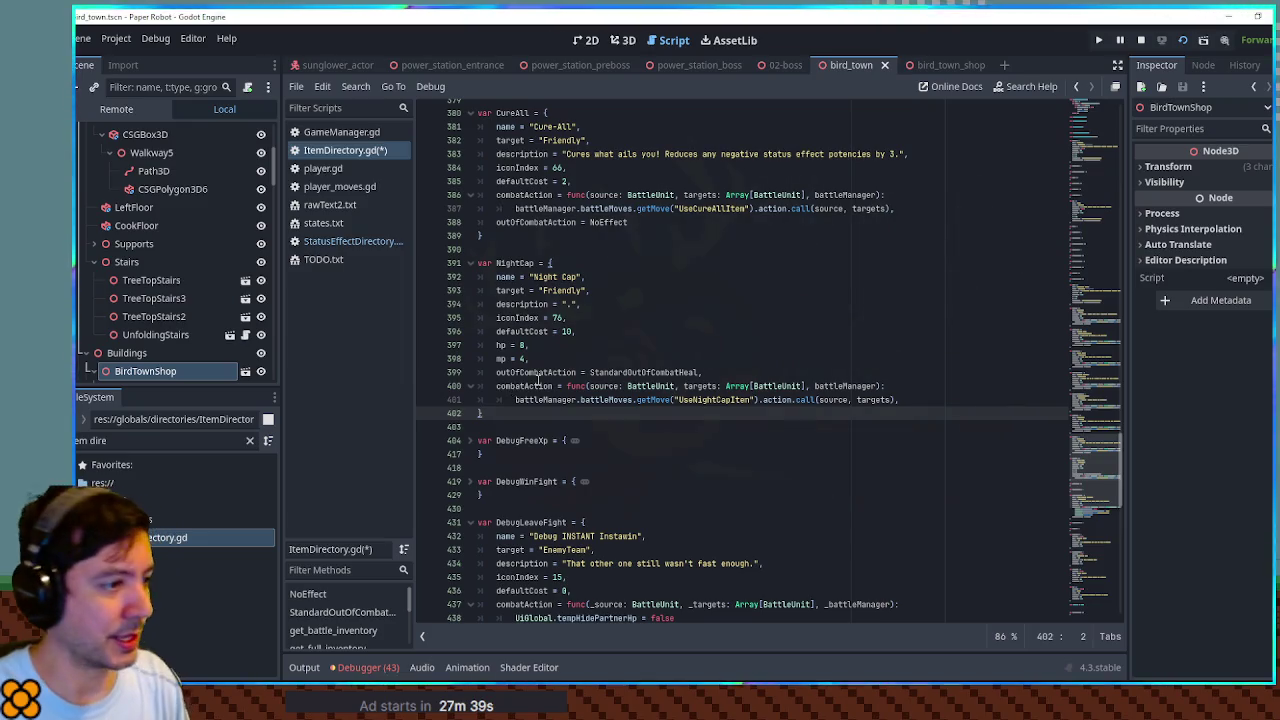
shift+click(519, 277)
key(shift+Up)
key(shift+Home)
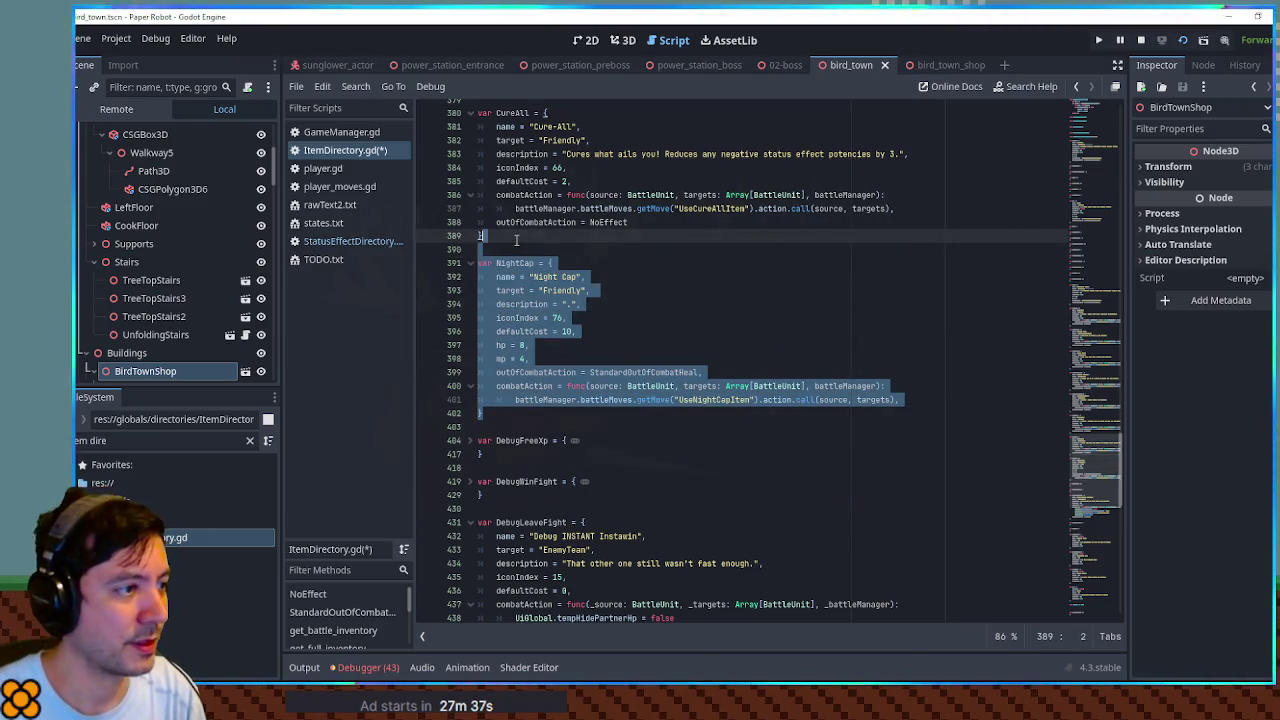
Step: Paste a copy of the NightCap entry below it and rename the copy's variable to DreamDust
key(ctrl+c)
key(Right)
key(Return)
key(Return)
key(ctrl+v)
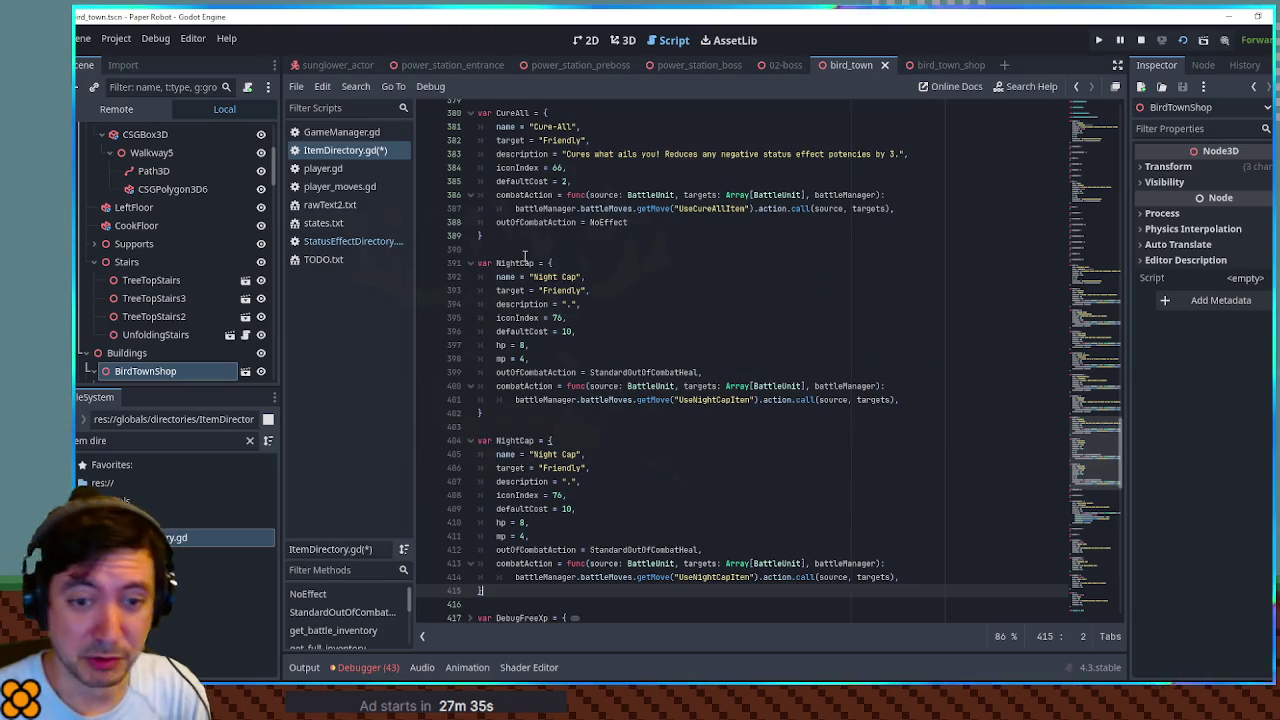
scroll(549, 311, down, 3)
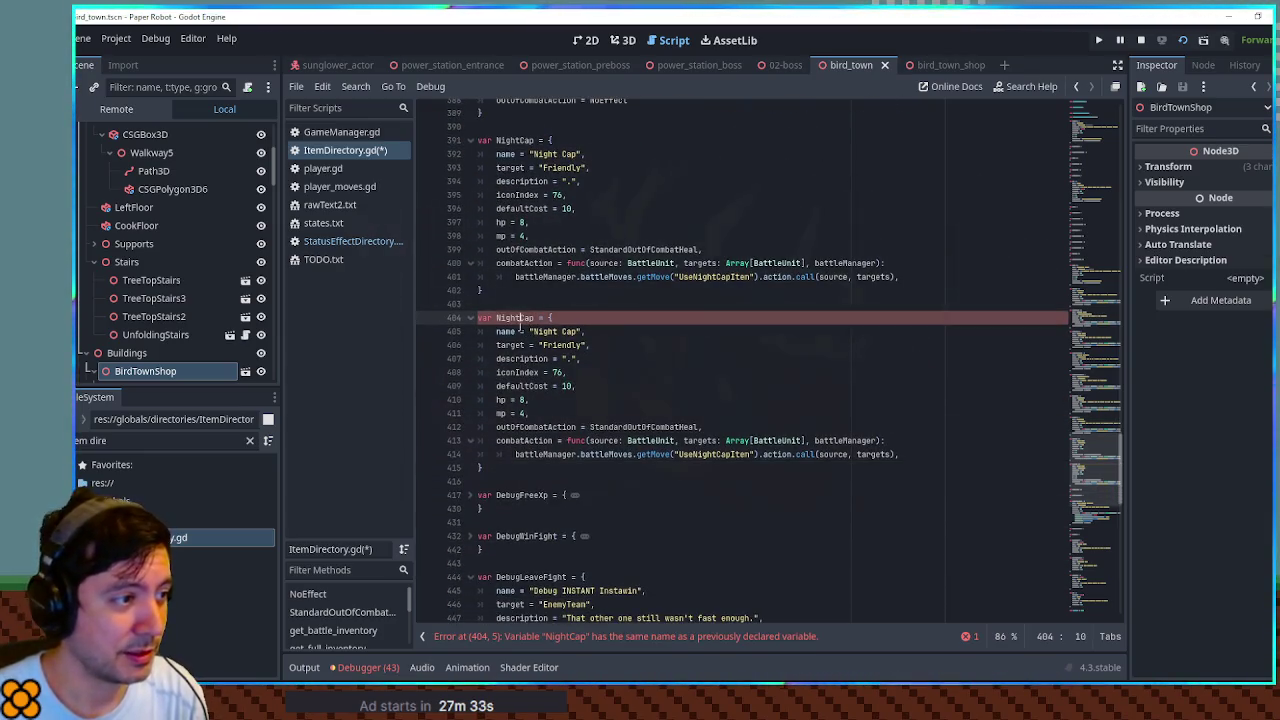
double_click(520, 319)
text(DreamDust)
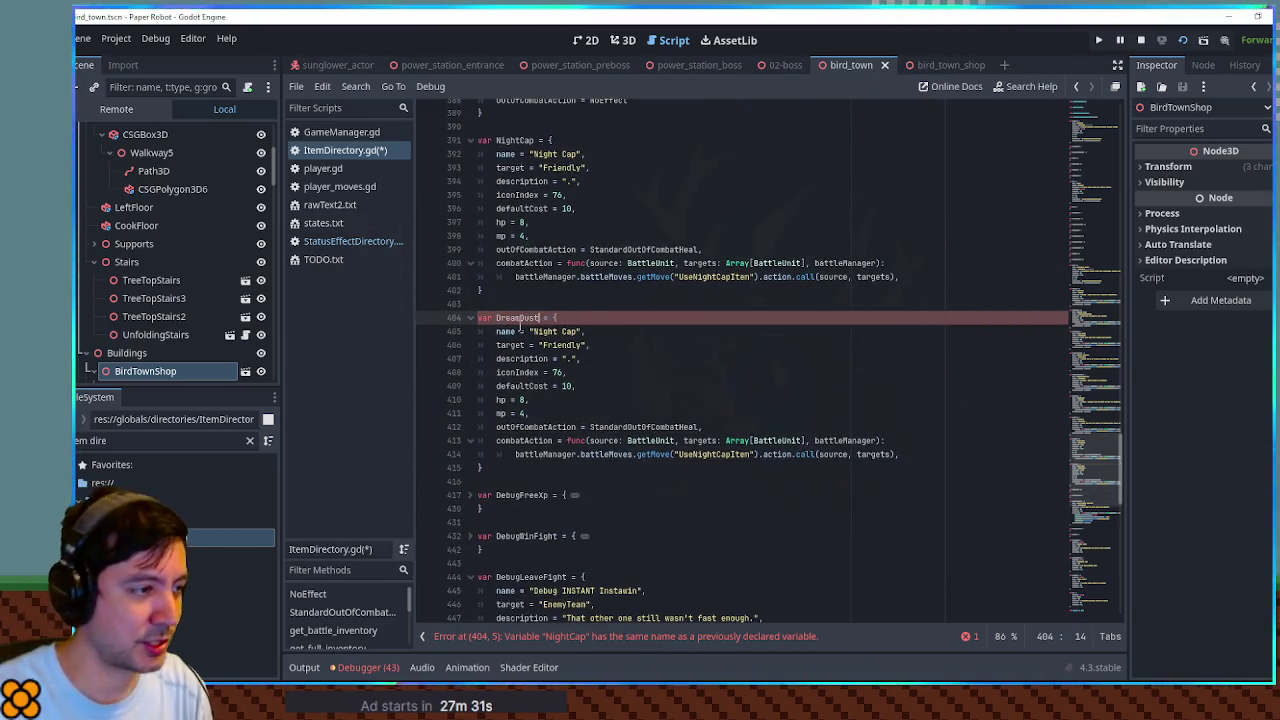
Step: Name the copy 'Dream Dust', target EnemyTeam, and set iconIndex 77 and defaultCost 16
drag(532, 331, 578, 331)
text(DreamDust)
click(559, 331)
double_click(575, 345)
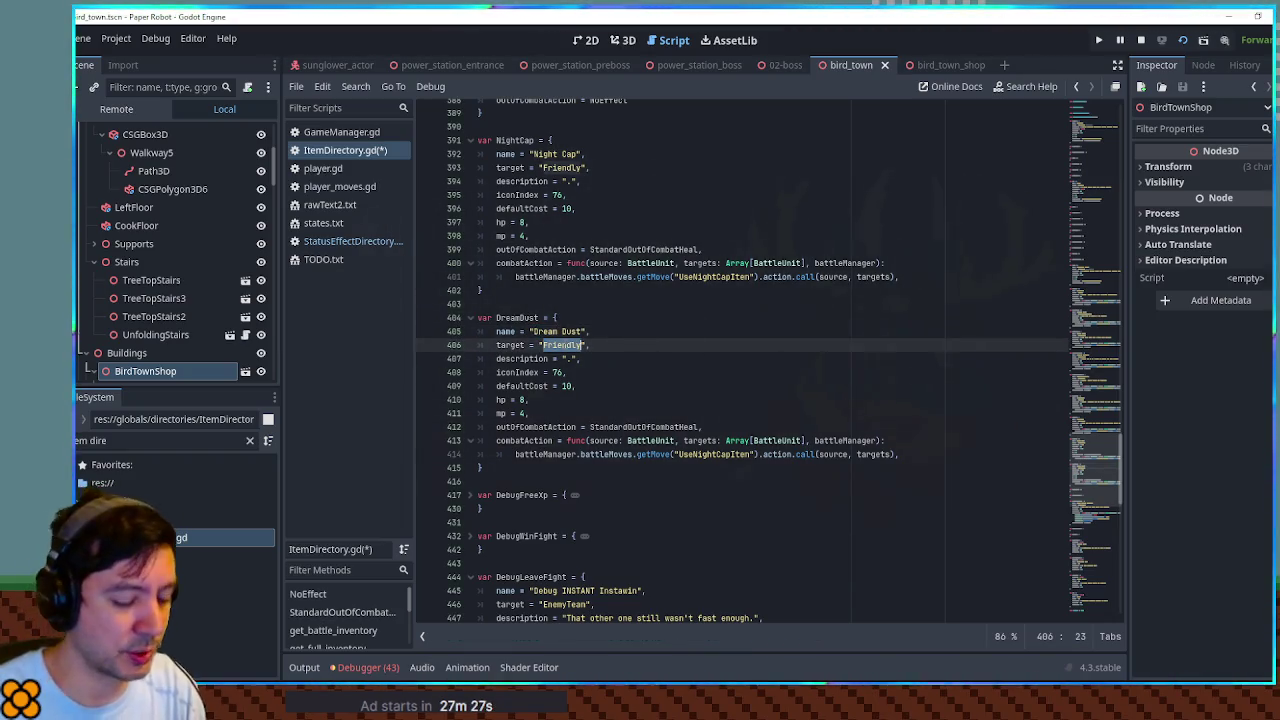
text(EnemyTeam)
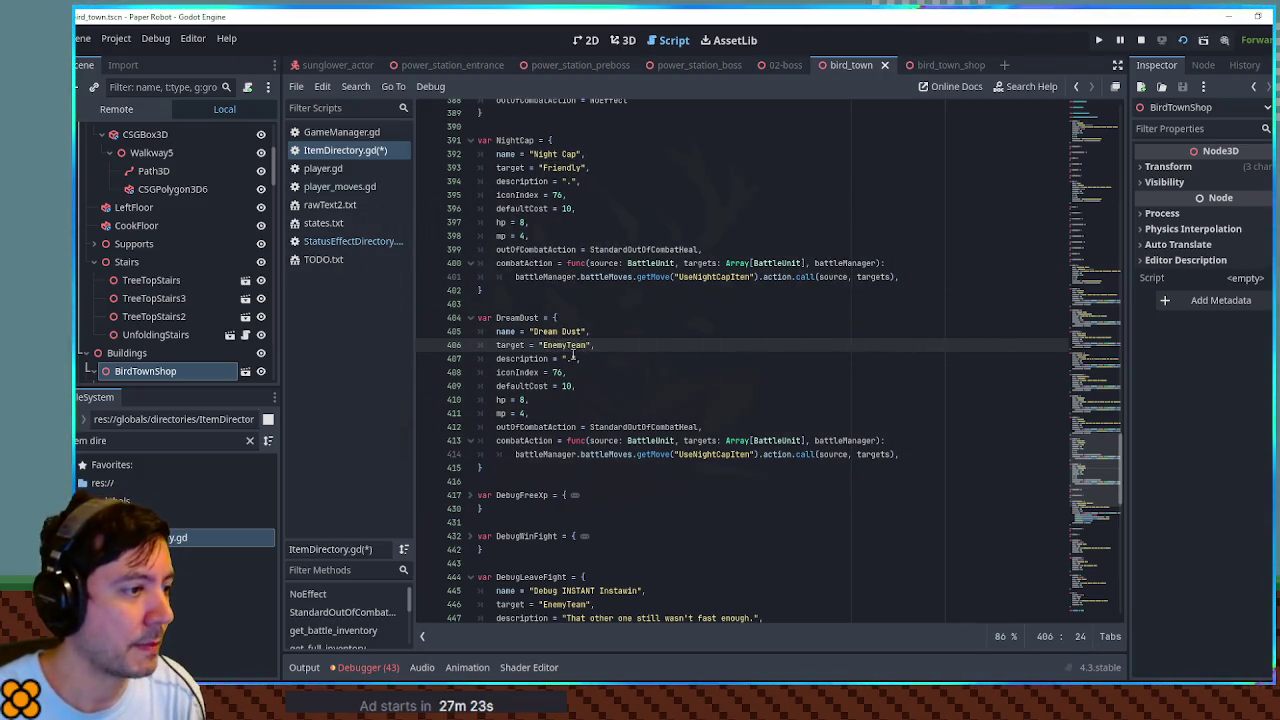
click(563, 372)
text(7)
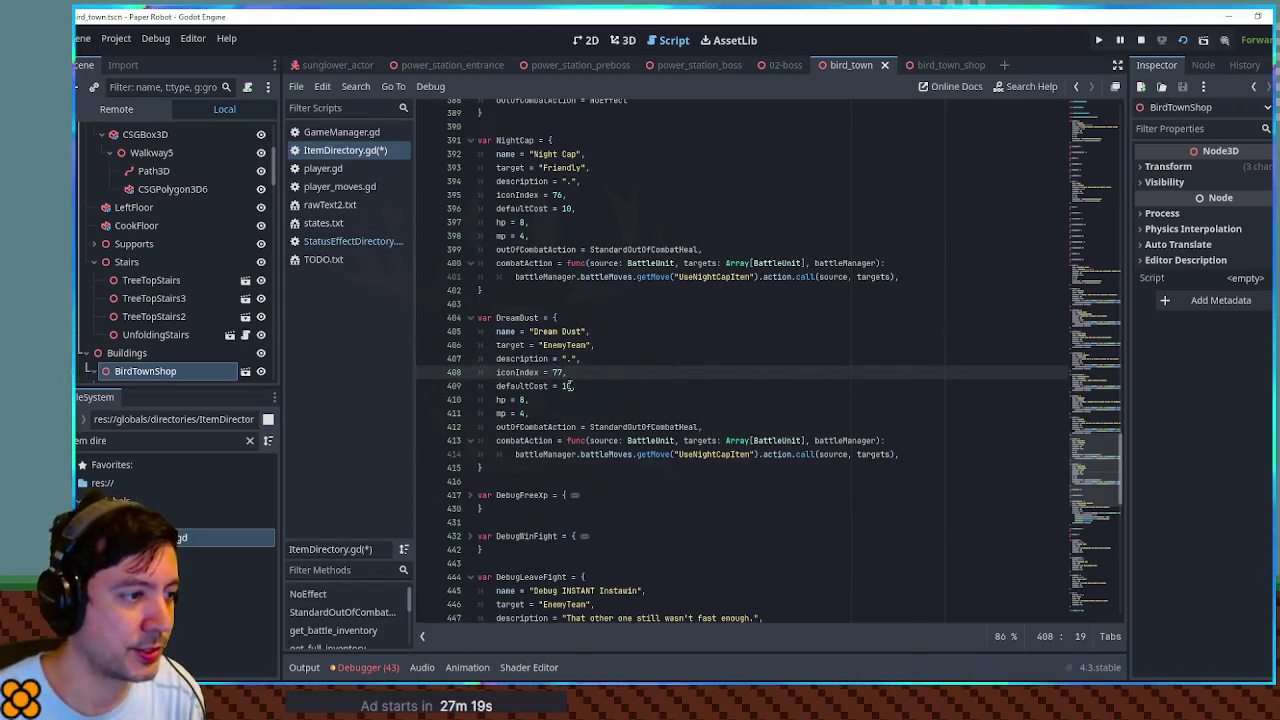
click(567, 386)
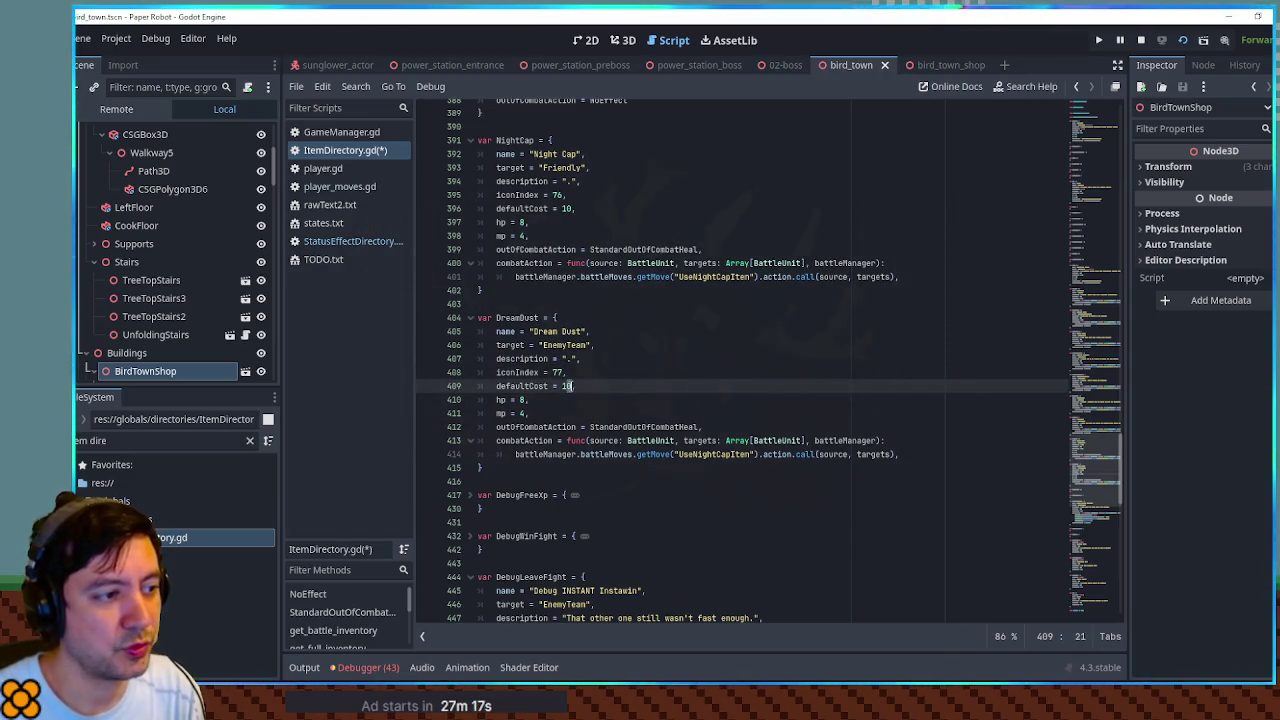
text(2)
click(589, 378)
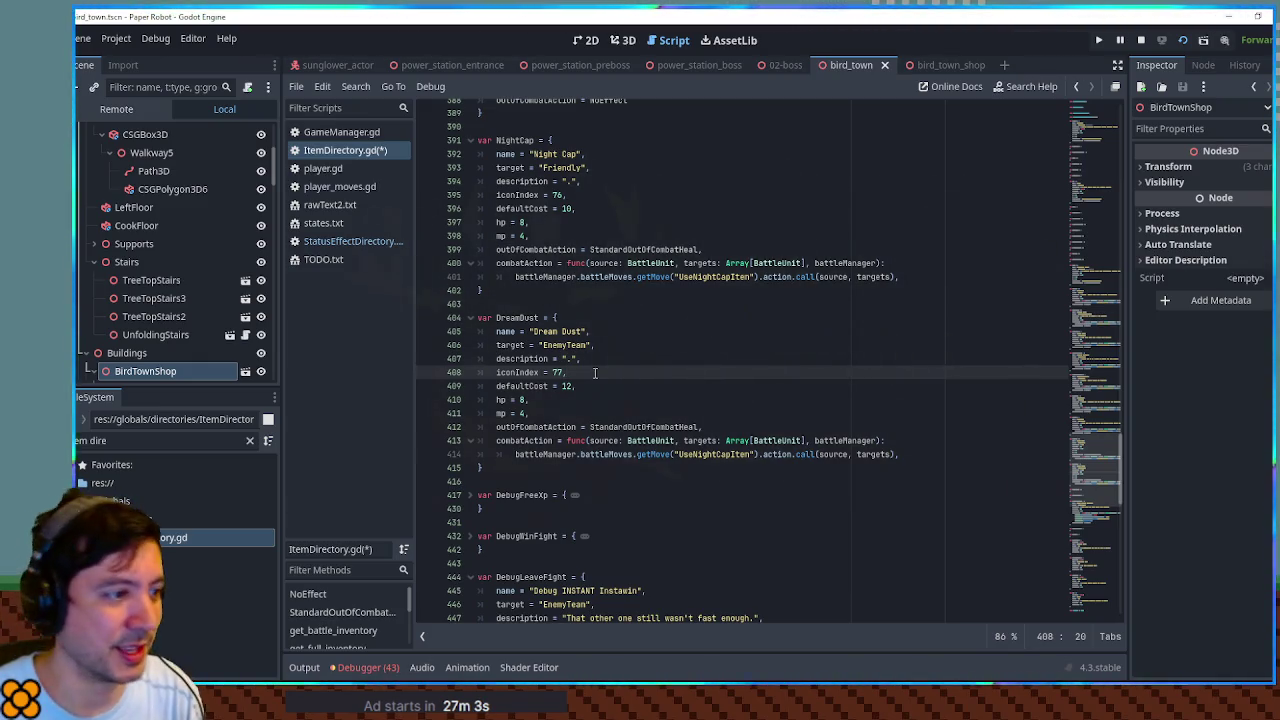
click(567, 387)
text(6)
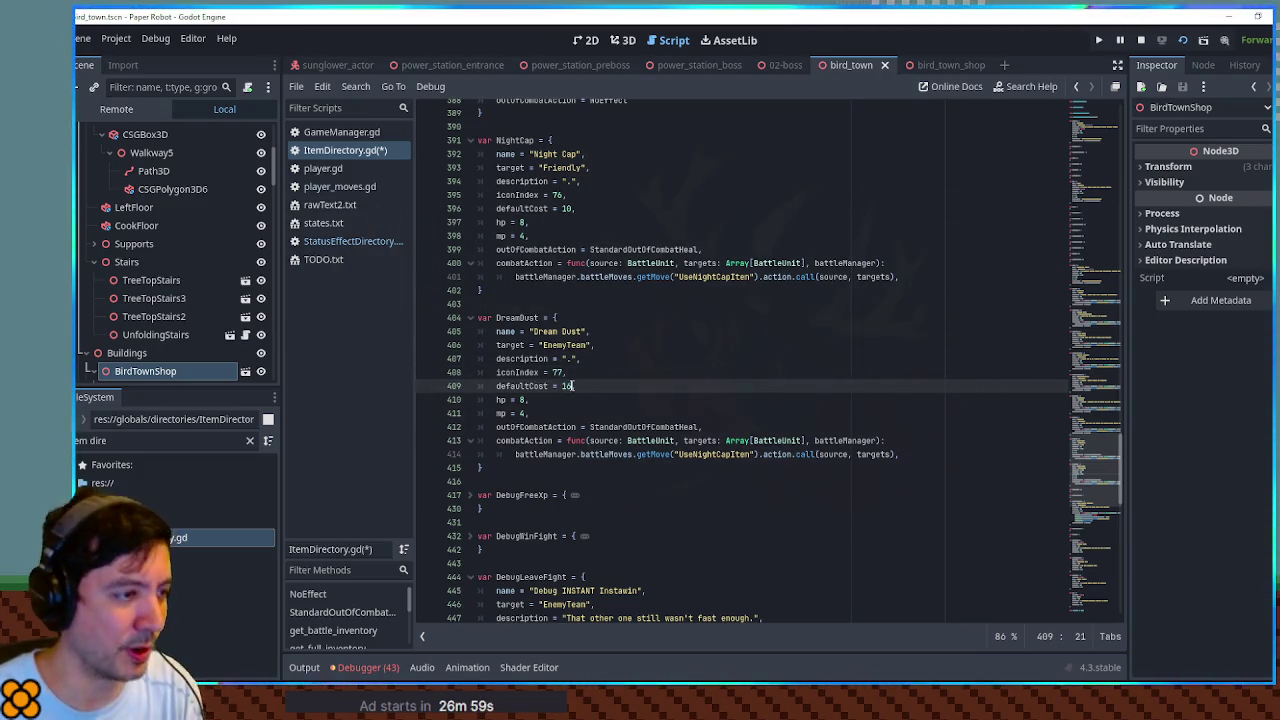
click(607, 372)
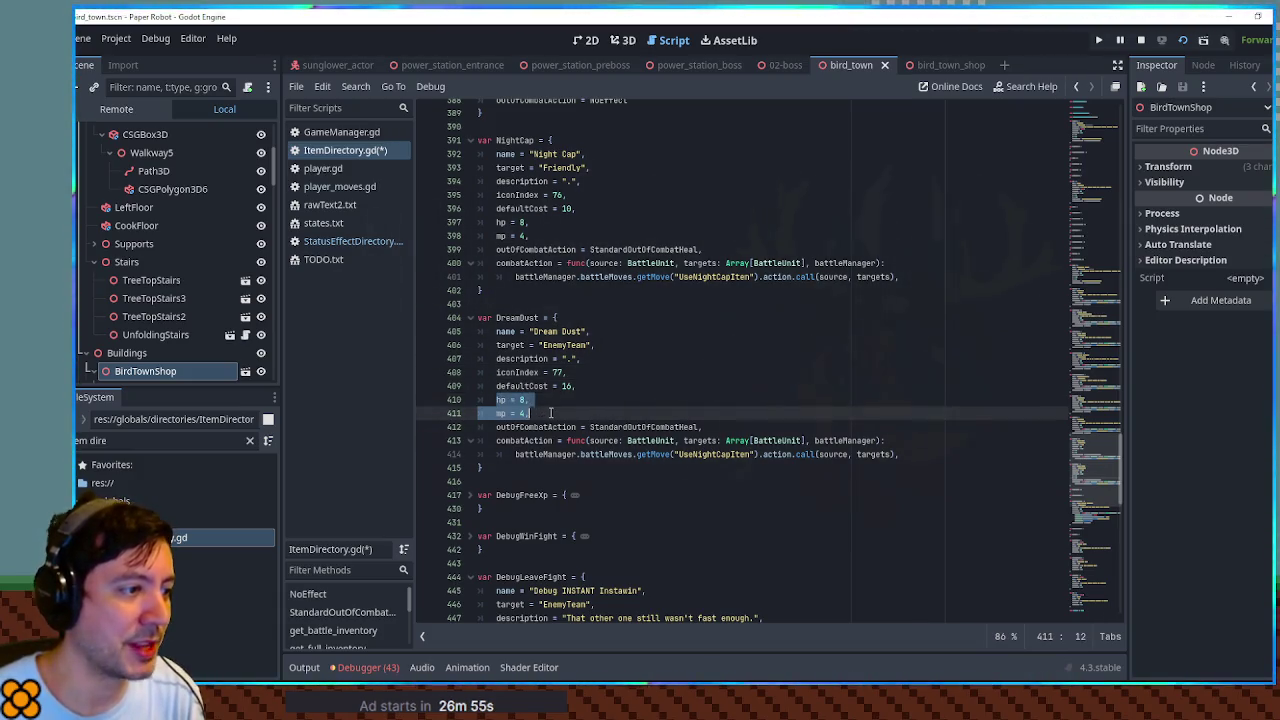
drag(605, 400, 610, 385)
Step: Delete DreamDust's hp and mp lines and set its outOfCombatAction to NoEffect, copied from CureAll
key(shift+Down)
key(Delete)
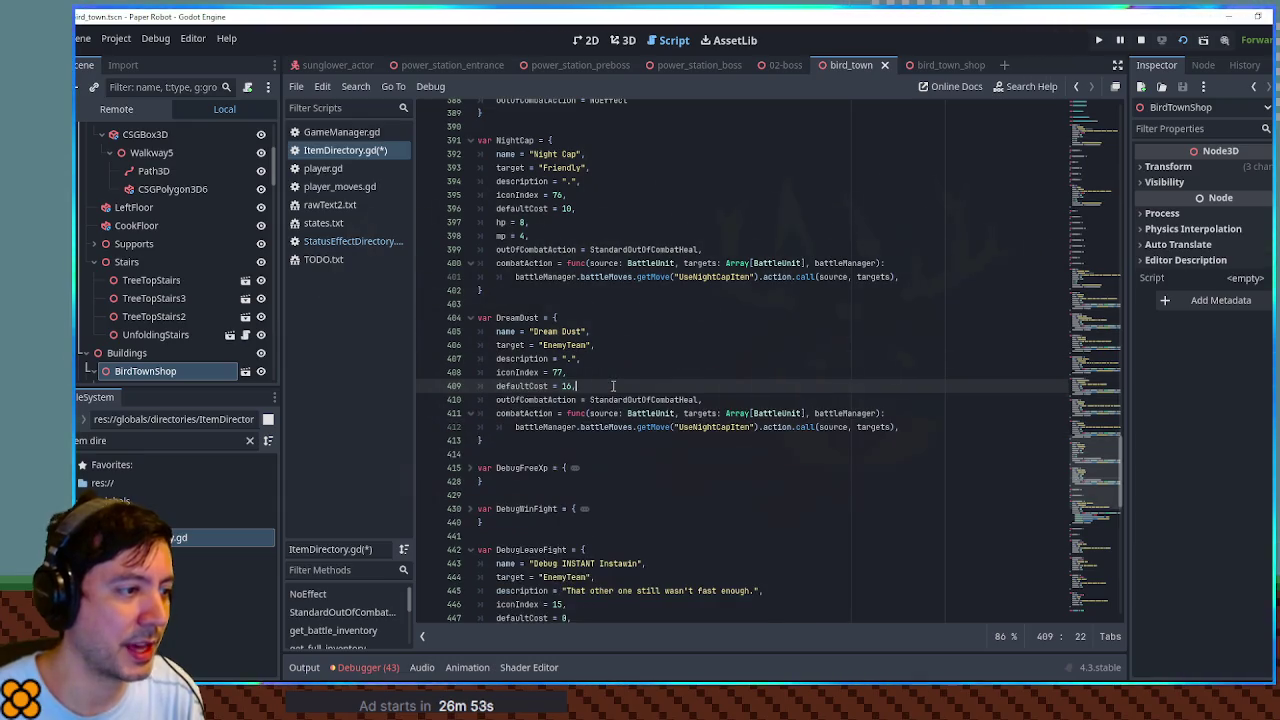
scroll(615, 335, up, 3)
click(610, 208)
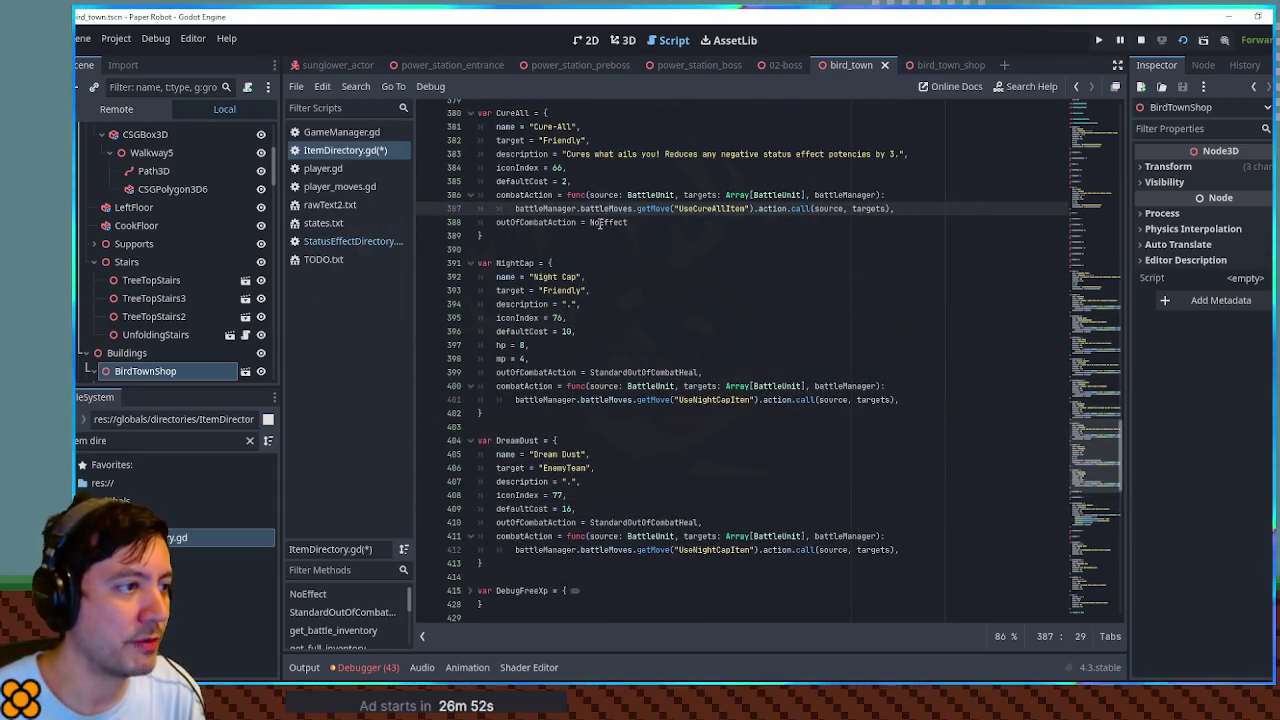
double_click(599, 222)
key(ctrl+c)
double_click(604, 522)
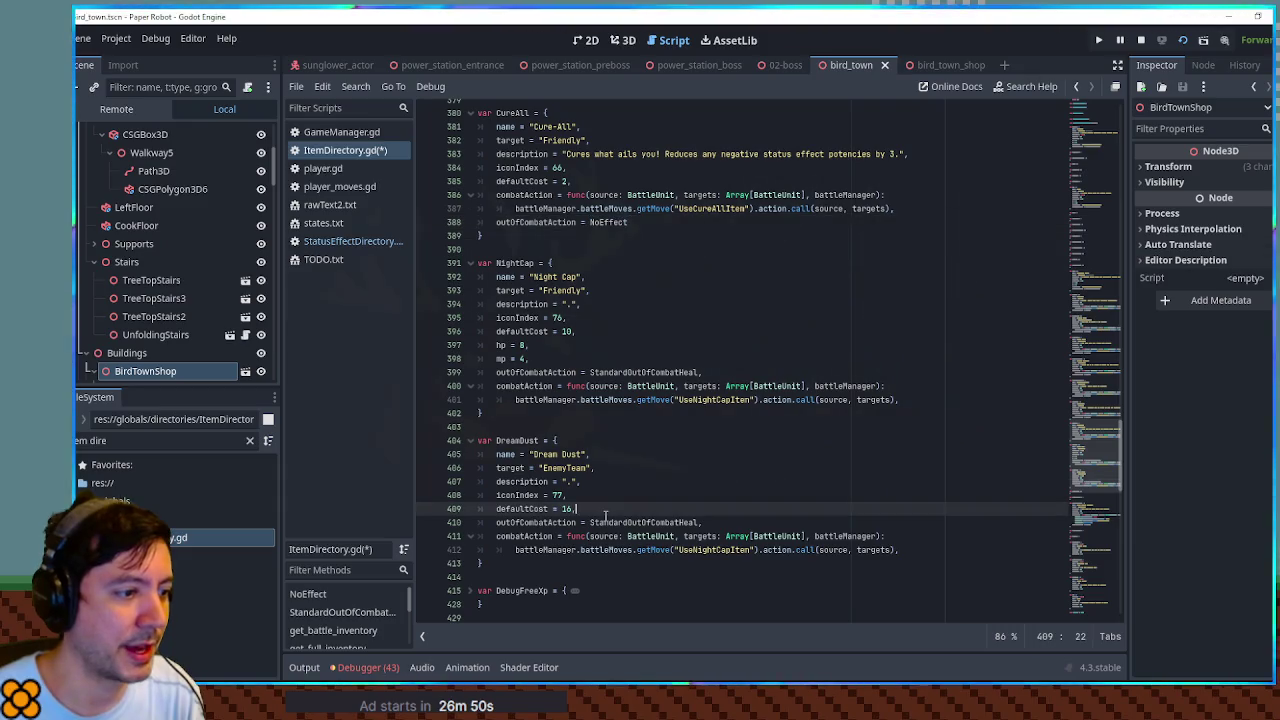
key(ctrl+v)
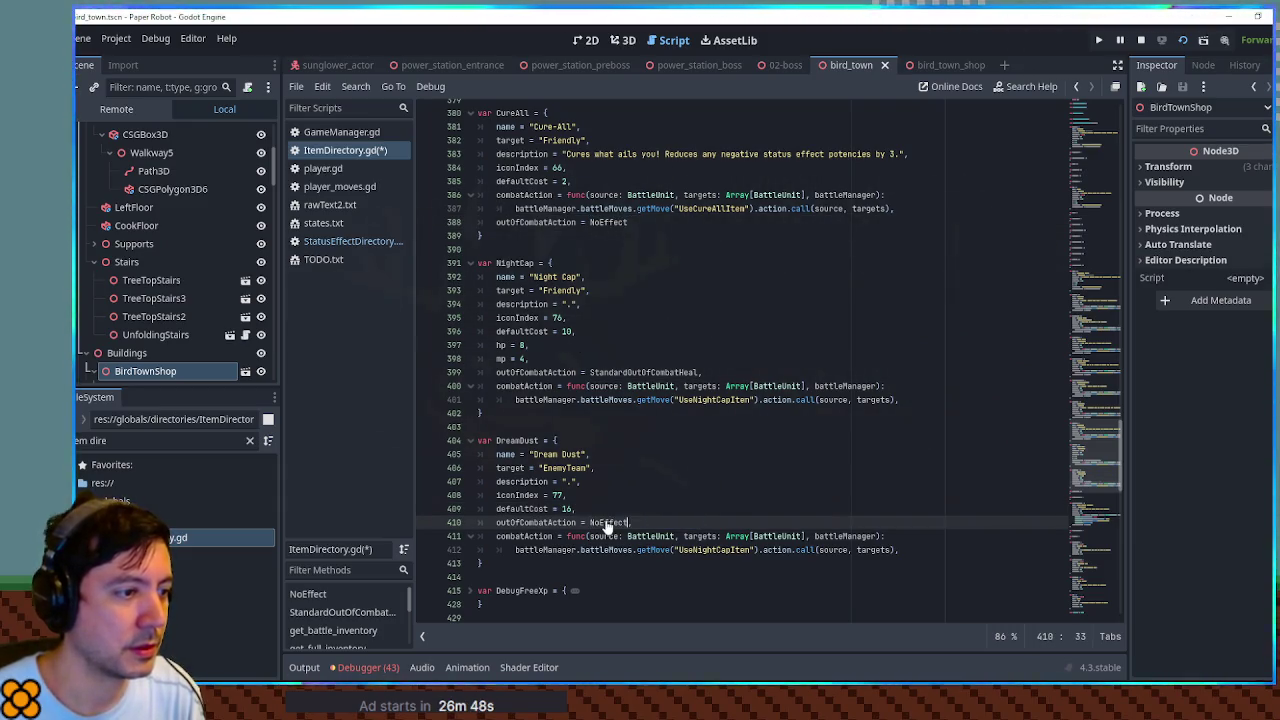
scroll(708, 441, down, 1)
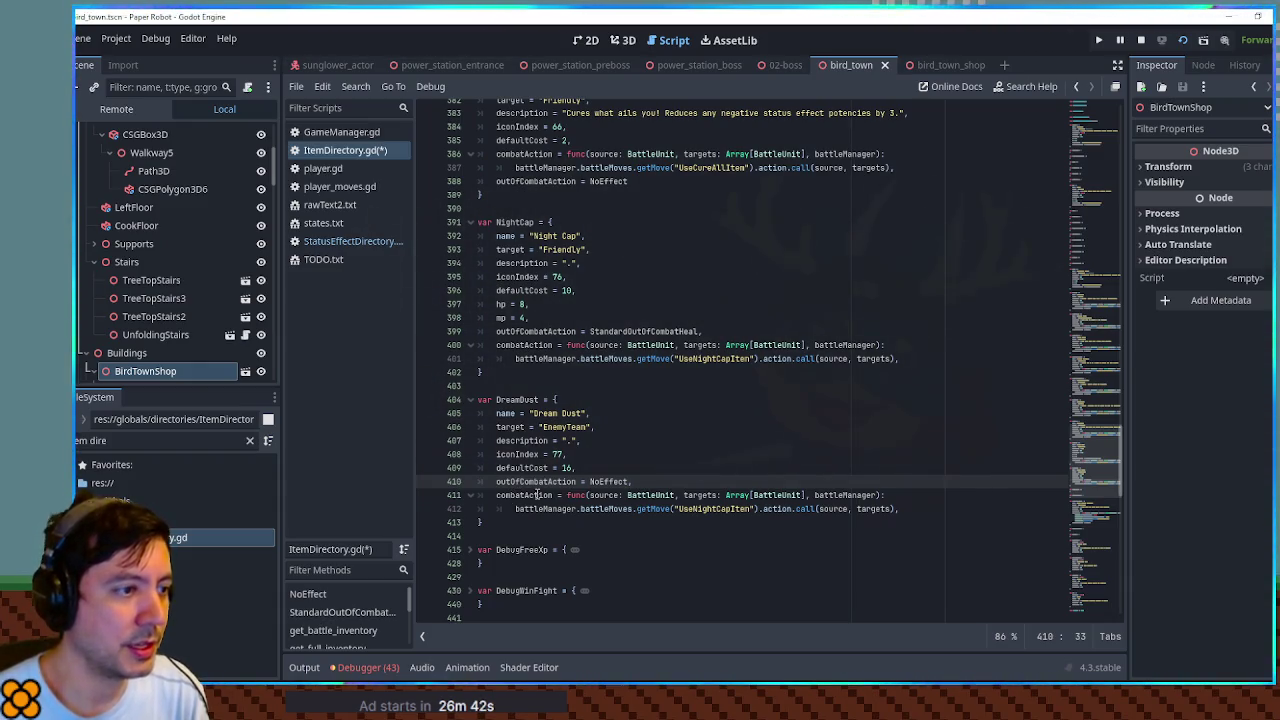
text(,)
Step: Rename DreamDust's battle move to UseDreamDustItem, save the script, and run the project with F5
double_click(728, 167)
click(705, 509)
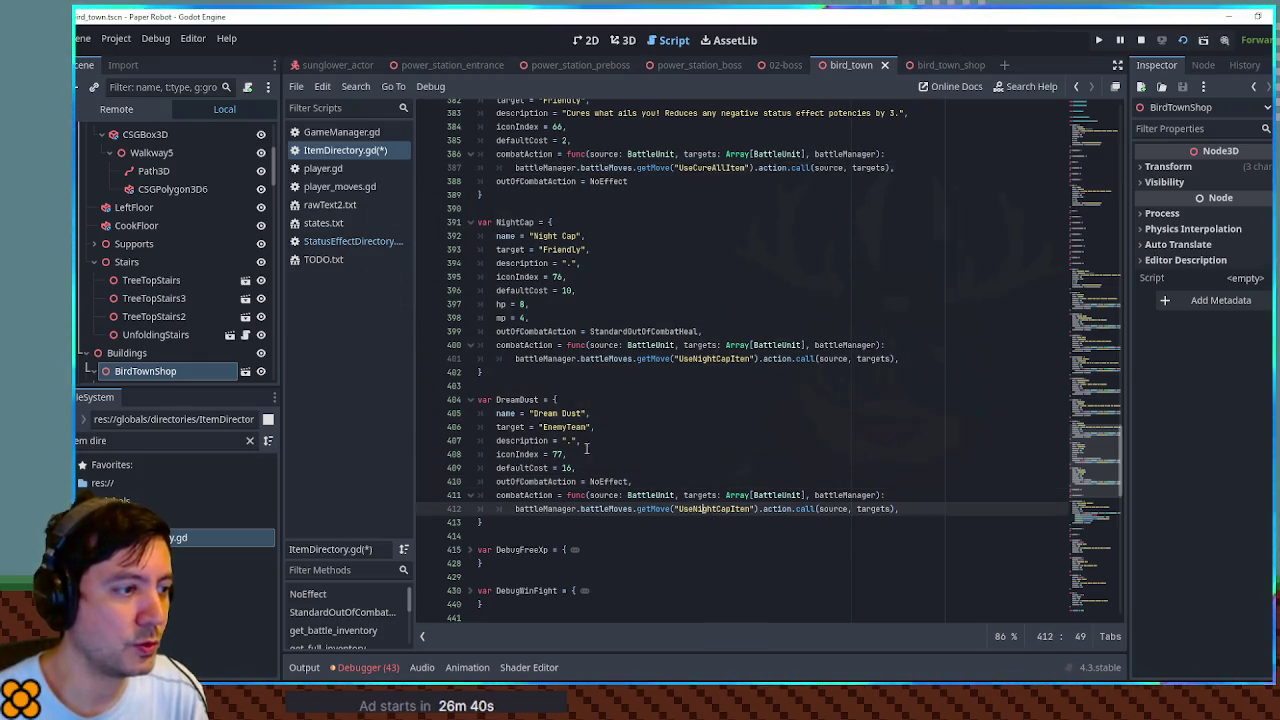
double_click(524, 401)
click(697, 508)
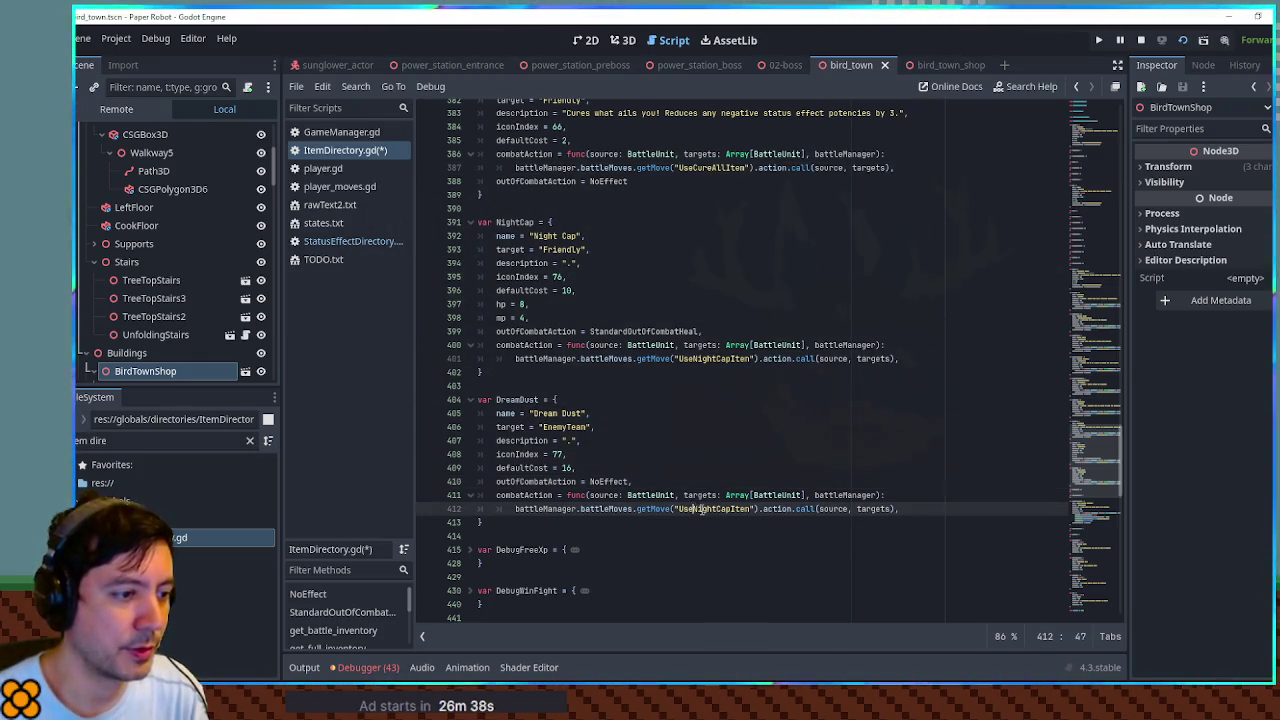
text(DreamDust)
click(761, 461)
key(ctrl+s)
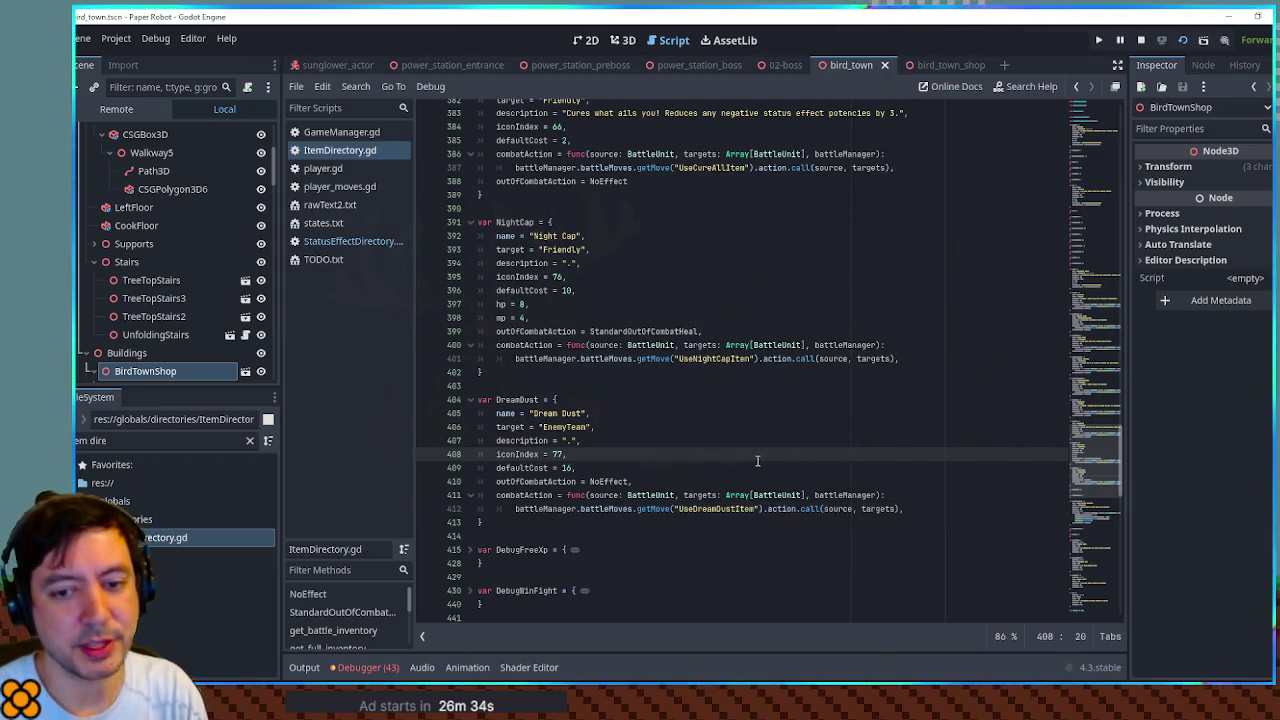
key(F5)
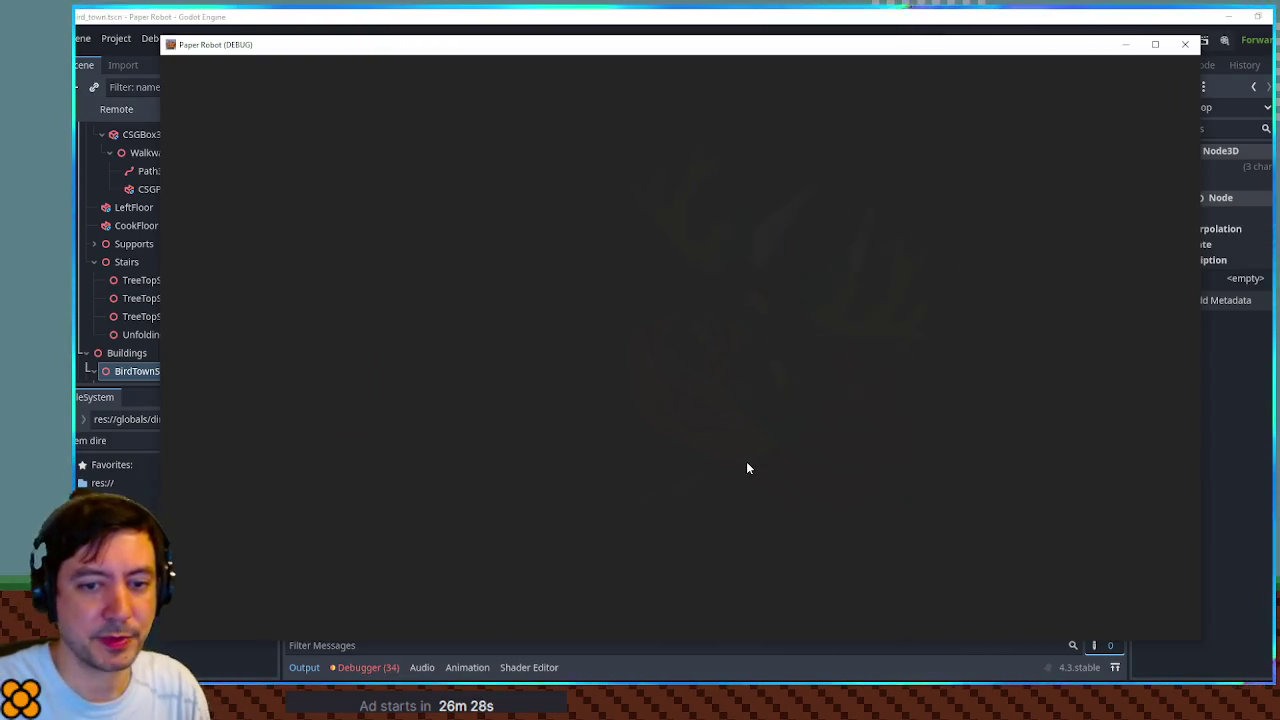
Step: In the F1 debug Item Menu, grant a Night Cap and a Dream Dust, then close it
key(F1)
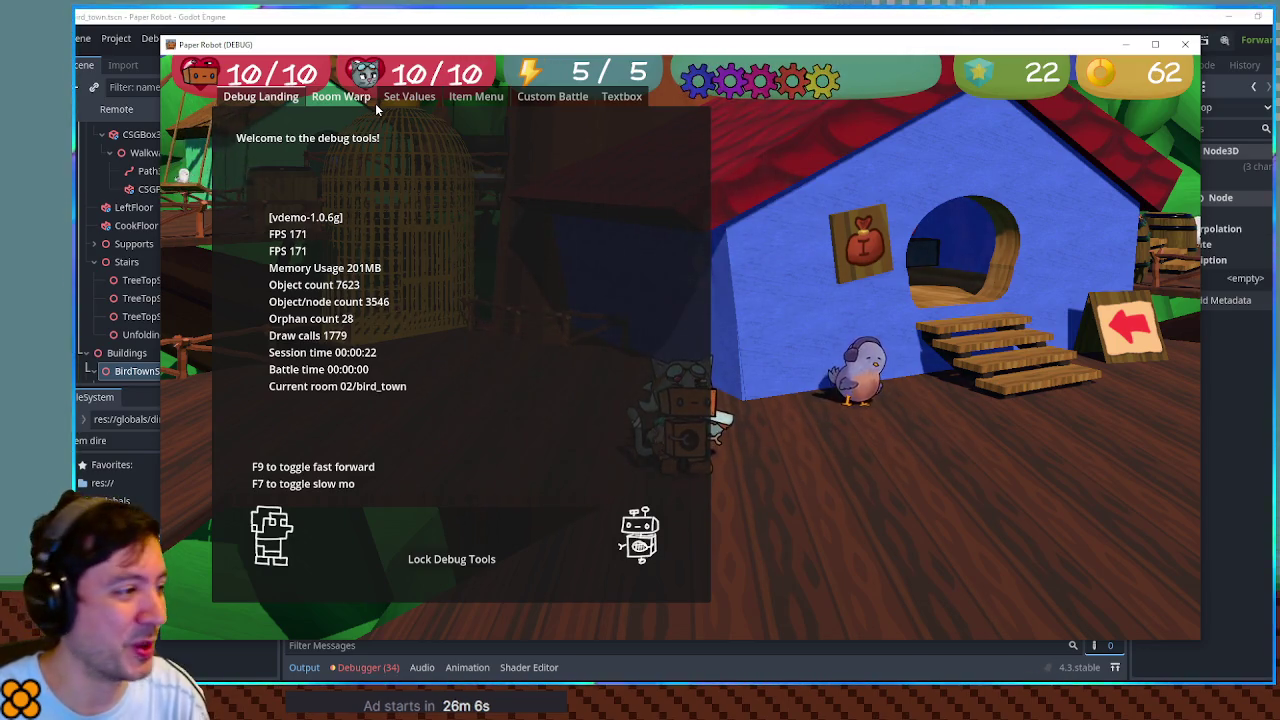
click(366, 100)
click(409, 97)
click(460, 98)
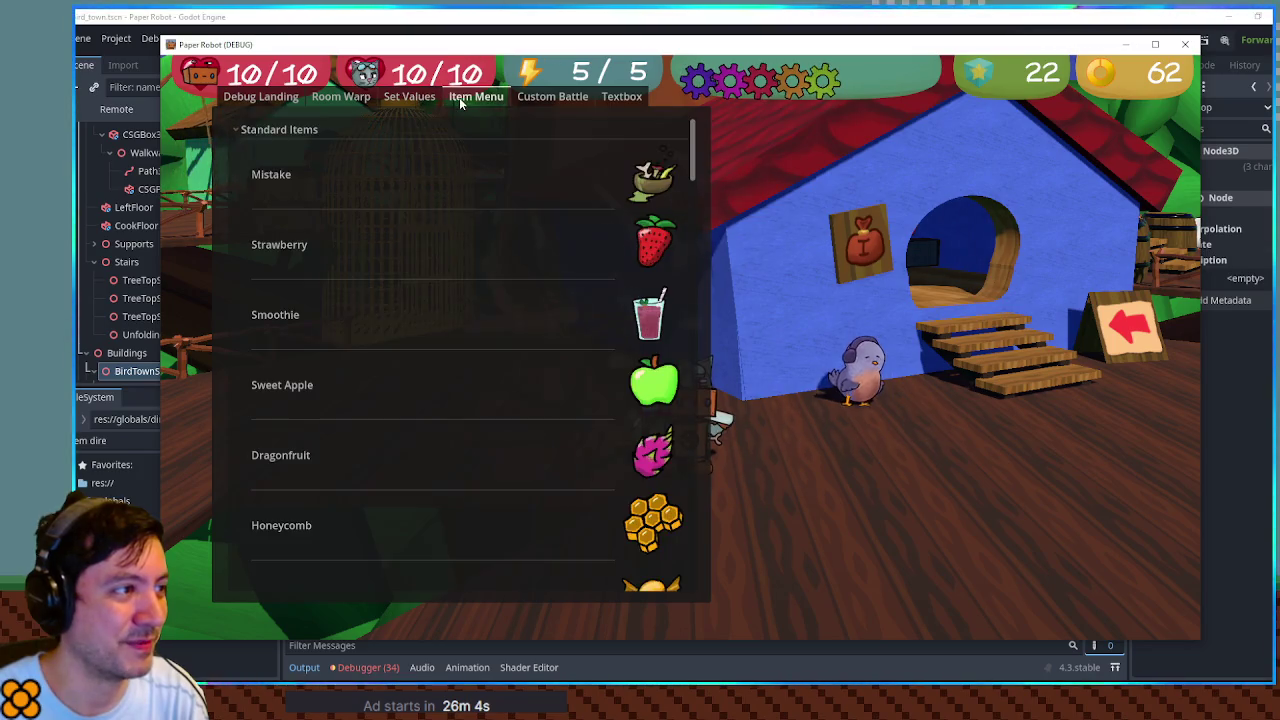
mouse_move(702, 158)
mouse_down()
mouse_move(720, 379)
mouse_move(725, 347)
mouse_up()
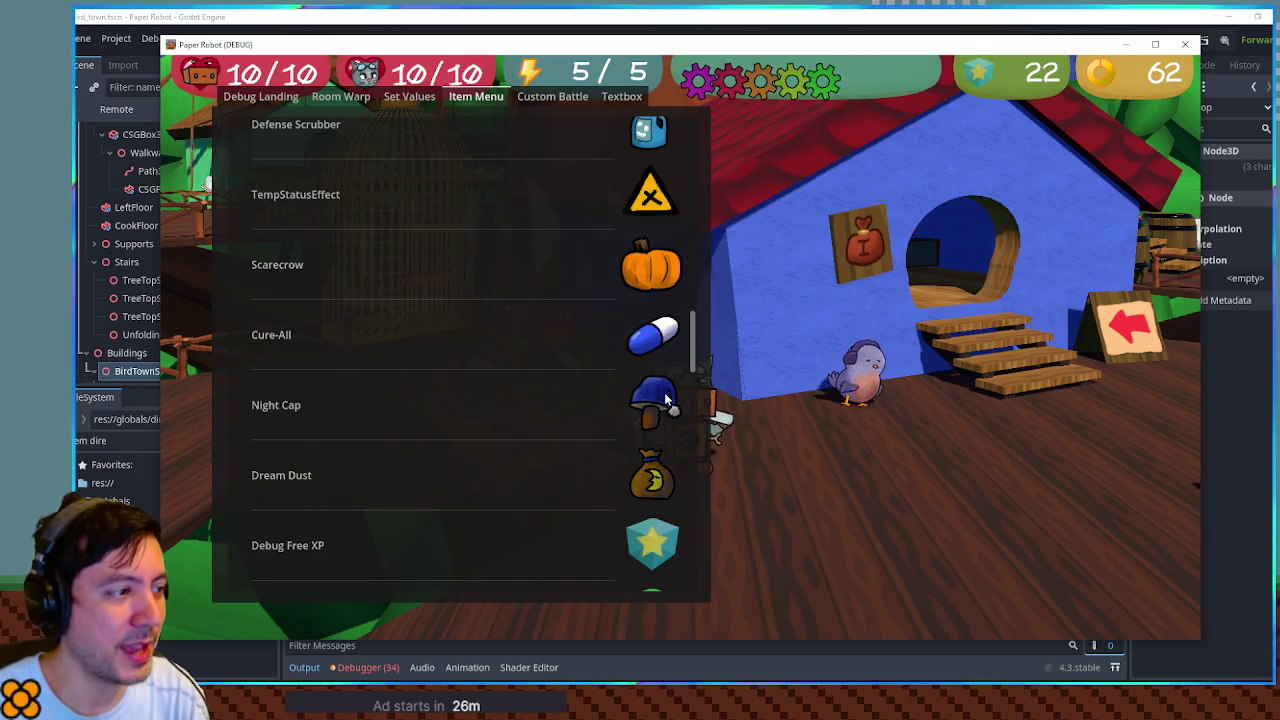
scroll(660, 393, down, 3)
click(643, 230)
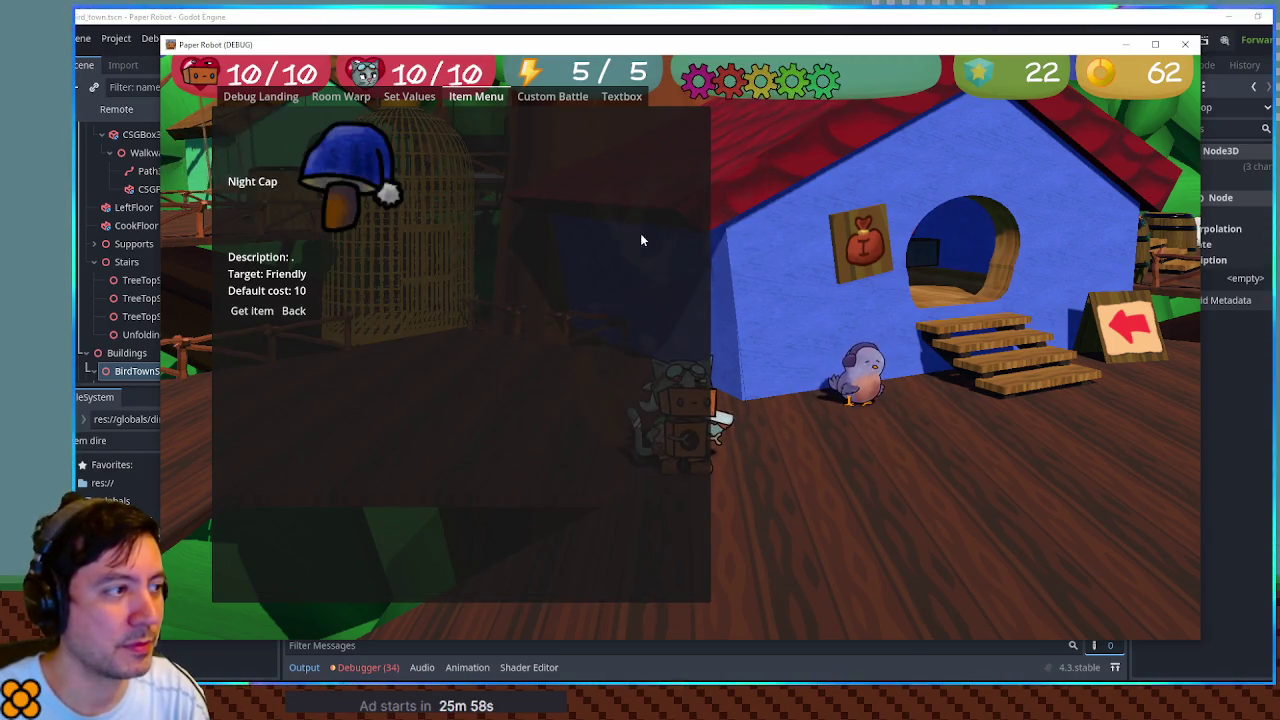
click(249, 313)
click(636, 310)
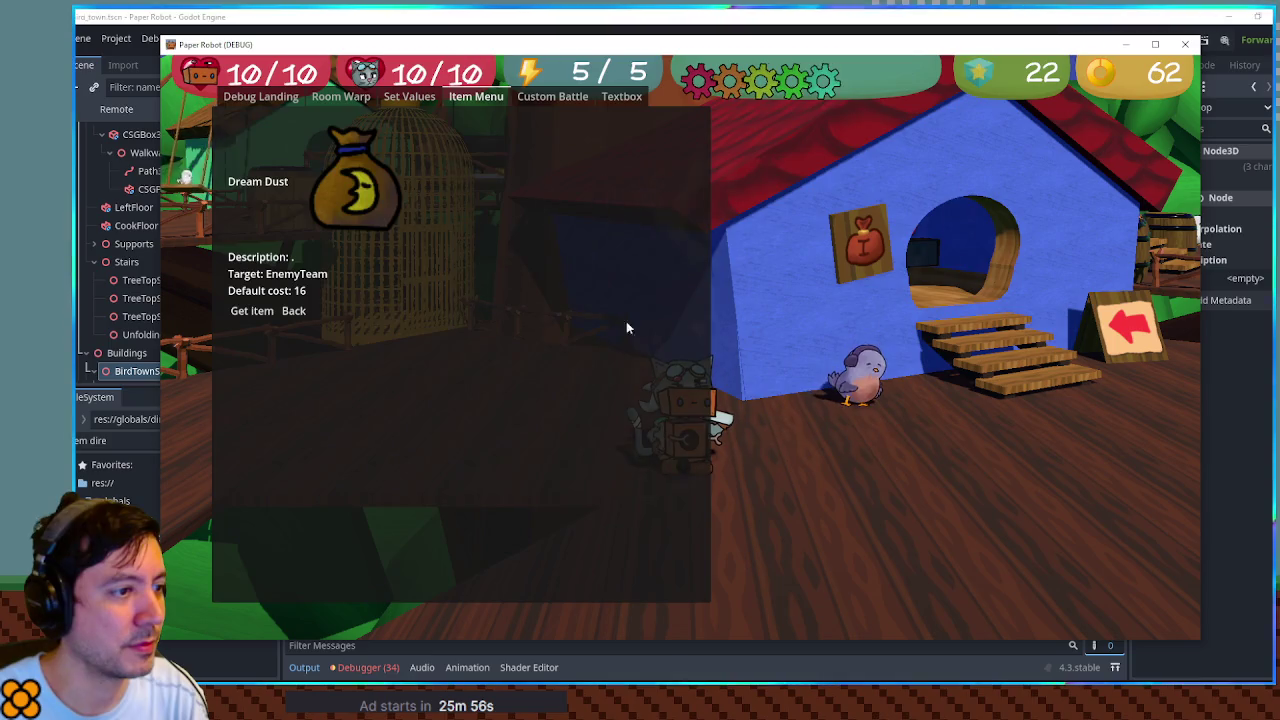
click(233, 314)
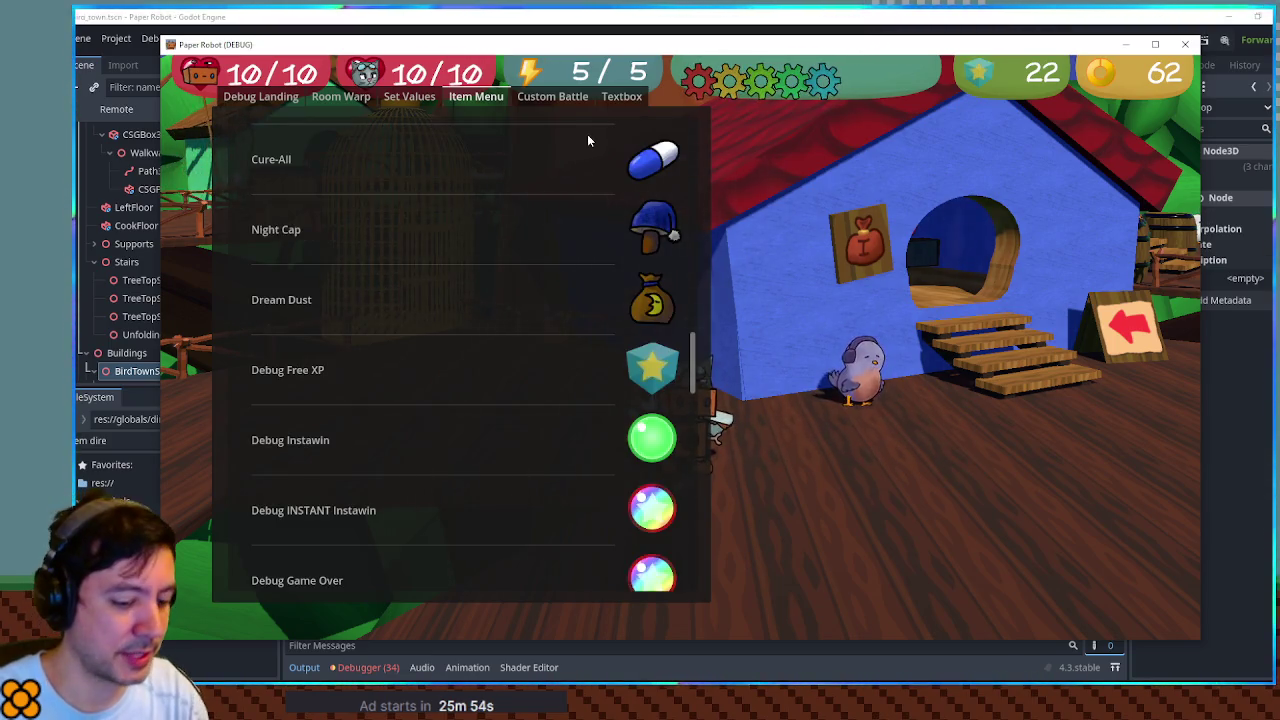
key(Escape)
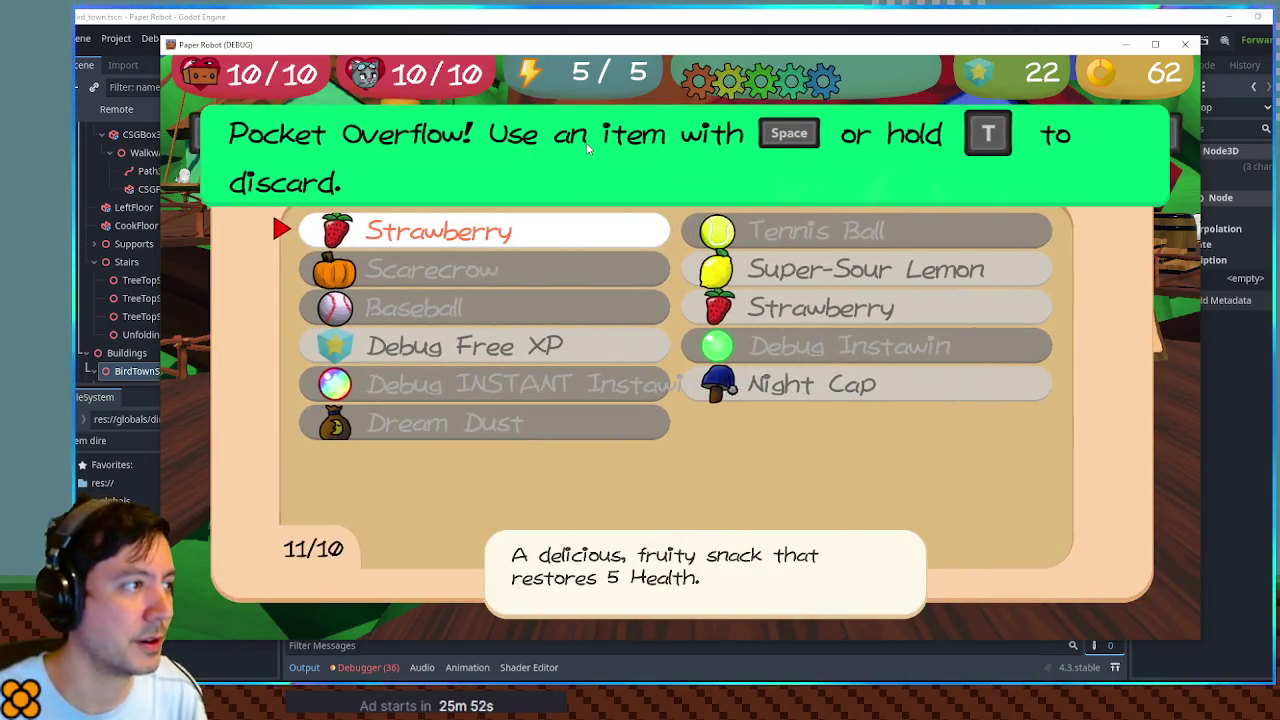
Step: Browse the overflowing pocket to check Night Cap's and Dream Dust's descriptions, ending on Strawberry
key(Down)
key(Down)
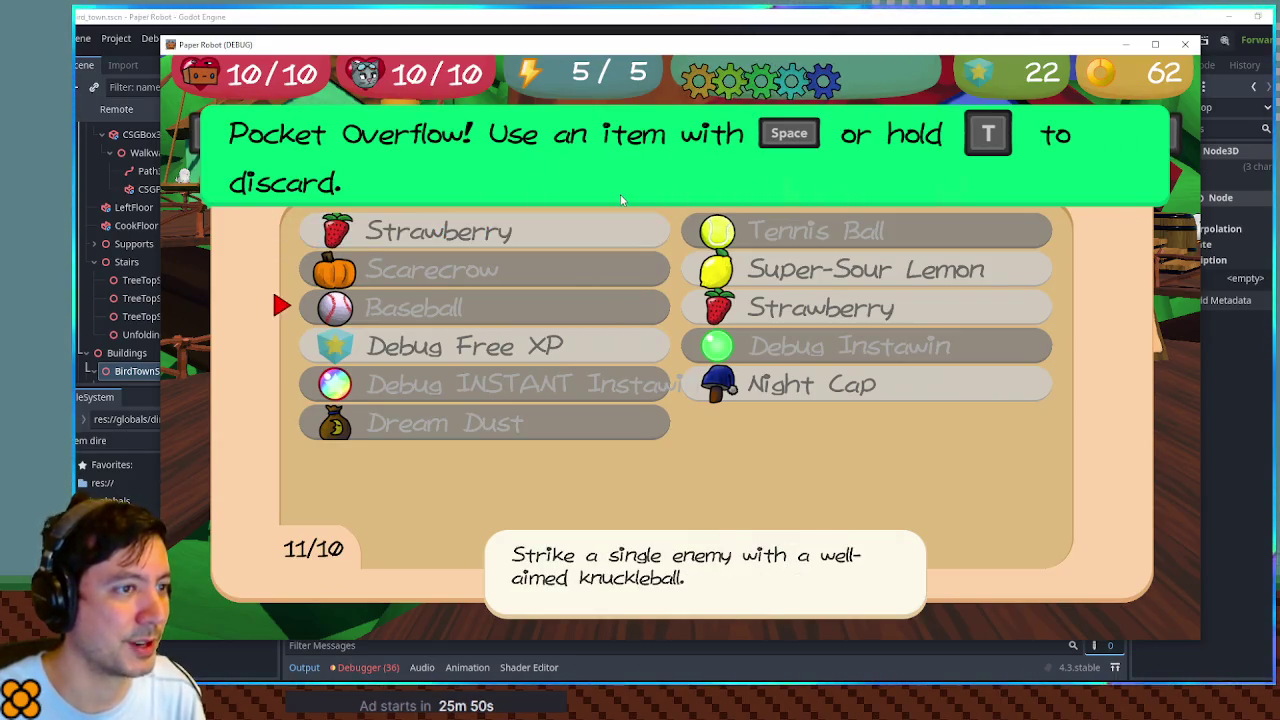
key(Right)
key(Down)
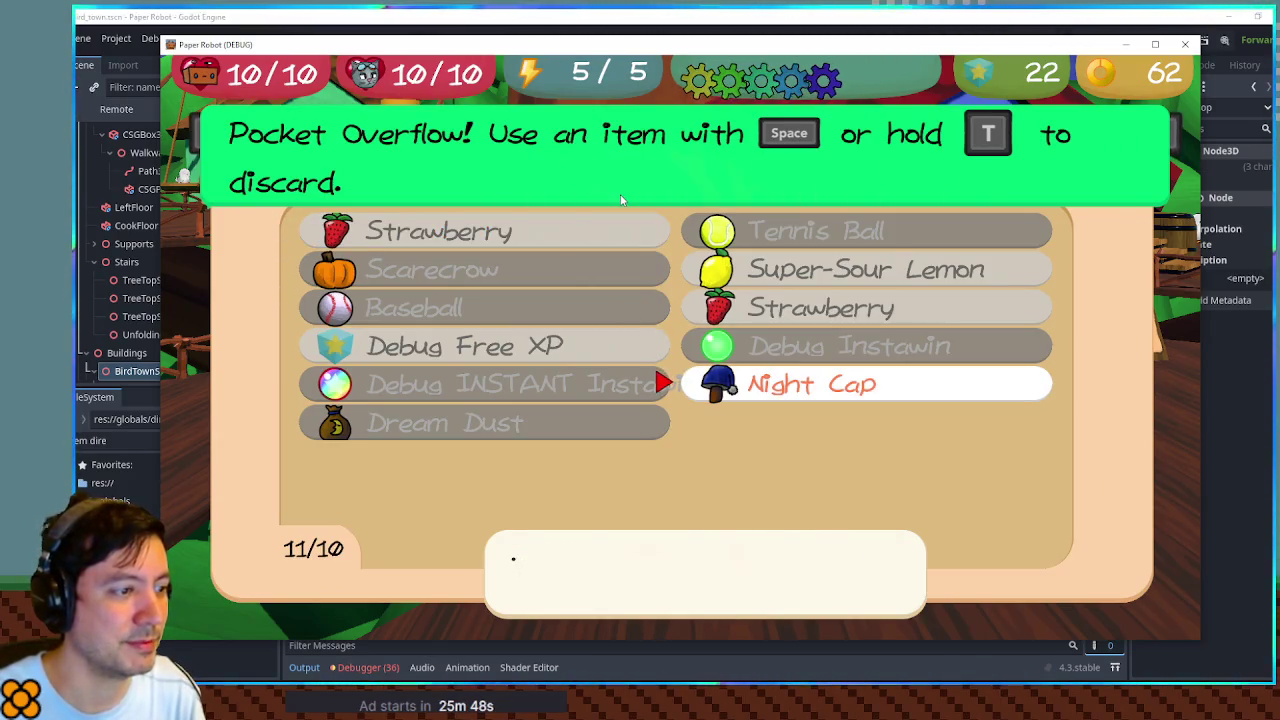
key(Left)
key(Down)
key(Up)
key(Right)
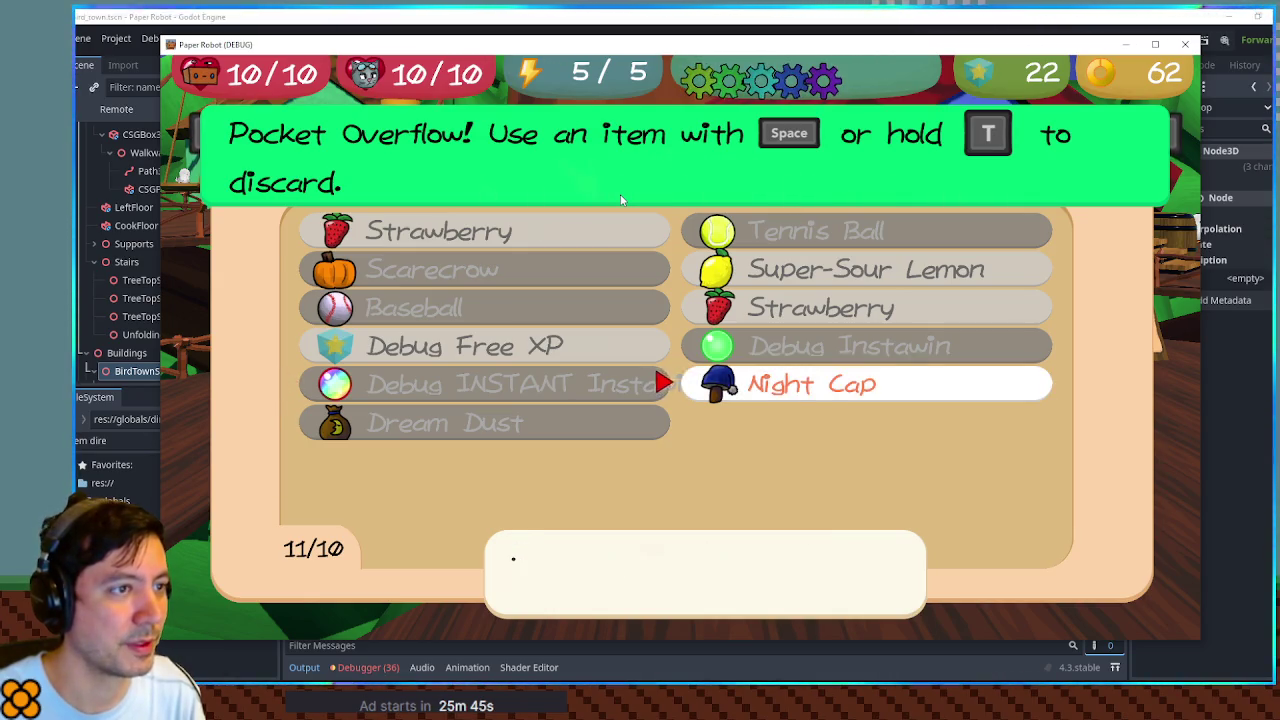
key(Up)
key(Left)
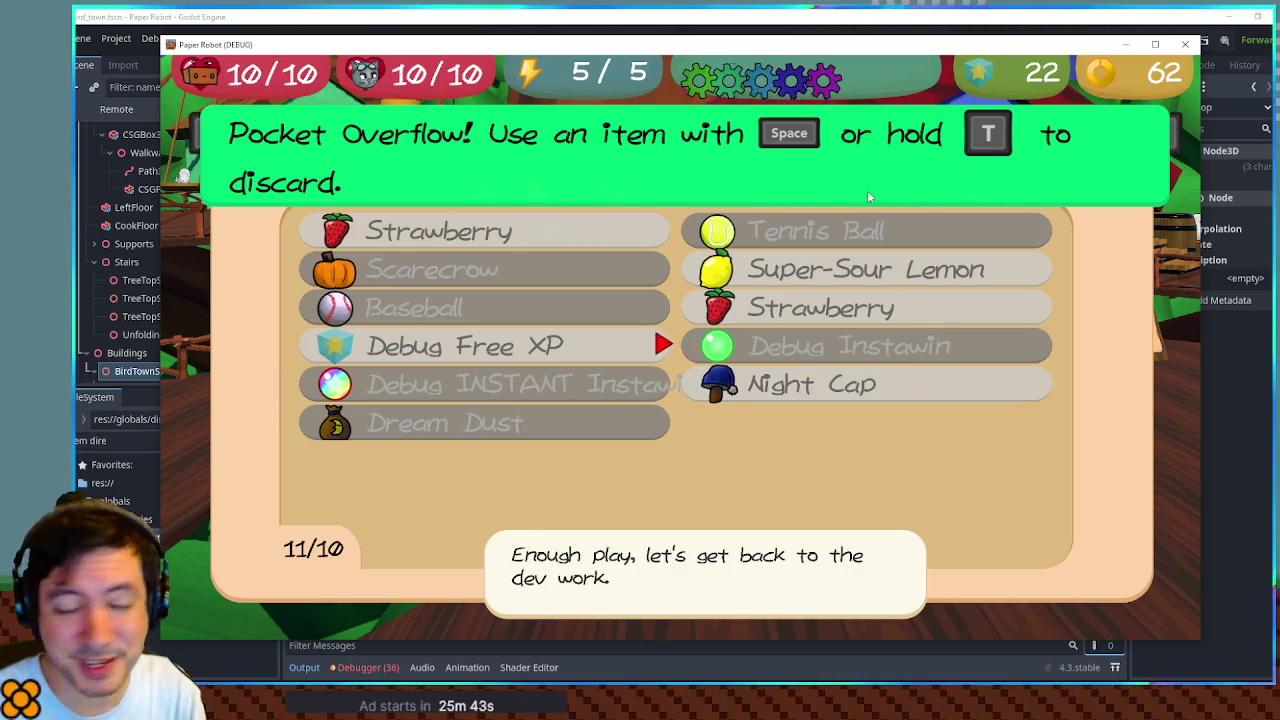
key(Left)
key(Up)
key(Right)
key(Down)
key(Up)
key(Up)
key(Left)
key(Up)
key(Down)
key(Down)
key(Up)
key(Up)
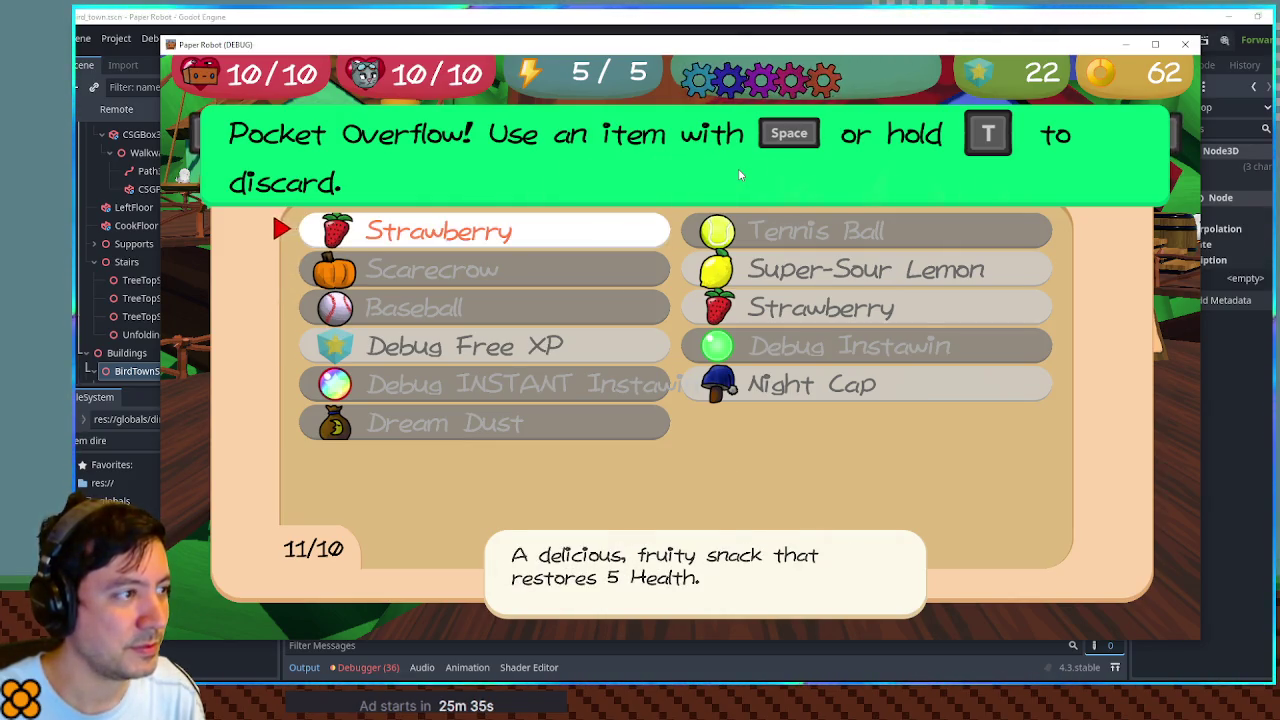
Step: Discard the Strawberry with T, walk over to pick it back up, then close the game with F8
key(t)
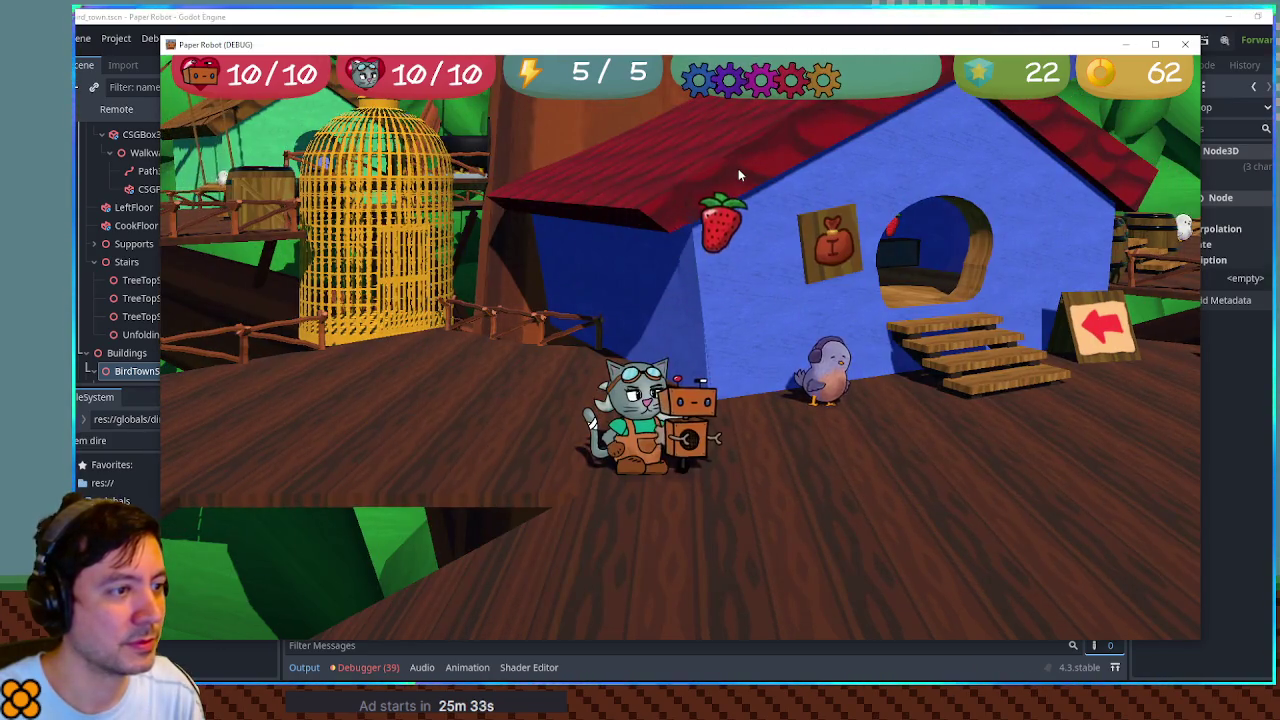
key(Escape)
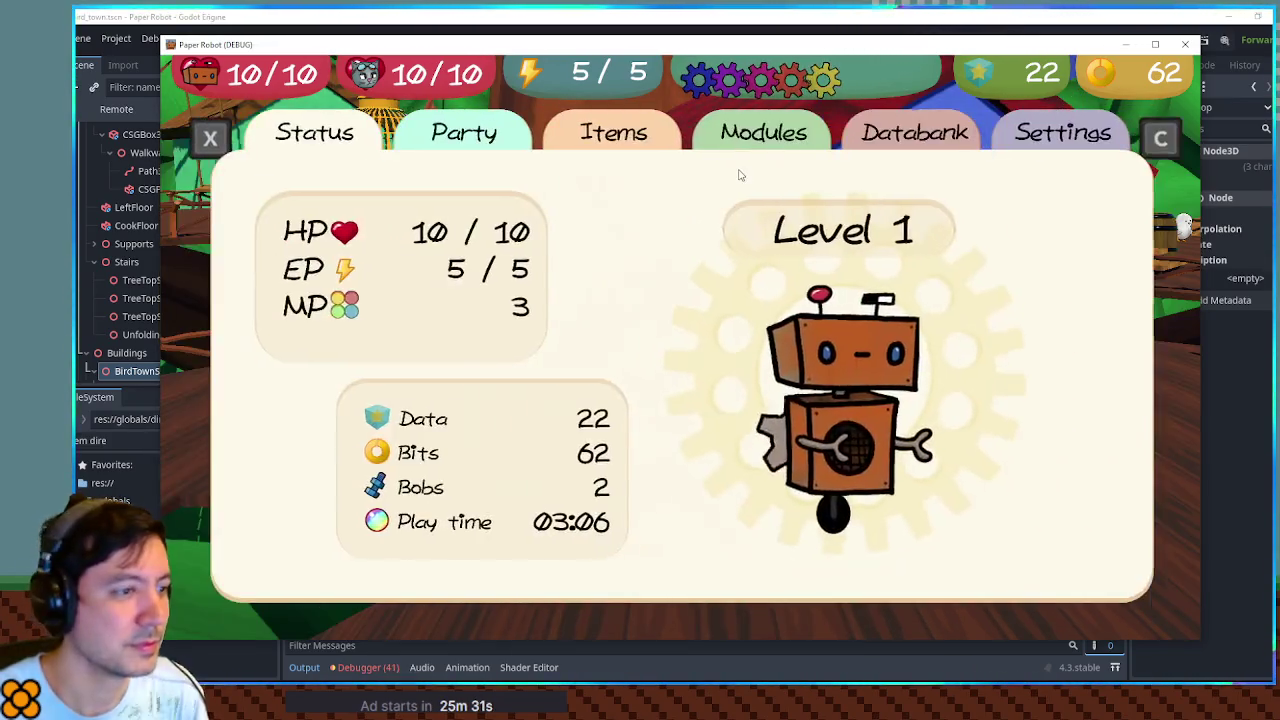
key(Escape)
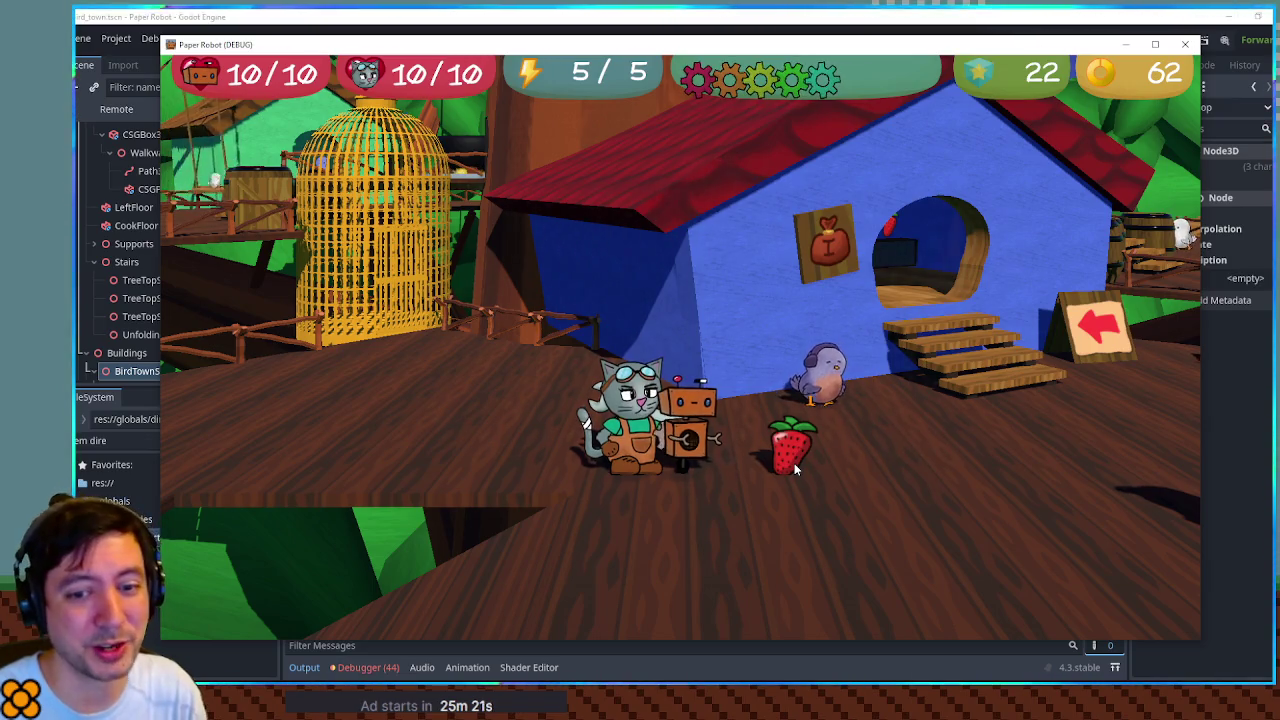
key(a)
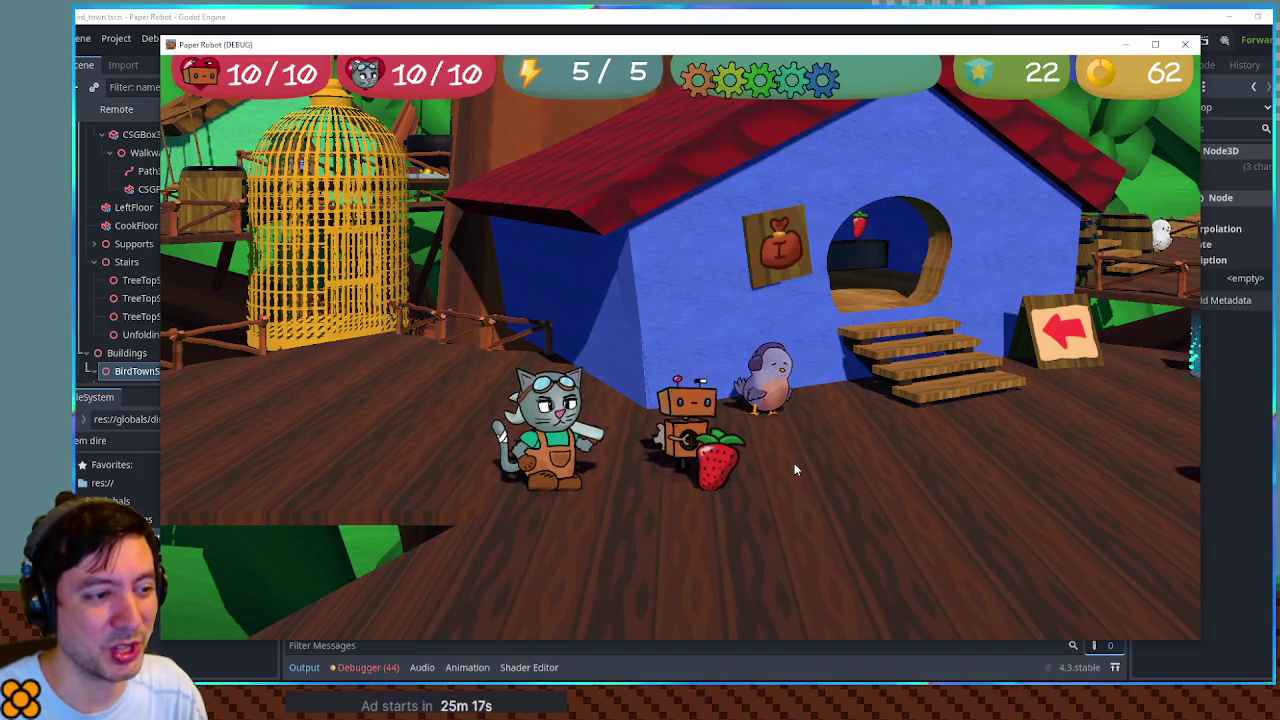
key(e)
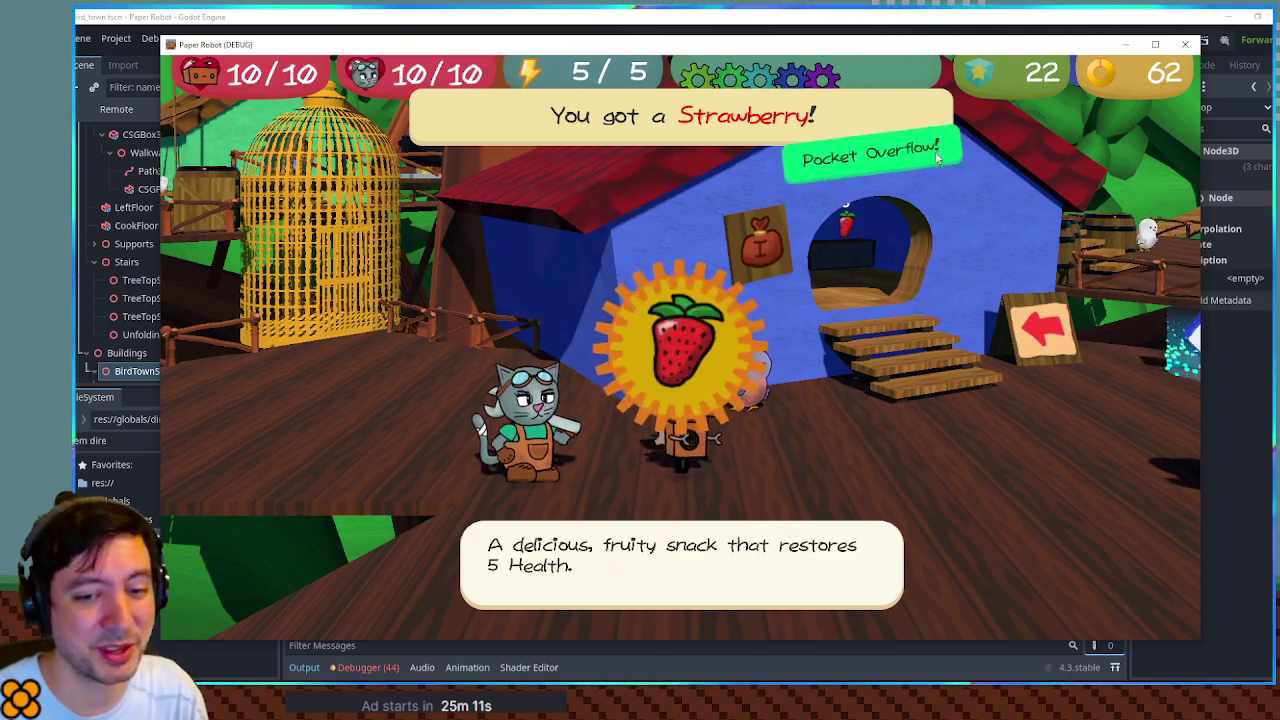
key(F8)
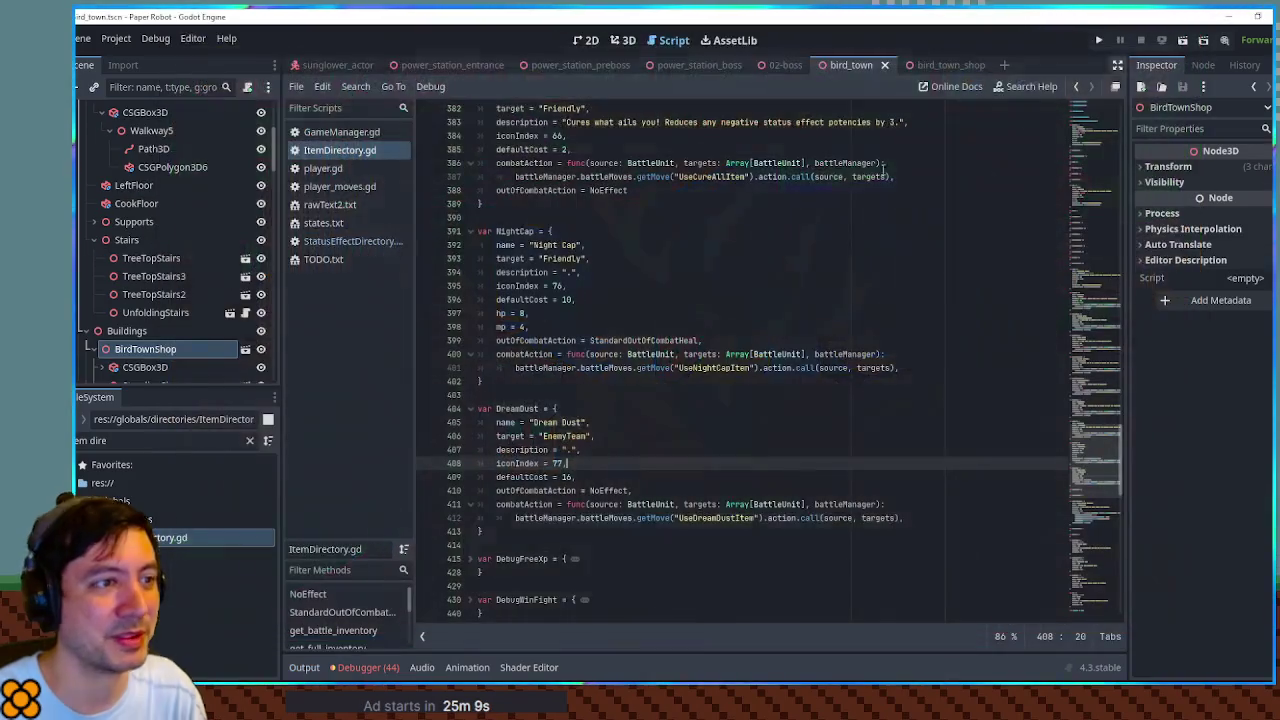
Step: Compare the $heal placeholder in the Mistake and Jam descriptions, then Find in Files for '$heal'
click(566, 273)
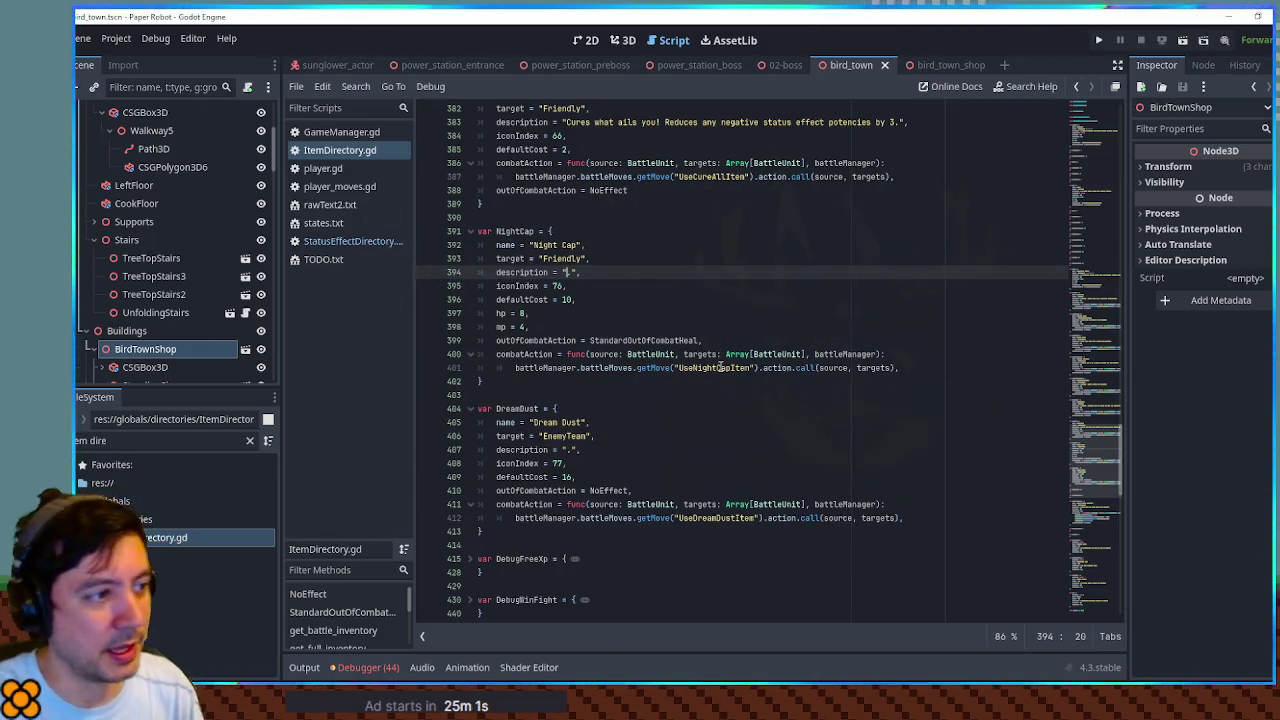
mouse_move(1095, 460)
mouse_down()
mouse_move(1105, 260)
mouse_move(1133, 179)
mouse_up()
scroll(800, 300, down, 1)
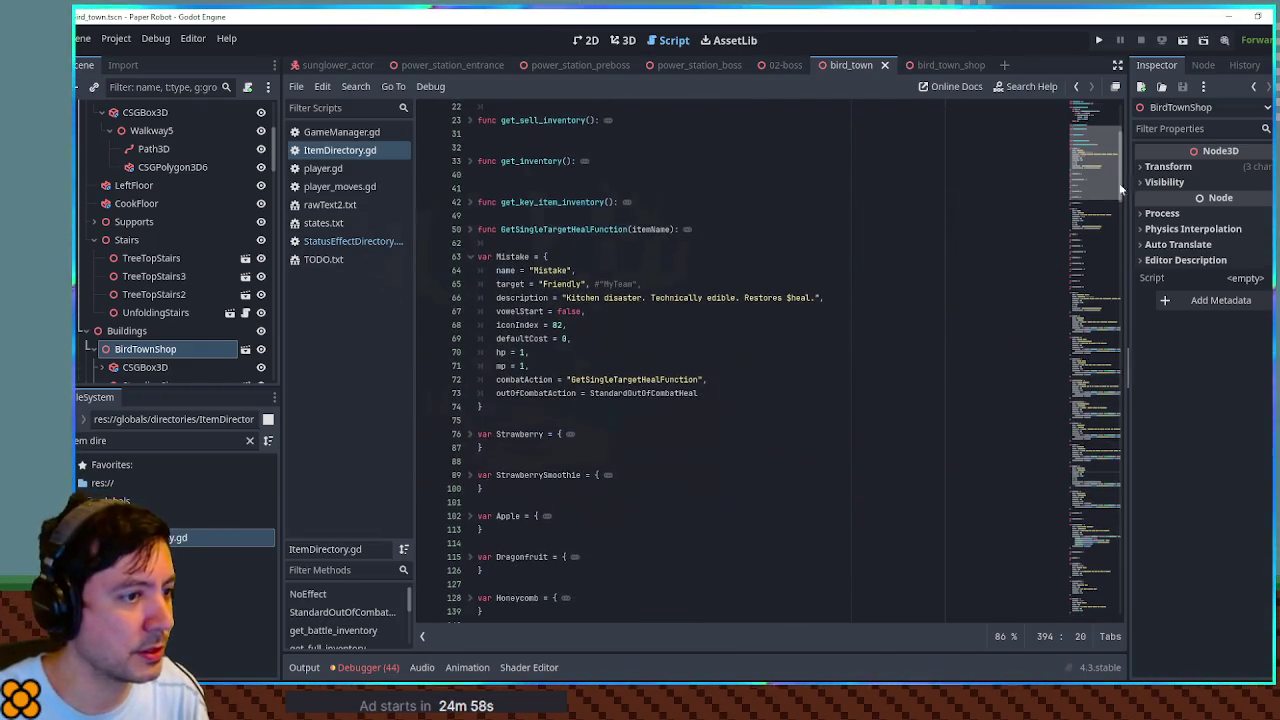
double_click(800, 297)
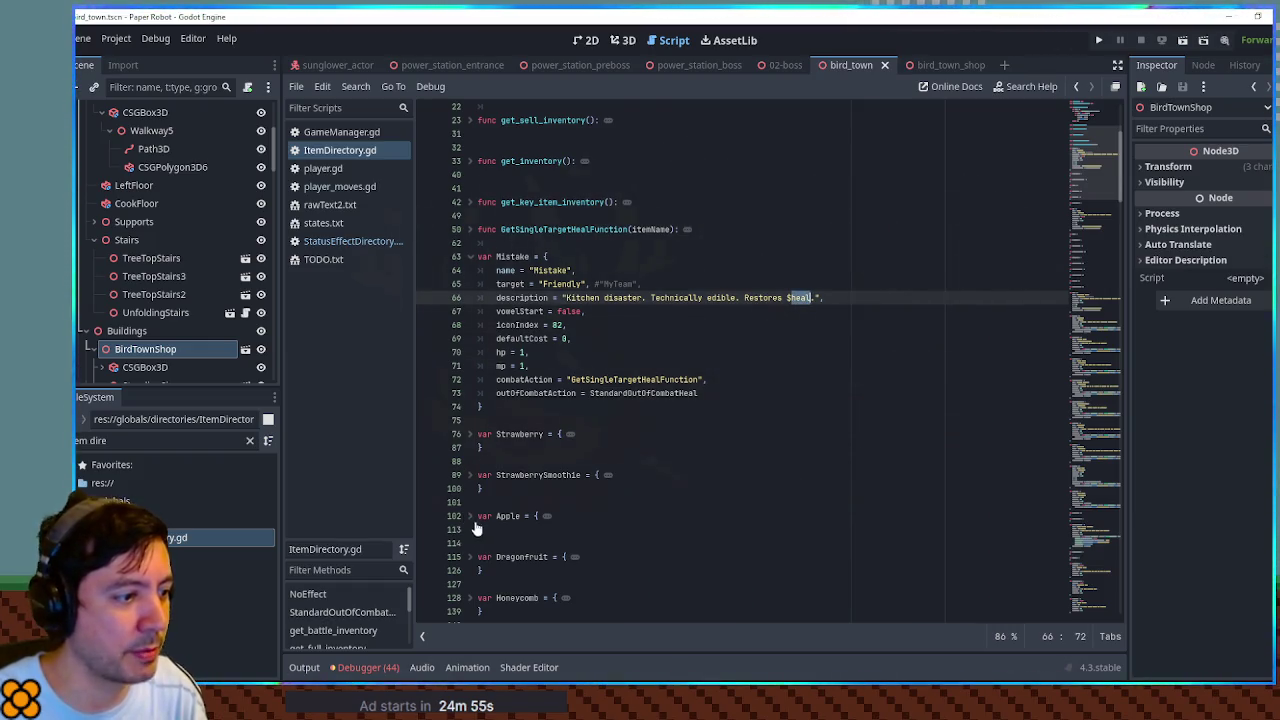
scroll(476, 528, down, 5)
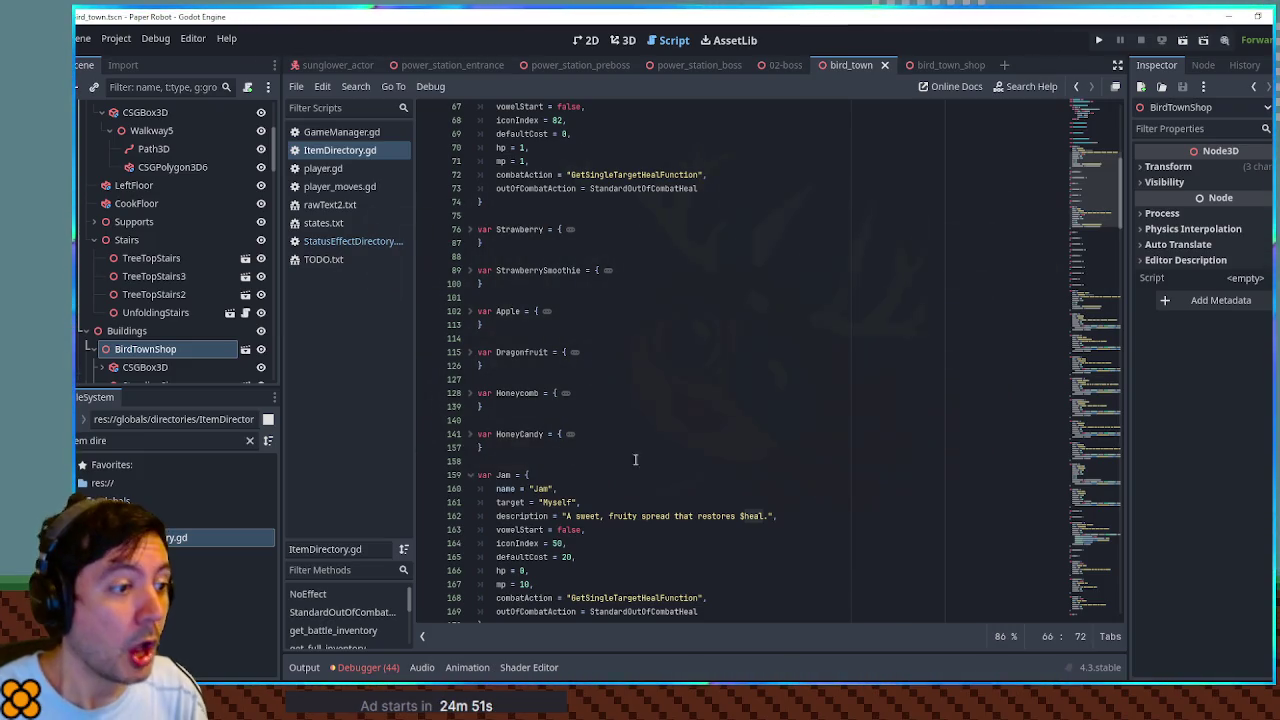
drag(740, 516, 766, 516)
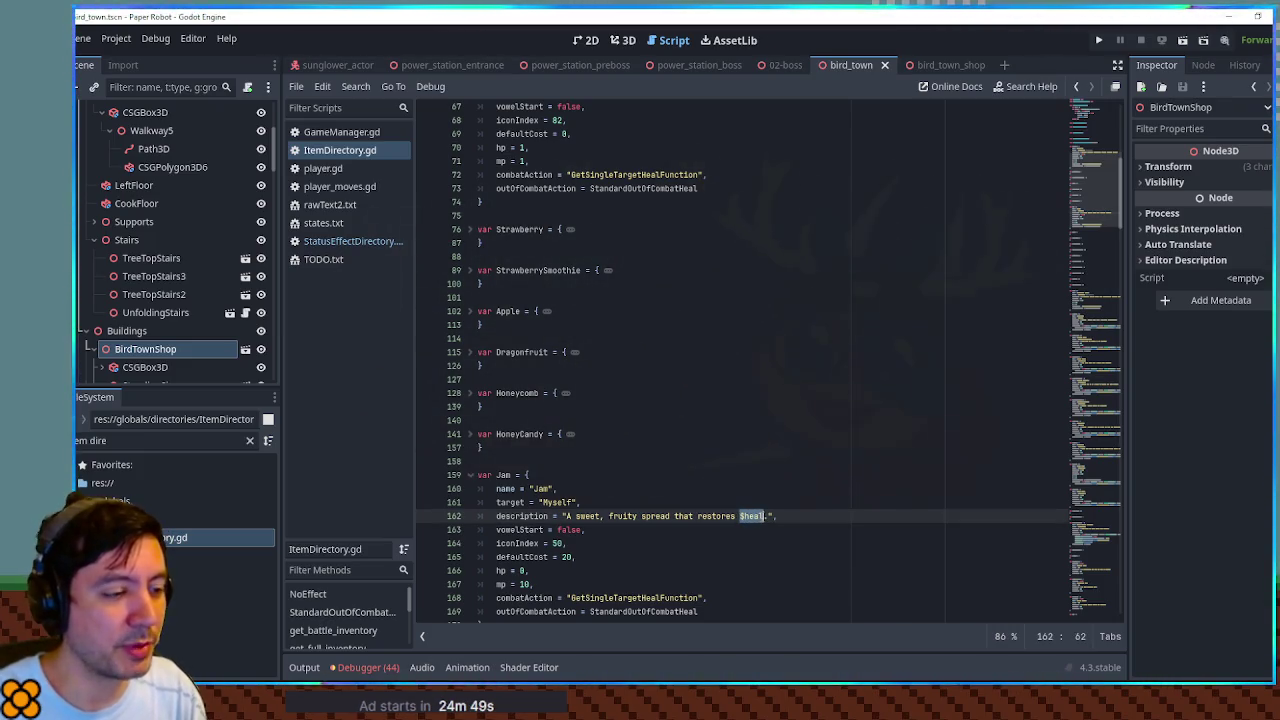
key(ctrl+shift+f)
click(686, 404)
Step: Inspect the line 526 $heal replace call, fold _ready, and return to the NightCap and DreamDust entries
scroll(603, 572, down, 8)
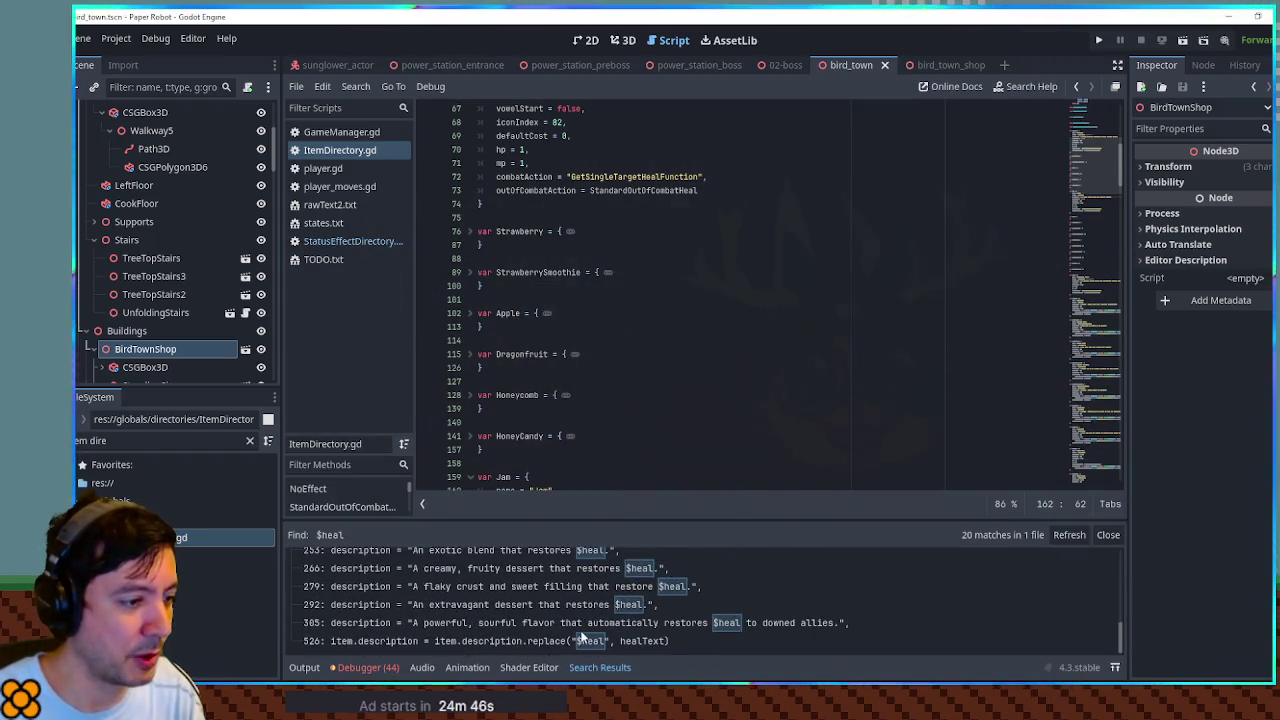
click(582, 638)
scroll(815, 456, down, 2)
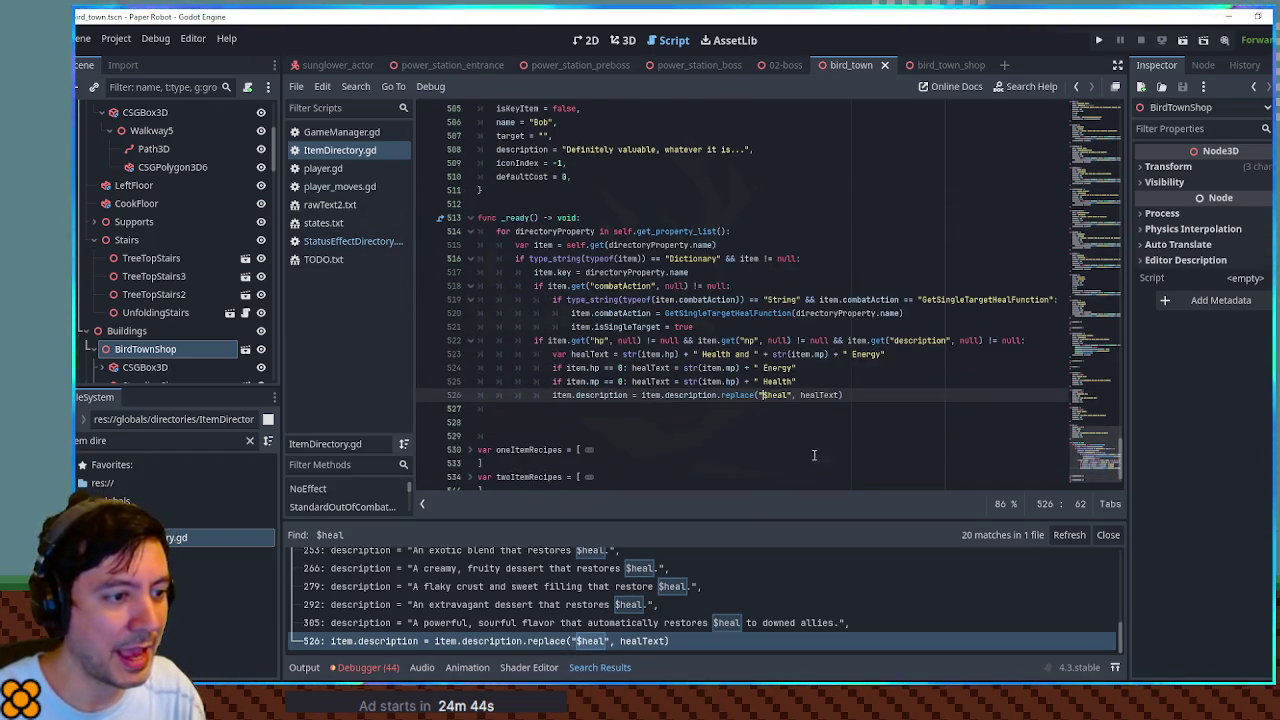
click(468, 218)
click(1106, 359)
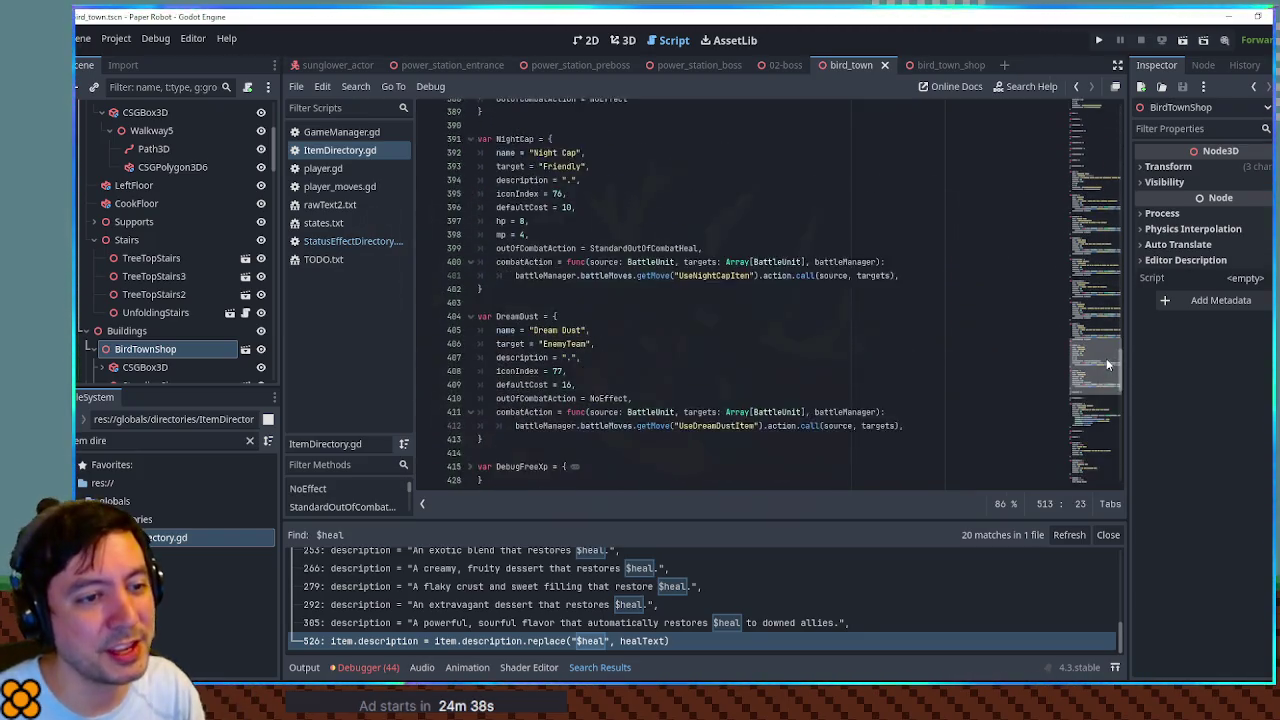
drag(1106, 363, 1094, 187)
Step: Copy Jam's description "A sweet, fruity spread that restores $heal." and paste it as NightCap's description
drag(566, 191, 770, 190)
key(ctrl+c)
mouse_move(1108, 212)
mouse_down()
mouse_move(1120, 437)
mouse_move(1116, 388)
mouse_up()
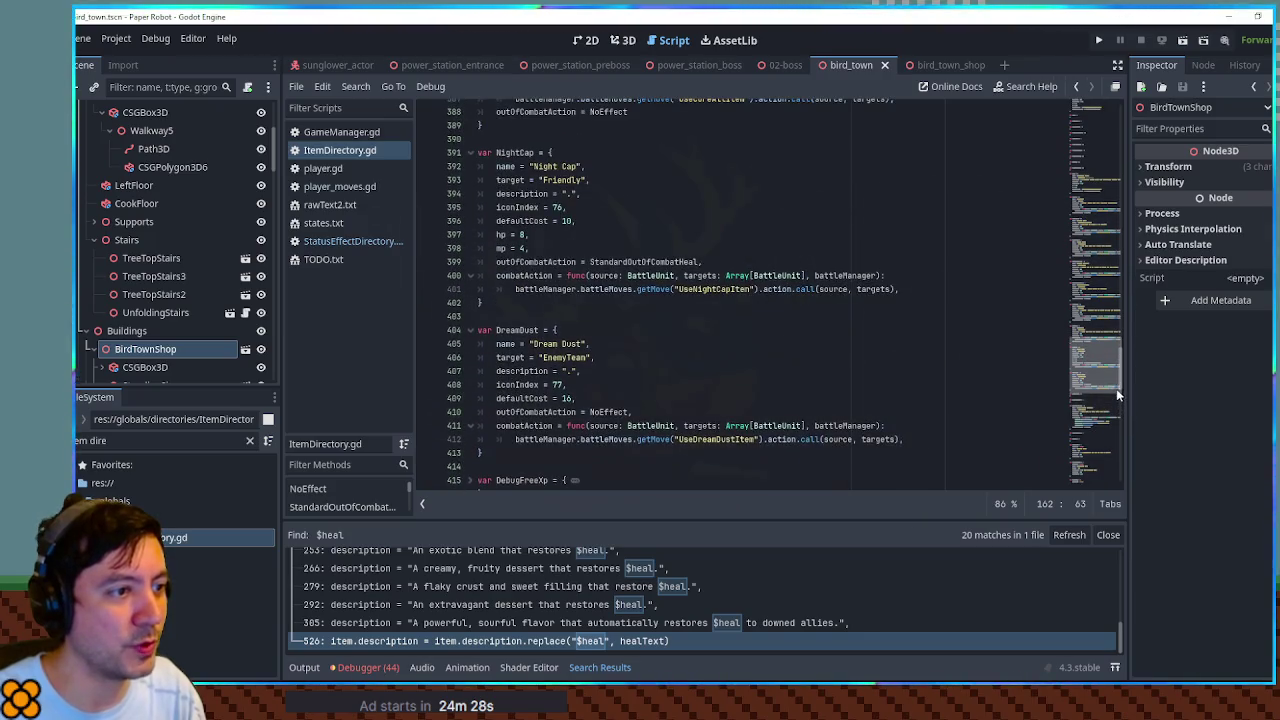
drag(509, 234, 525, 248)
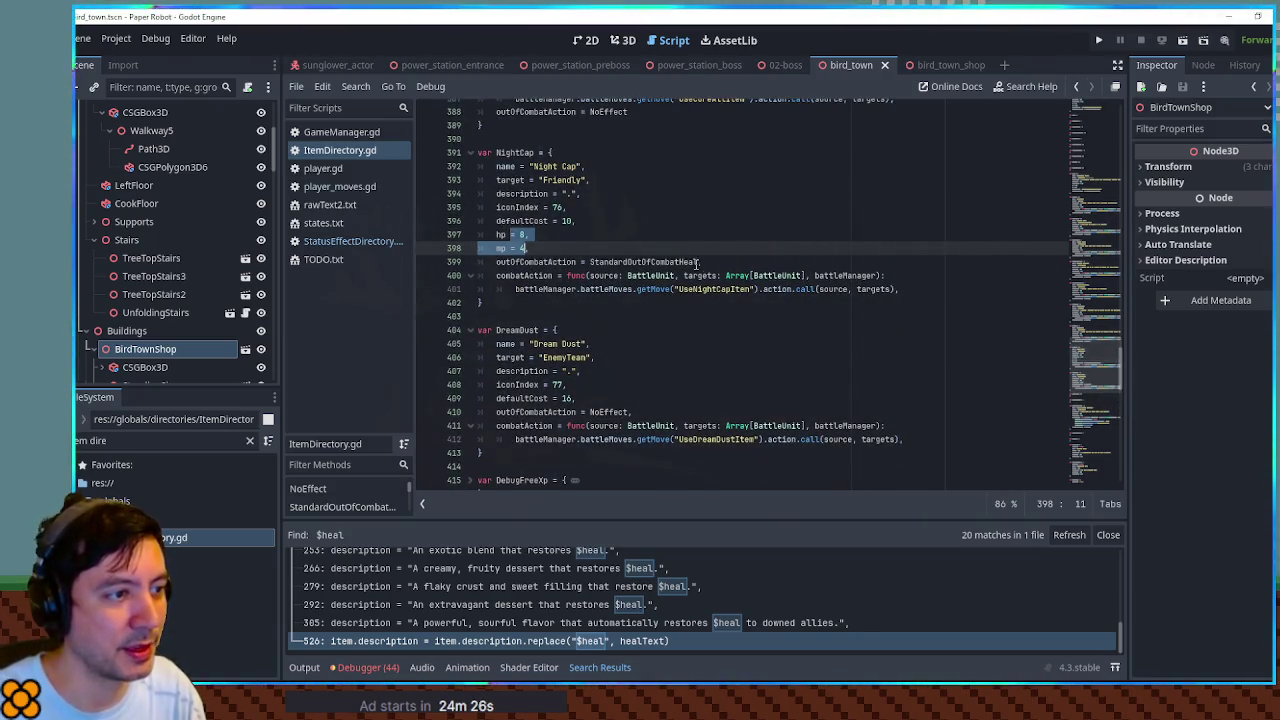
click(561, 194)
key(ctrl+v)
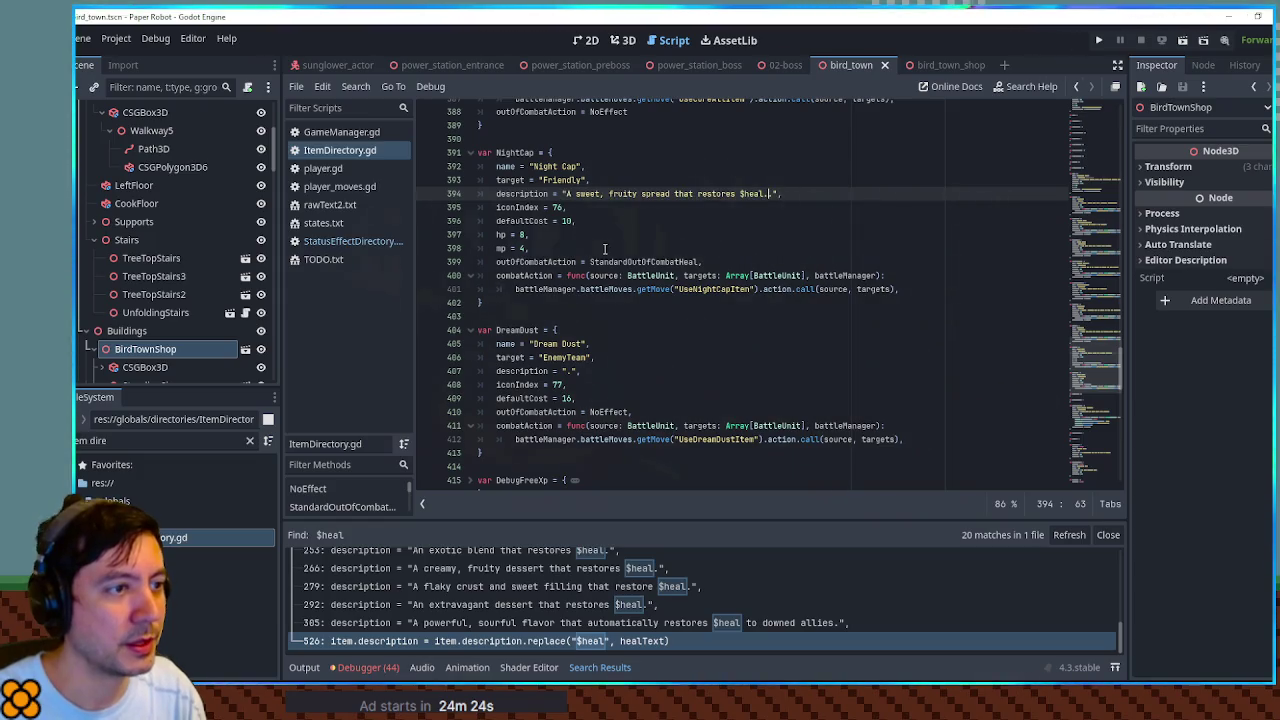
drag(496, 234, 541, 250)
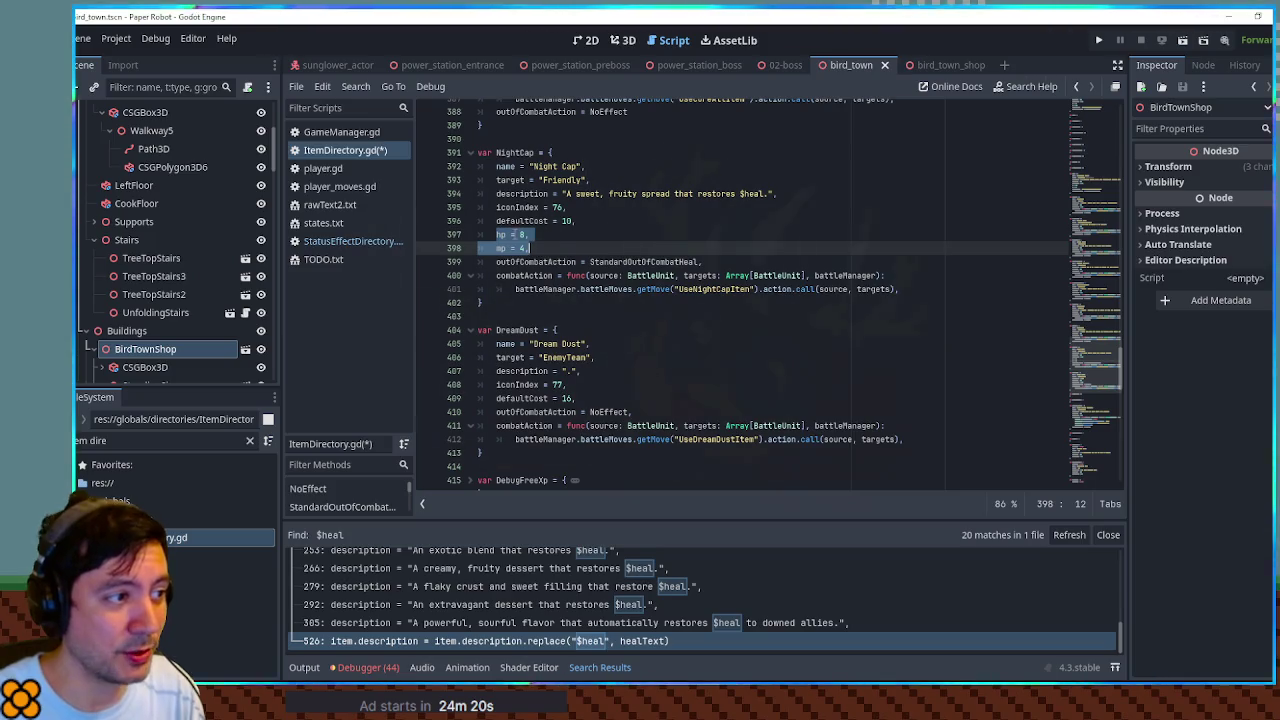
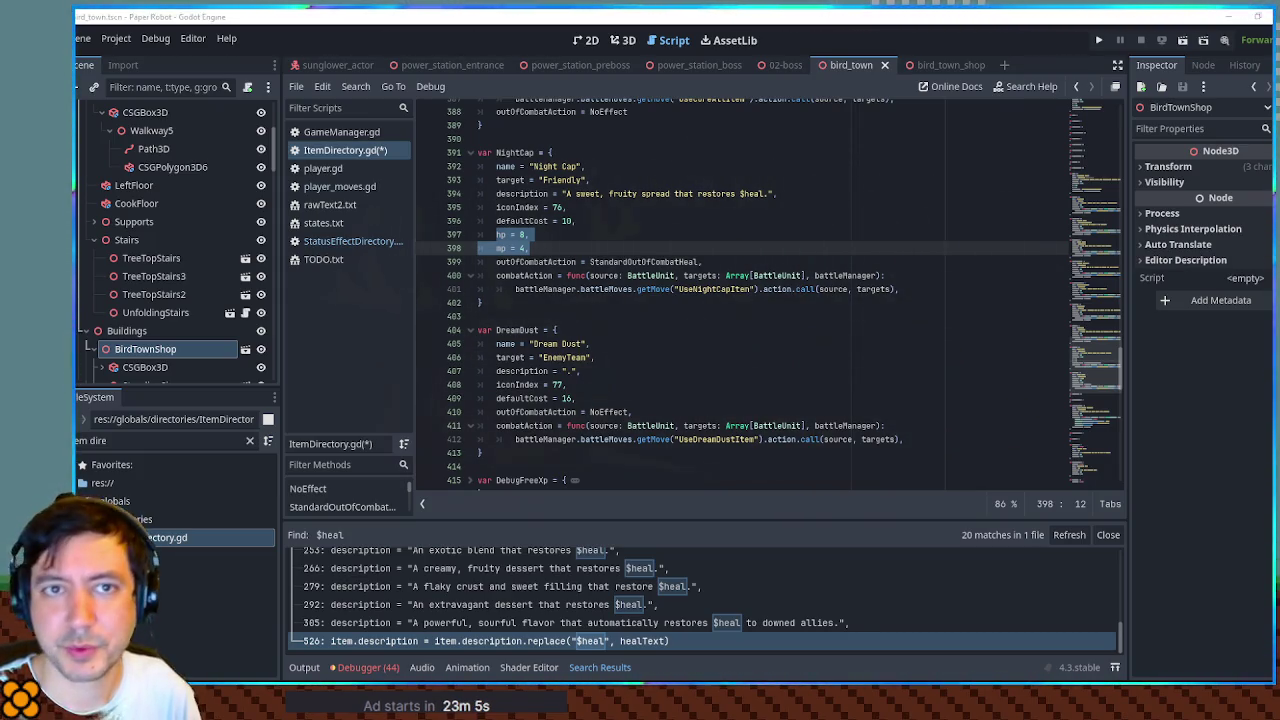
Step: Replace the opening of the Night Cap description with 'A tangy, edible mushroom that heals'
click(580, 237)
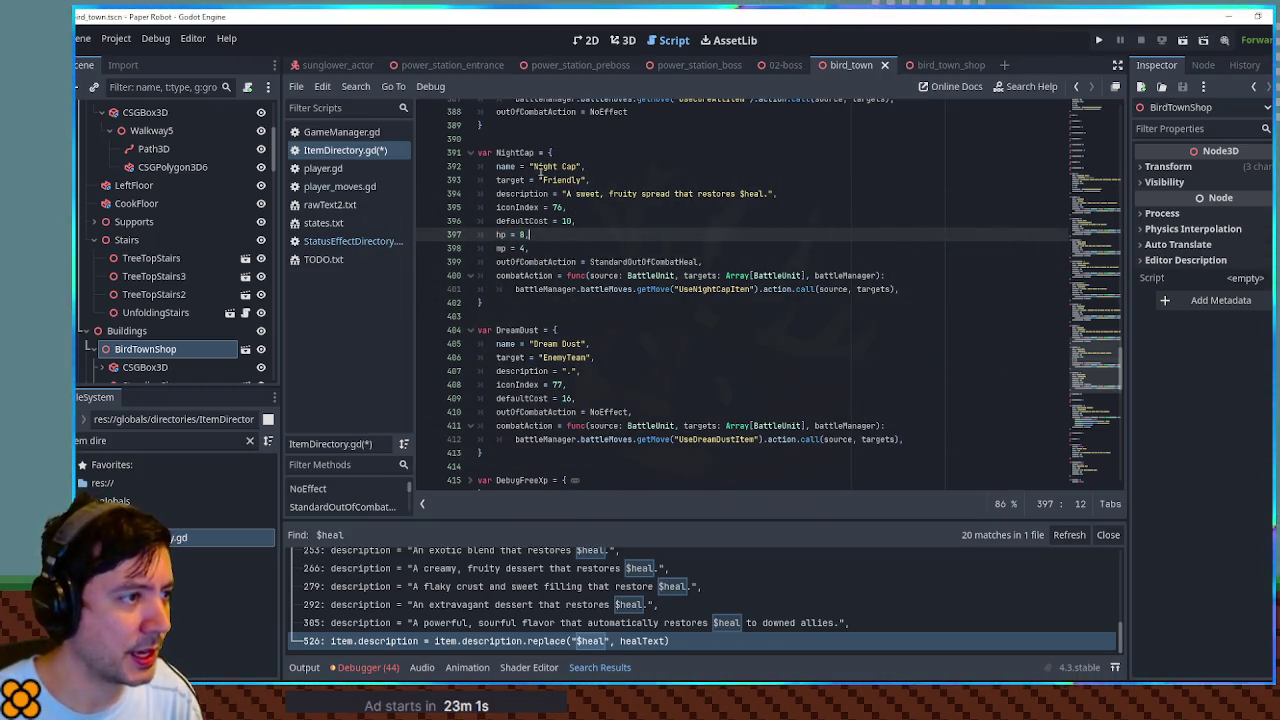
drag(566, 193, 737, 194)
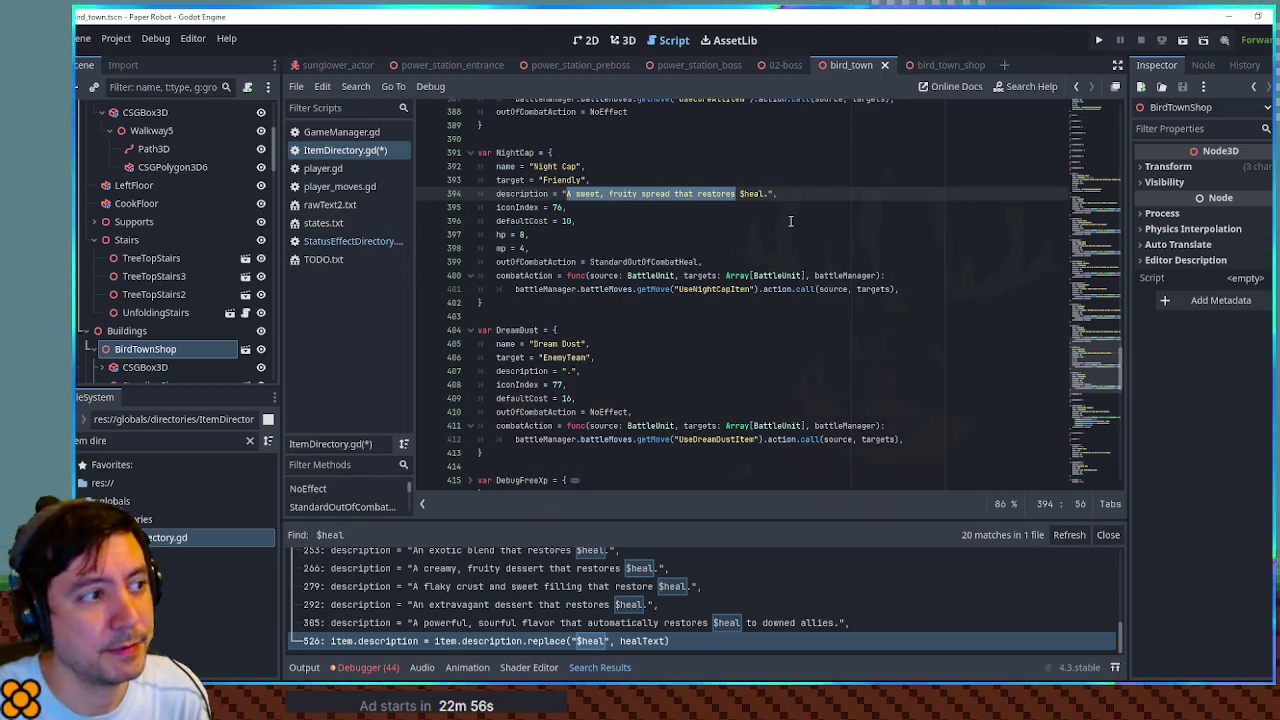
text(A tangy)
text(, edible)
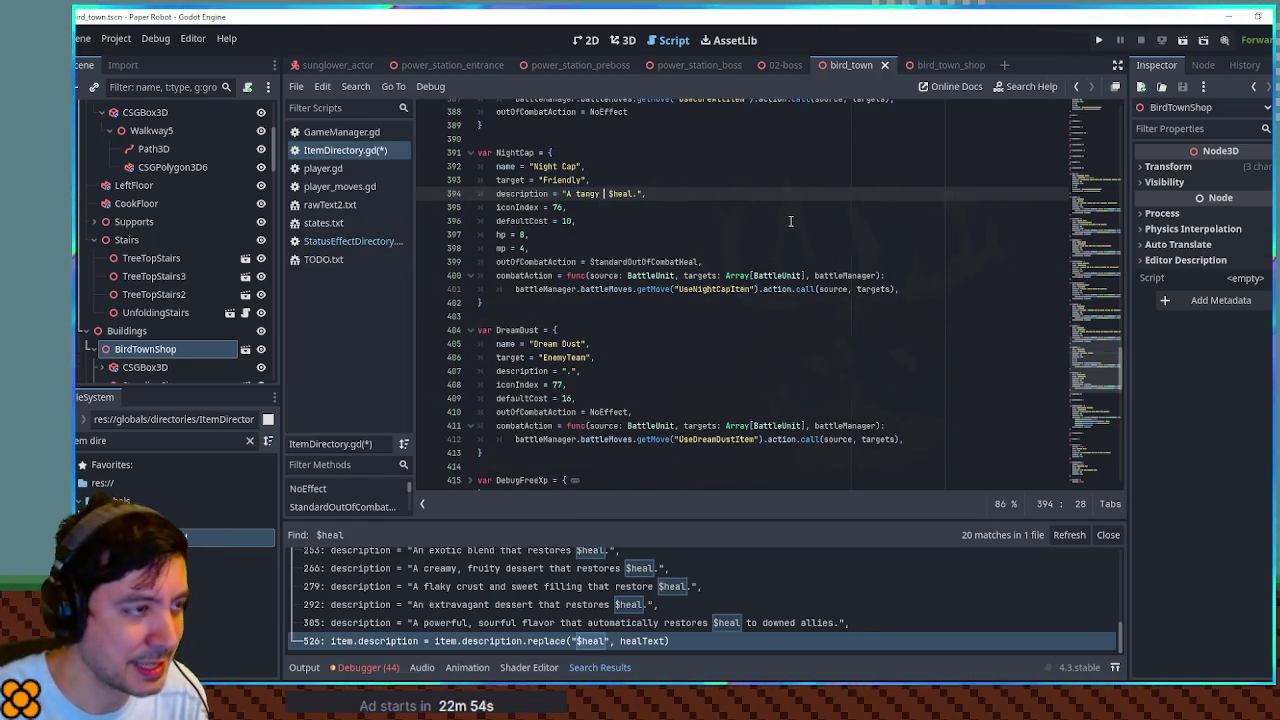
key(BackSpace)
key(BackSpace)
key(BackSpace)
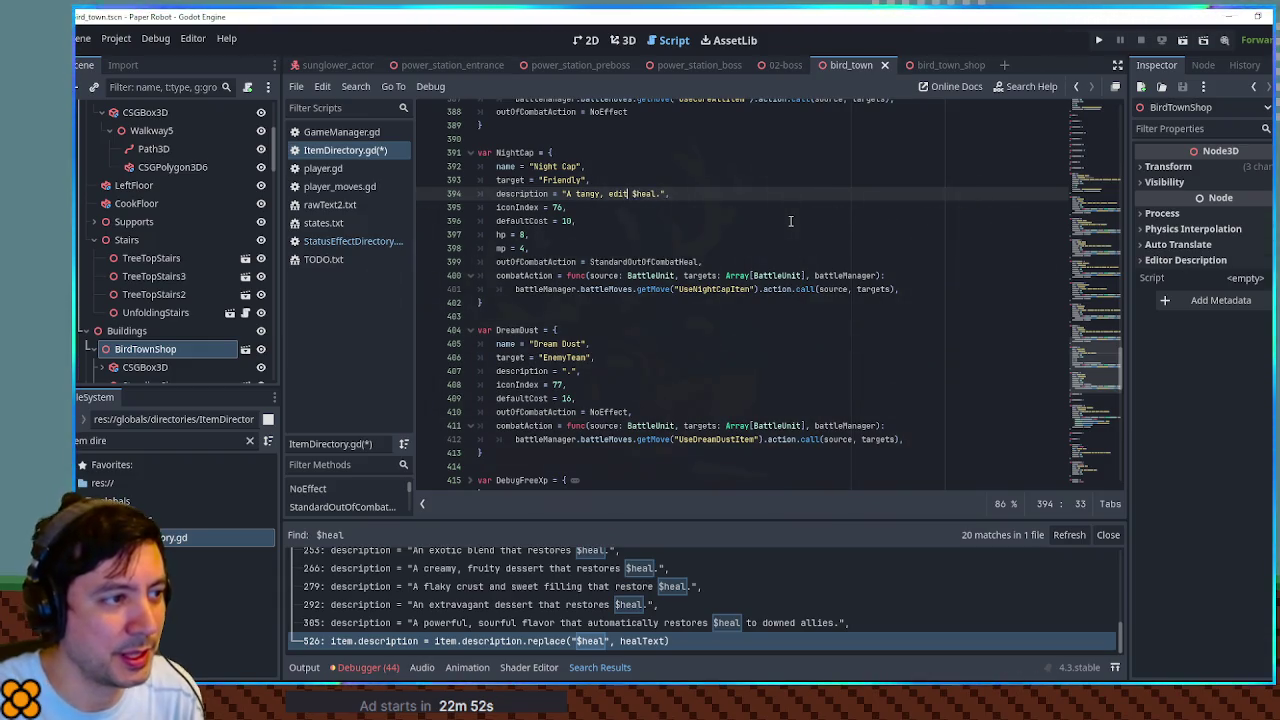
text(ible )
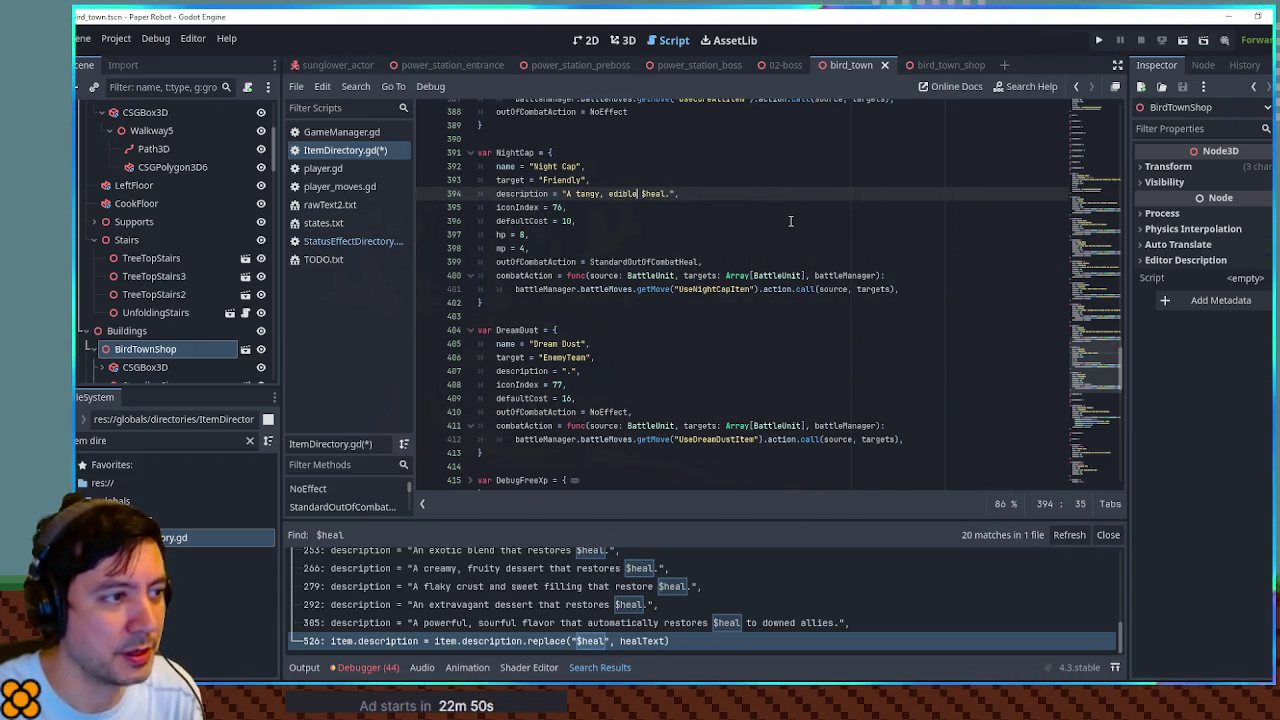
text(mushroom that )
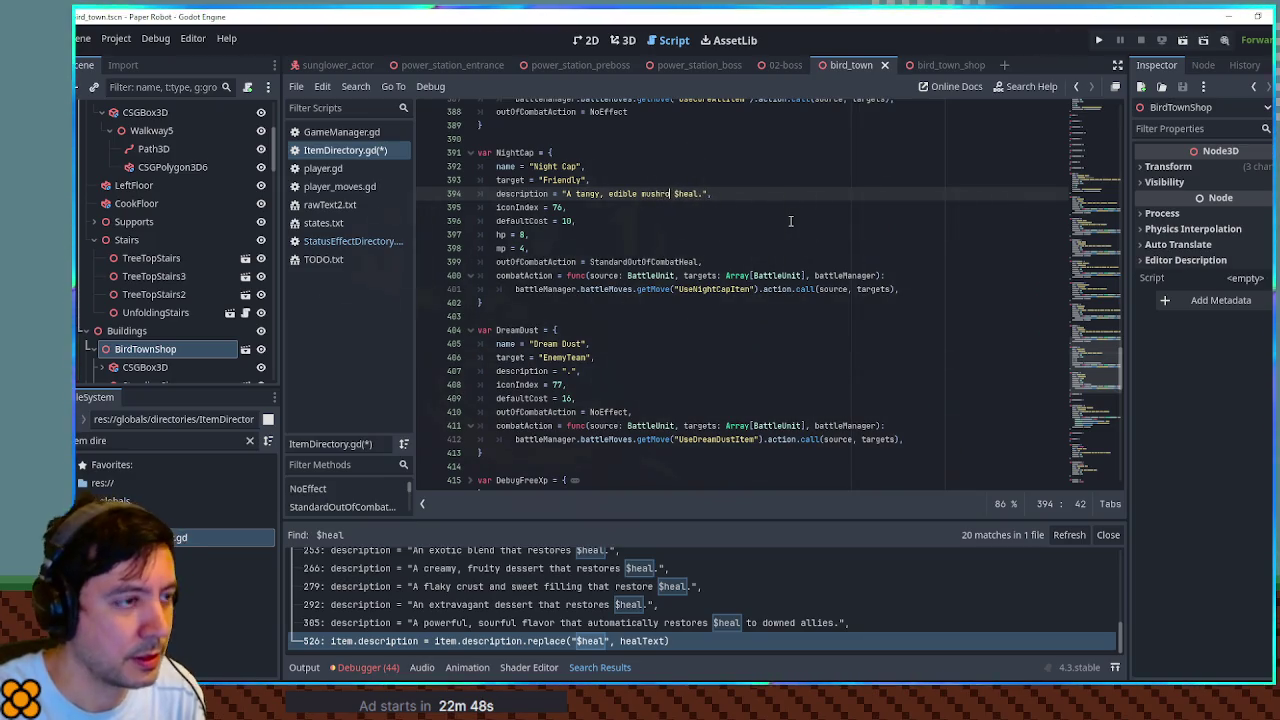
text(heals)
Step: Select the $heal placeholder and search the script for its matches
scroll(800, 224, up, 9)
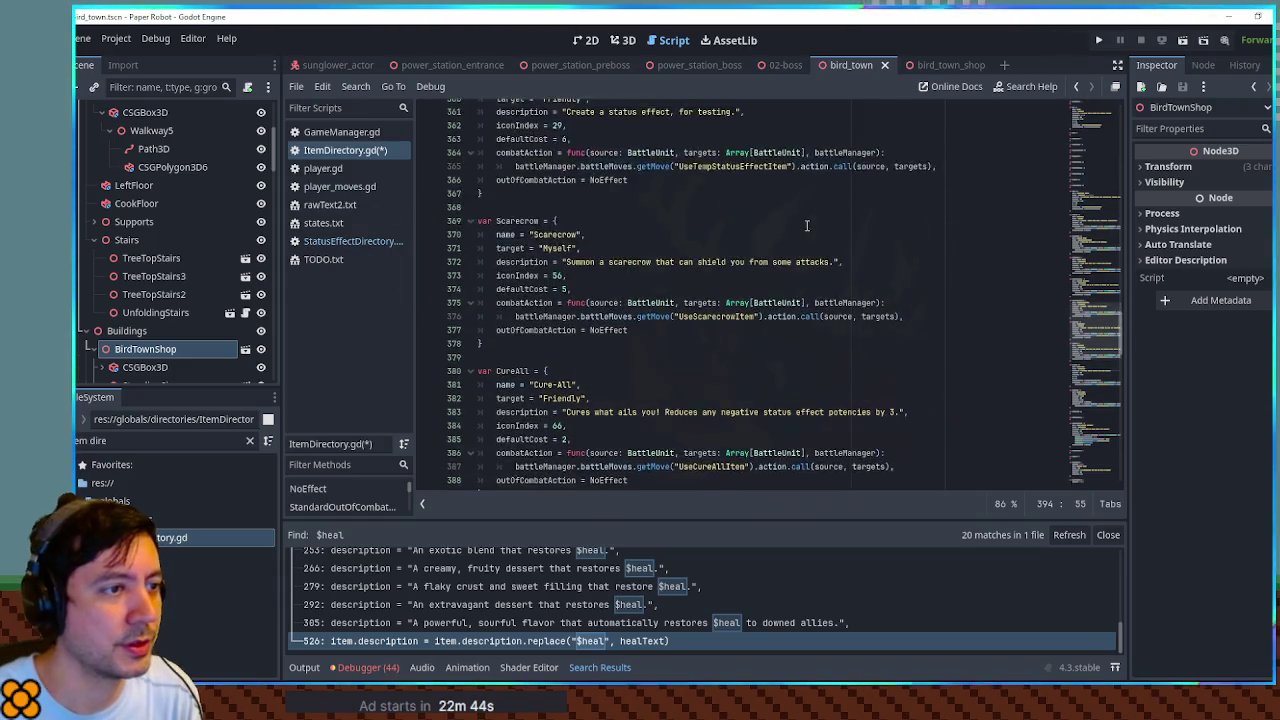
scroll(807, 225, up, 3)
scroll(1010, 362, down, 10)
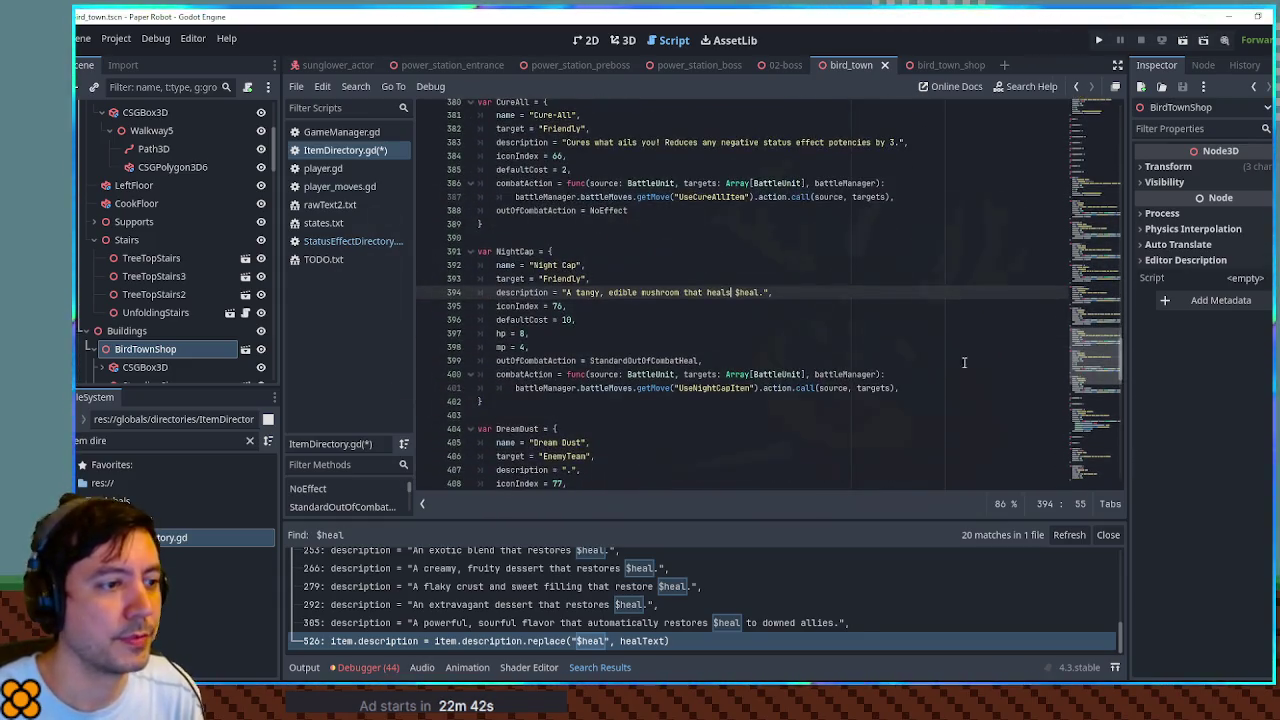
drag(735, 293, 760, 292)
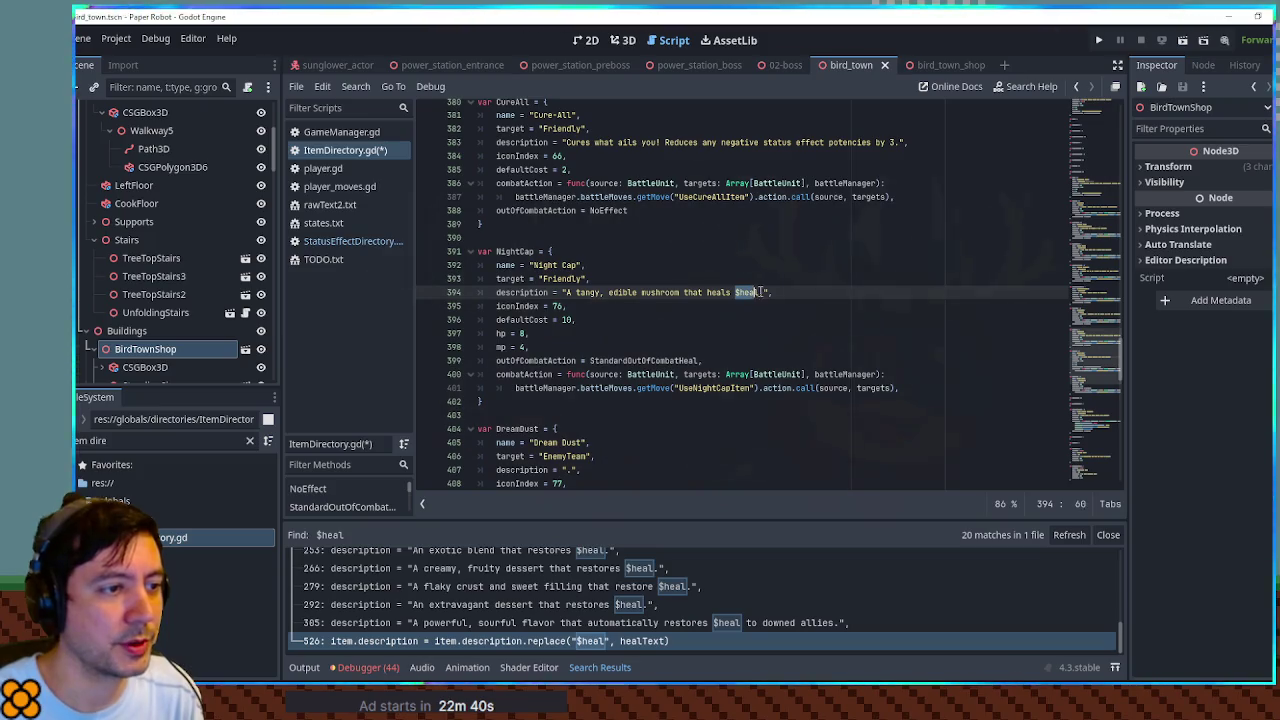
key(ctrl+f)
click(947, 508)
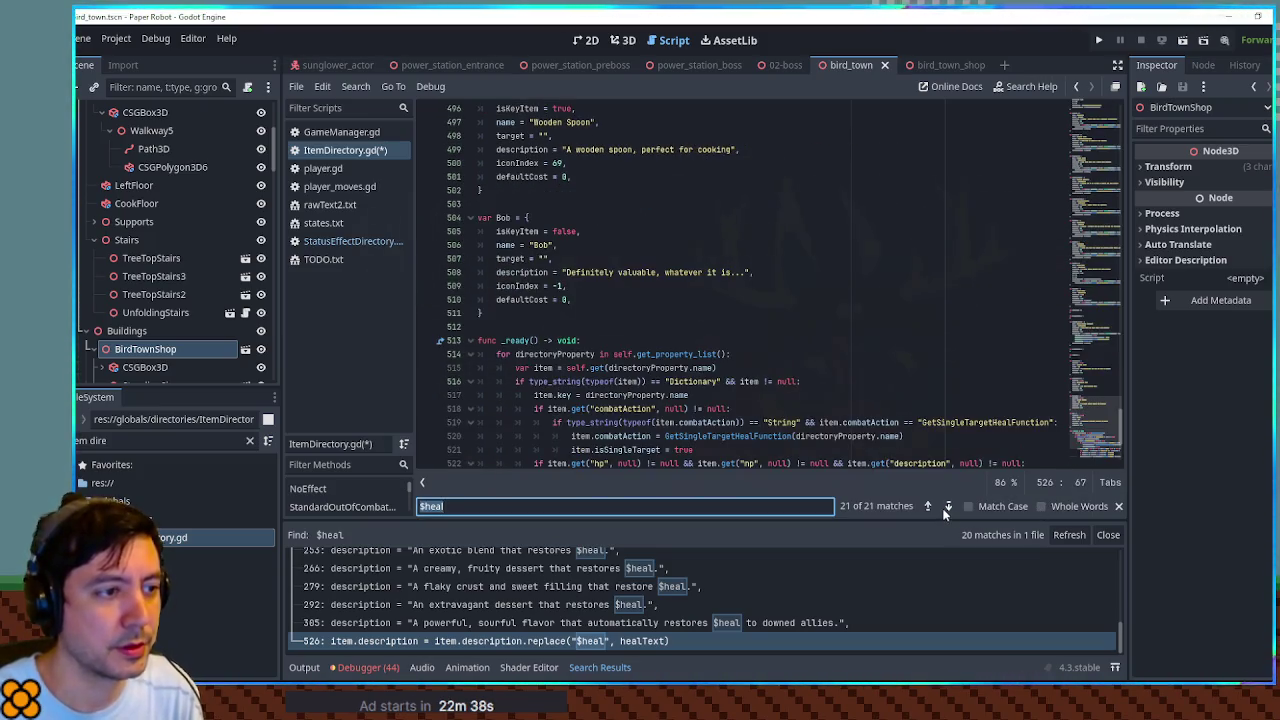
Step: Step forward through the $heal matches to the Cake item, then back to Night Cap
click(945, 508)
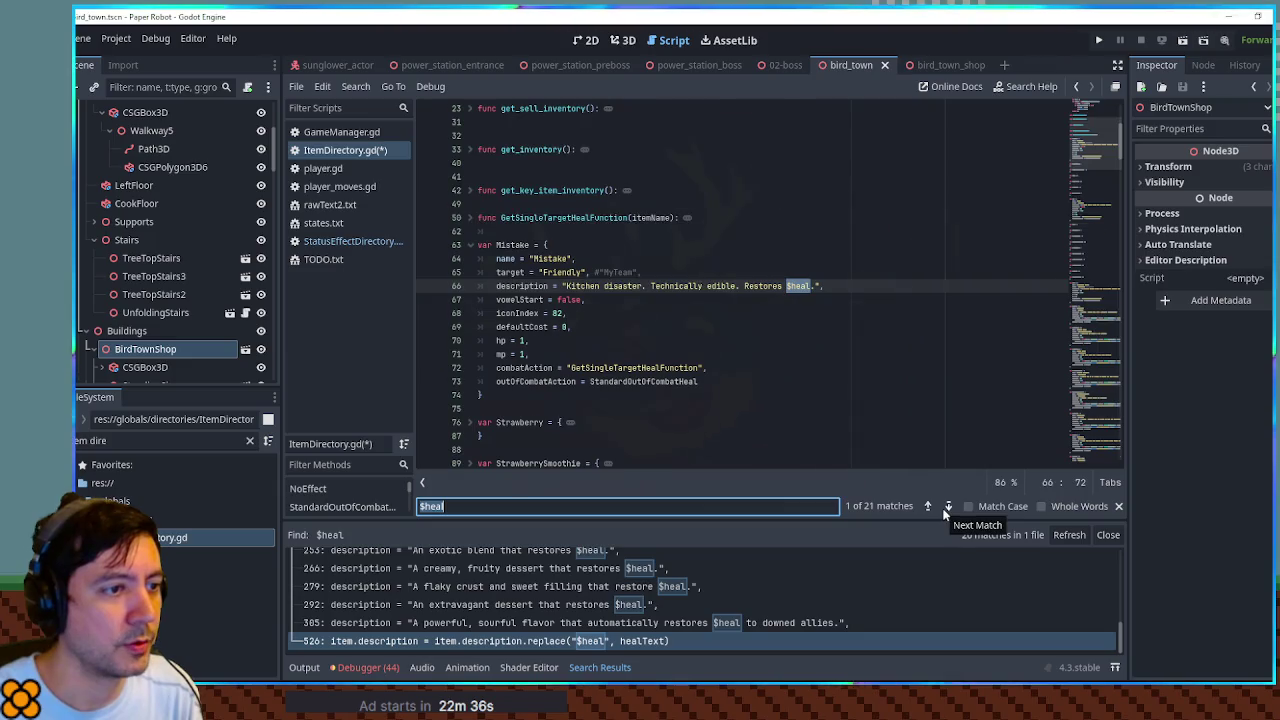
click(947, 508)
click(947, 508)
click(947, 508)
click(947, 508)
click(947, 508)
click(947, 508)
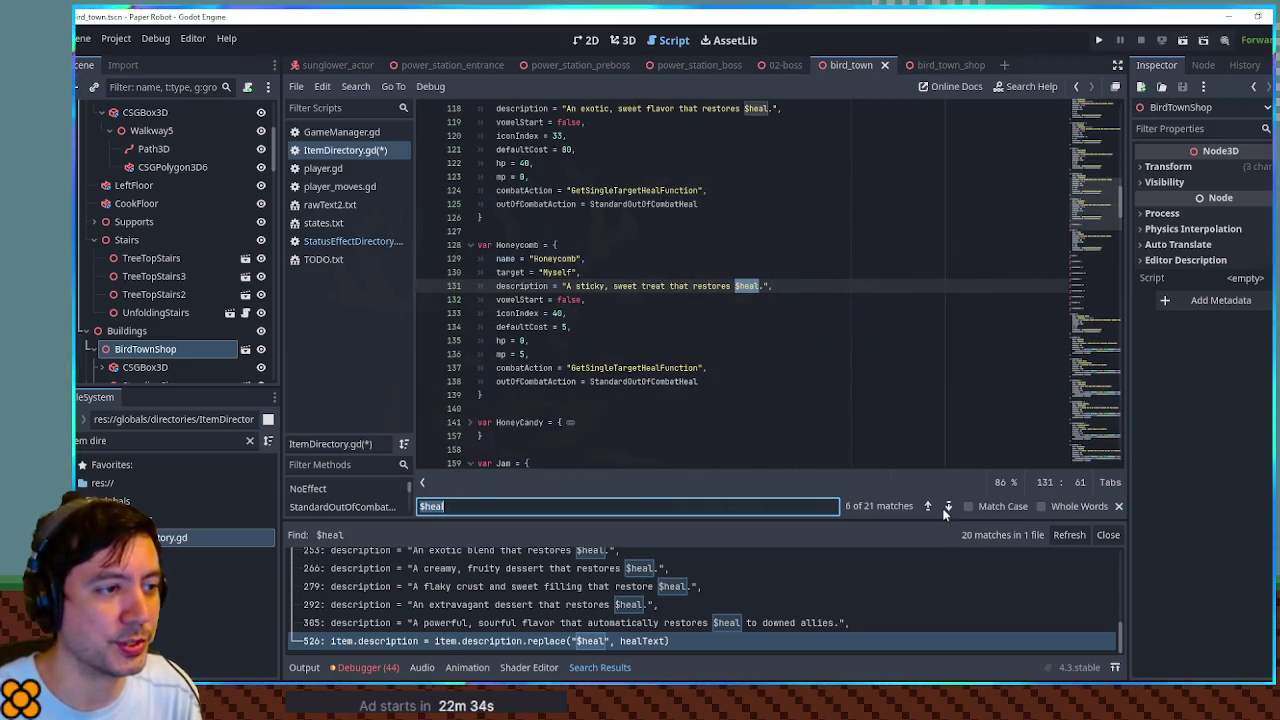
click(947, 508)
click(947, 508)
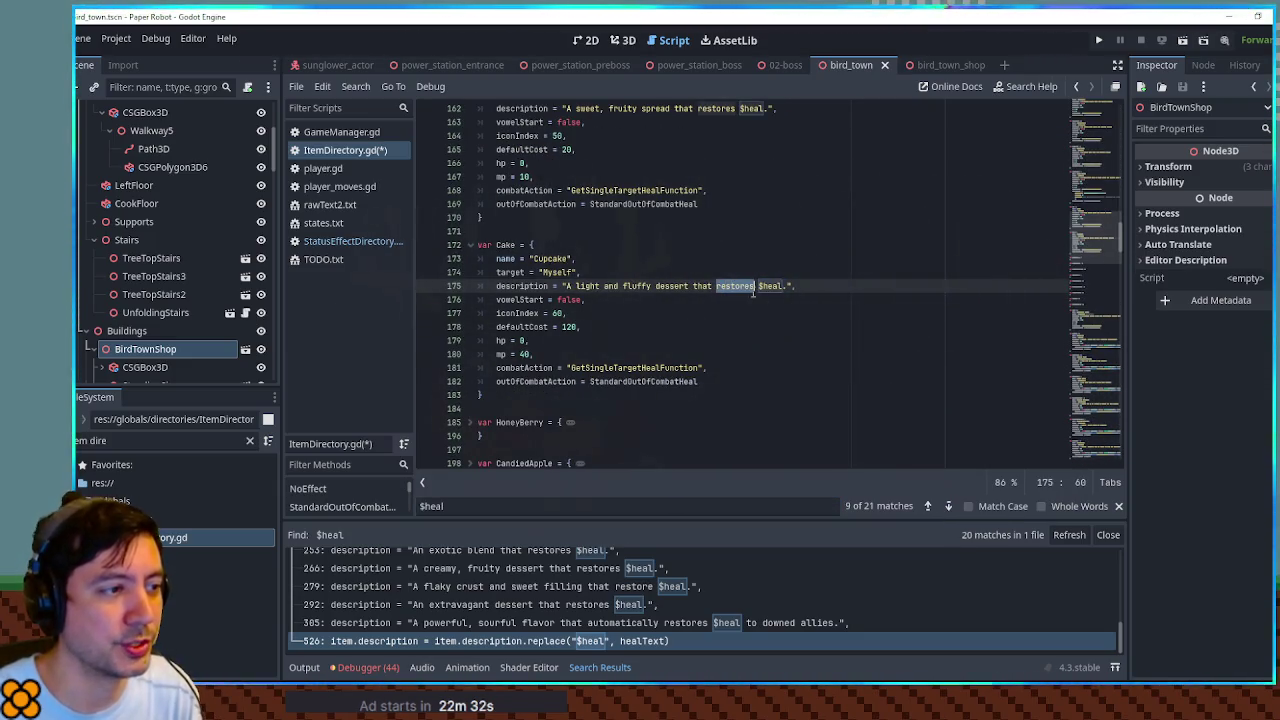
click(927, 506)
click(927, 506)
click(927, 506)
click(927, 506)
click(927, 506)
click(927, 506)
click(927, 506)
click(927, 506)
click(927, 506)
click(927, 506)
click(927, 506)
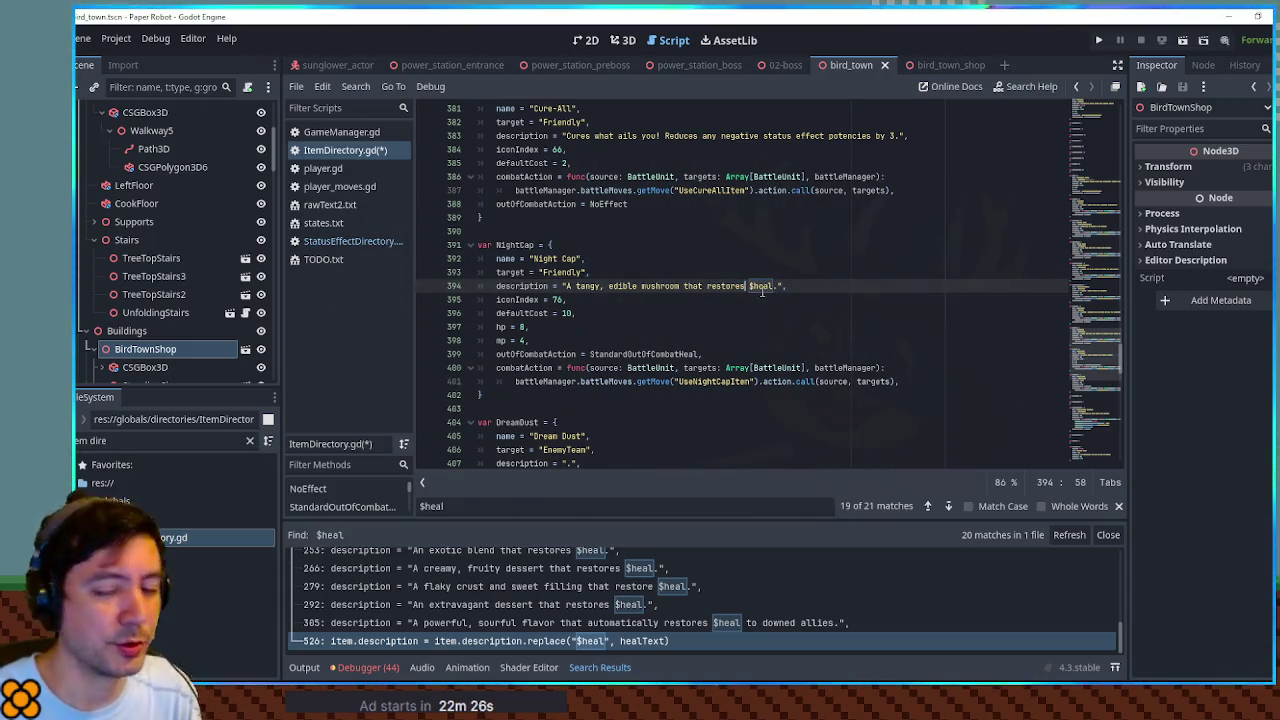
Step: Append ', but causes drowsiness' after $heal in Night Cap's description and save
click(776, 288)
key(BackSpace)
text(, but)
text( causes )
text(drowsine)
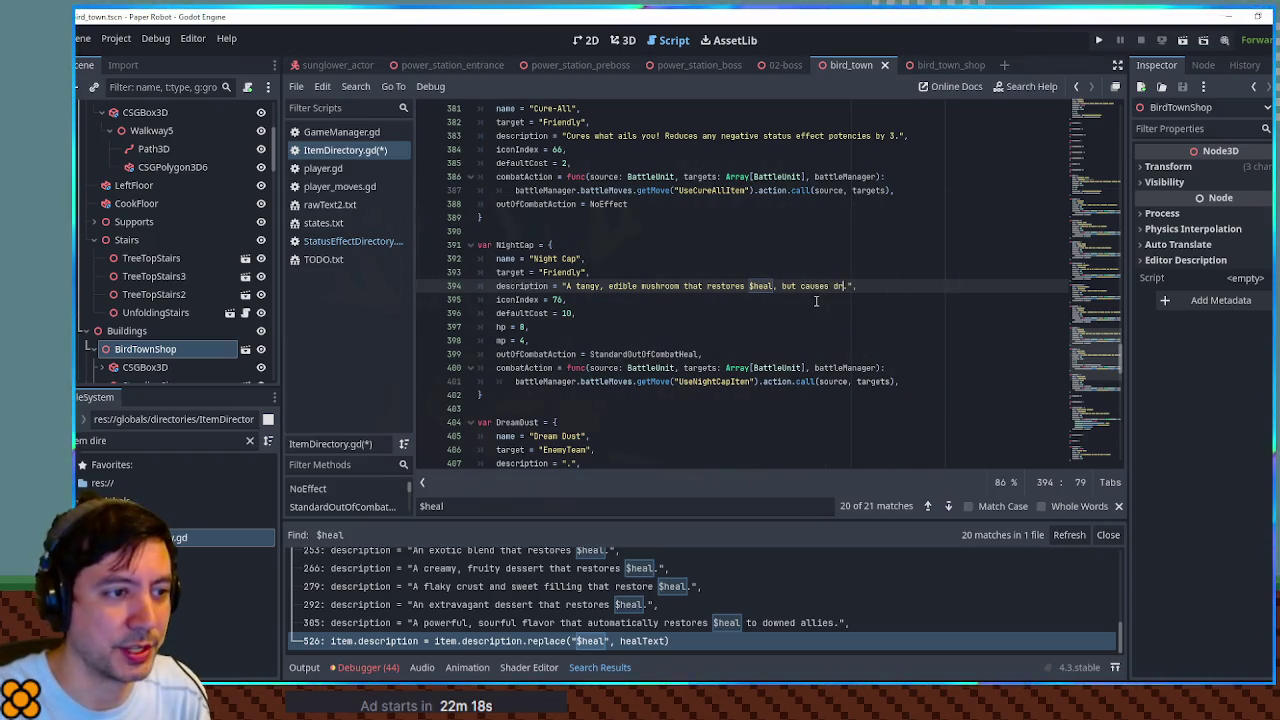
text(ss)
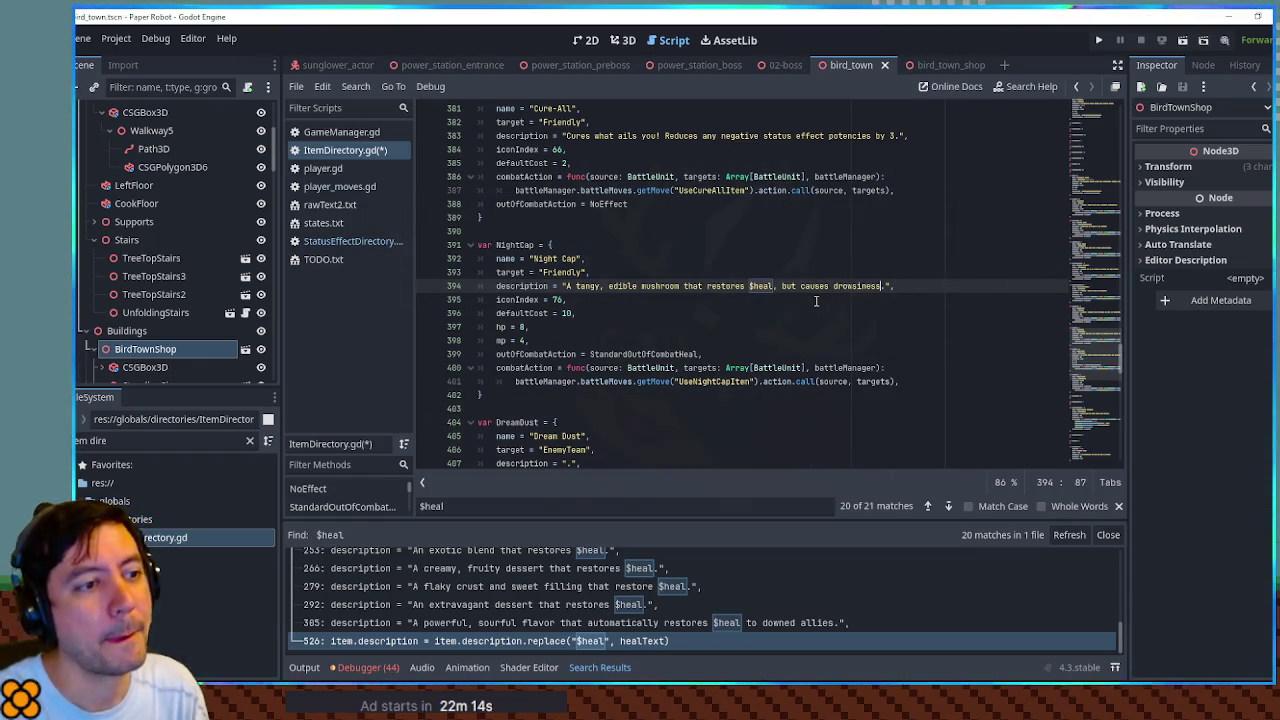
click(808, 258)
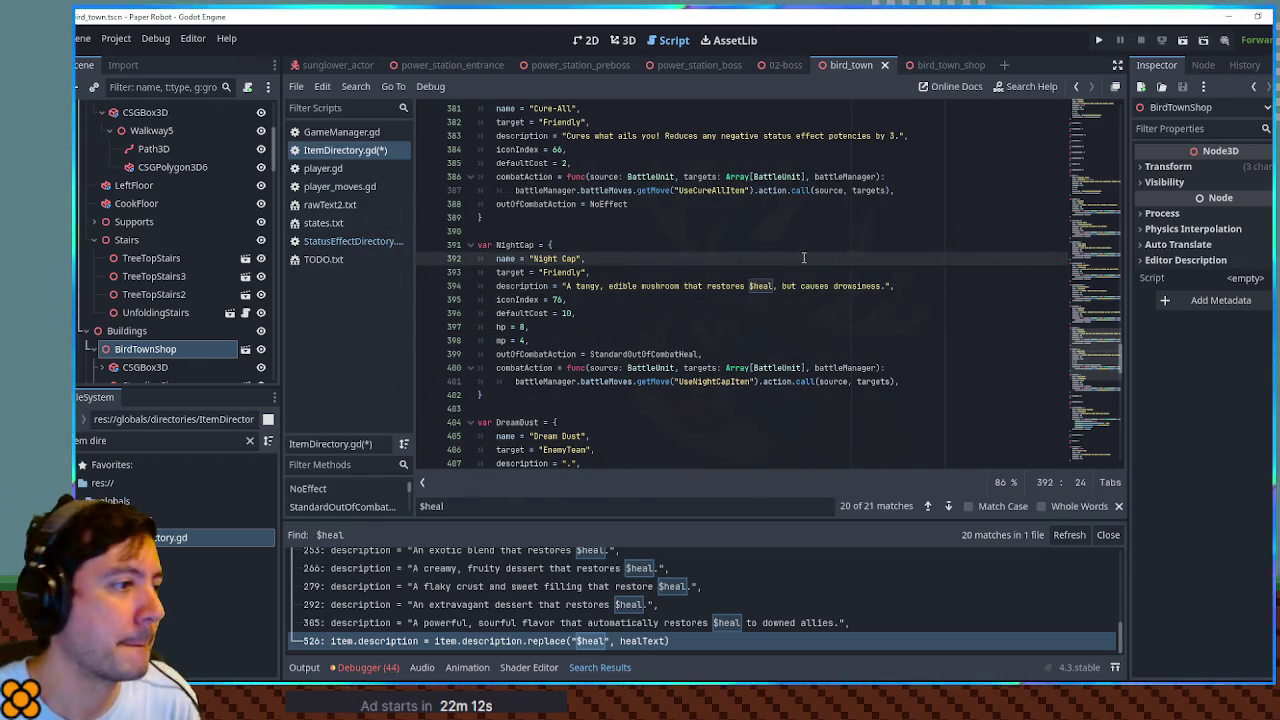
key(ctrl+s)
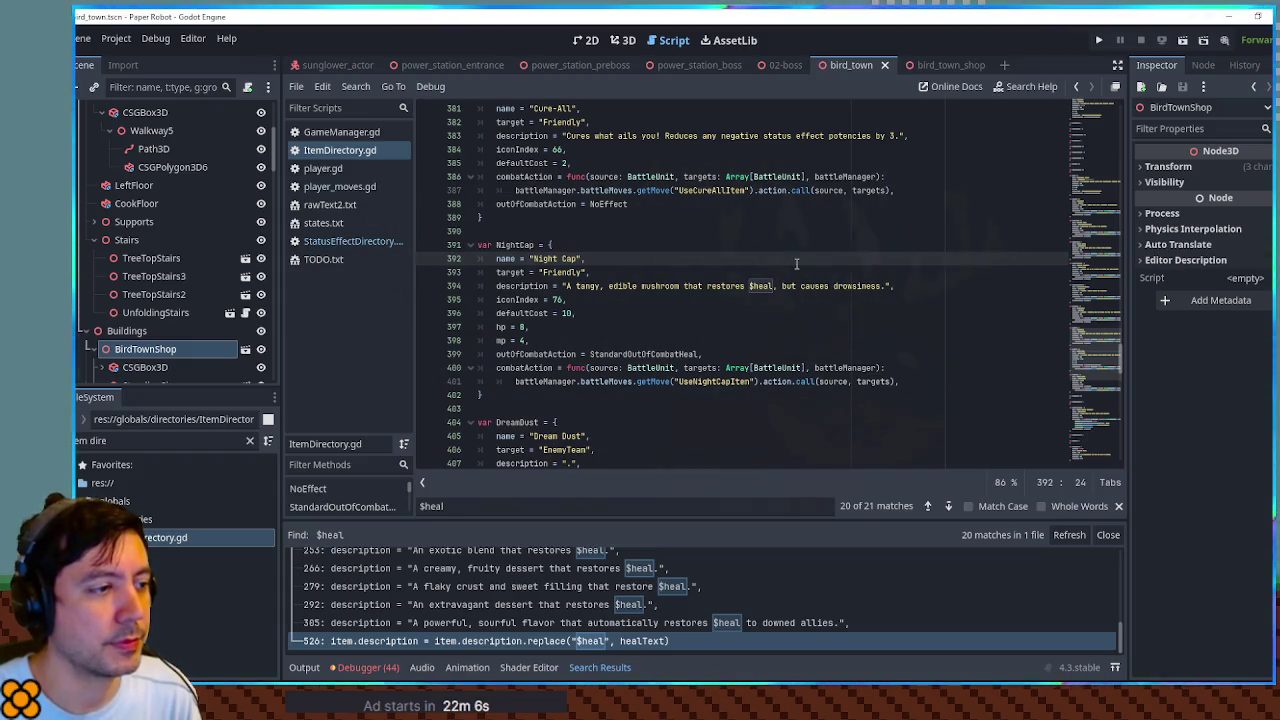
Step: Select GetSingleTargetHealFunction in the Lemon item and search for its uses
scroll(1112, 362, up, 5)
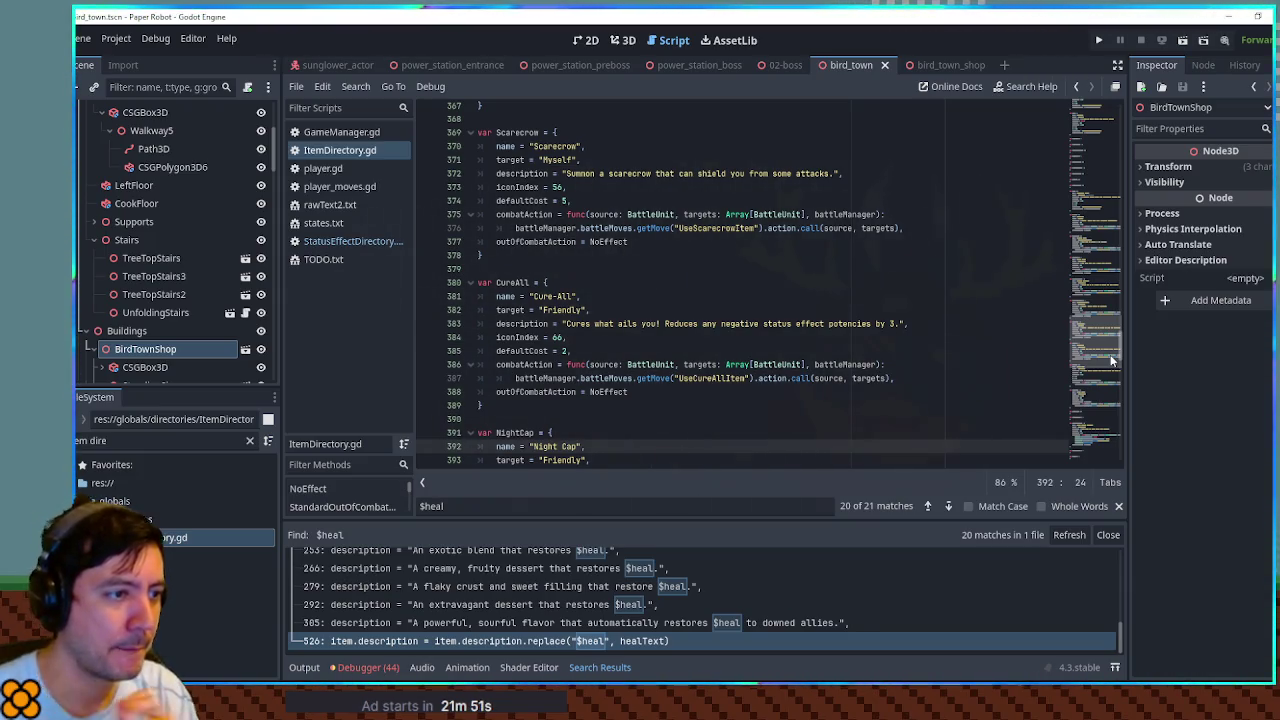
click(1098, 253)
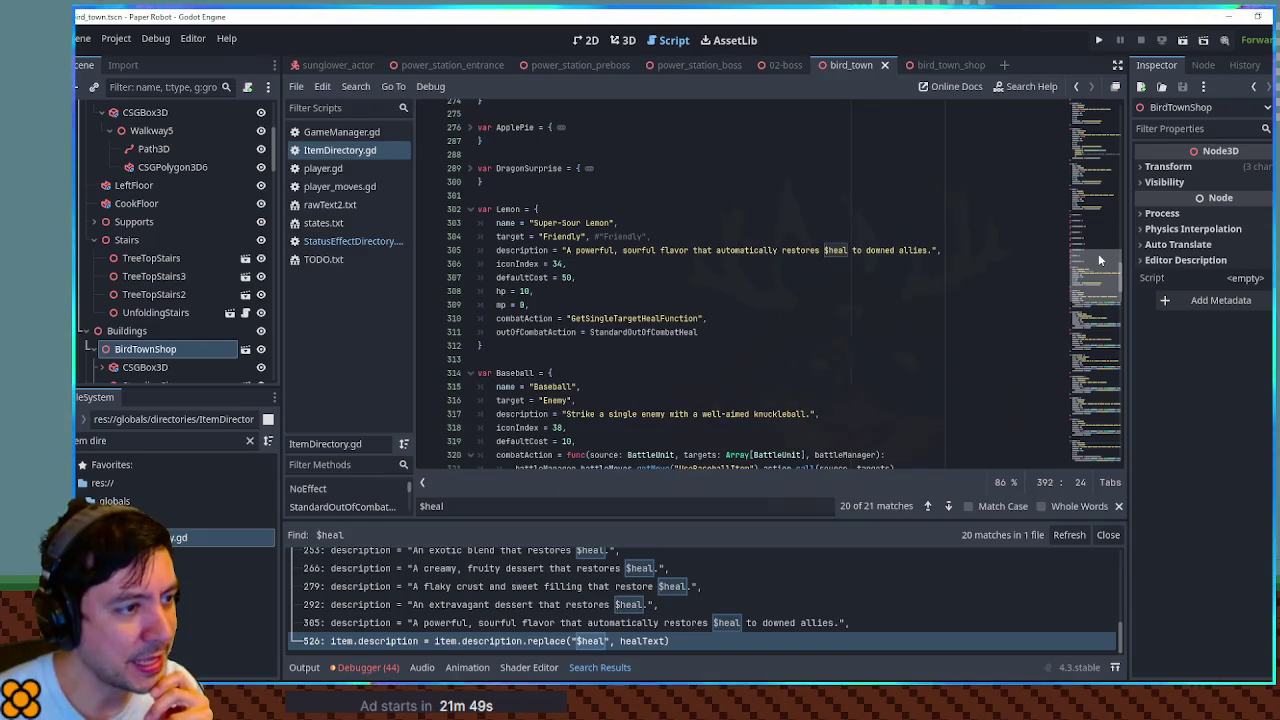
double_click(675, 318)
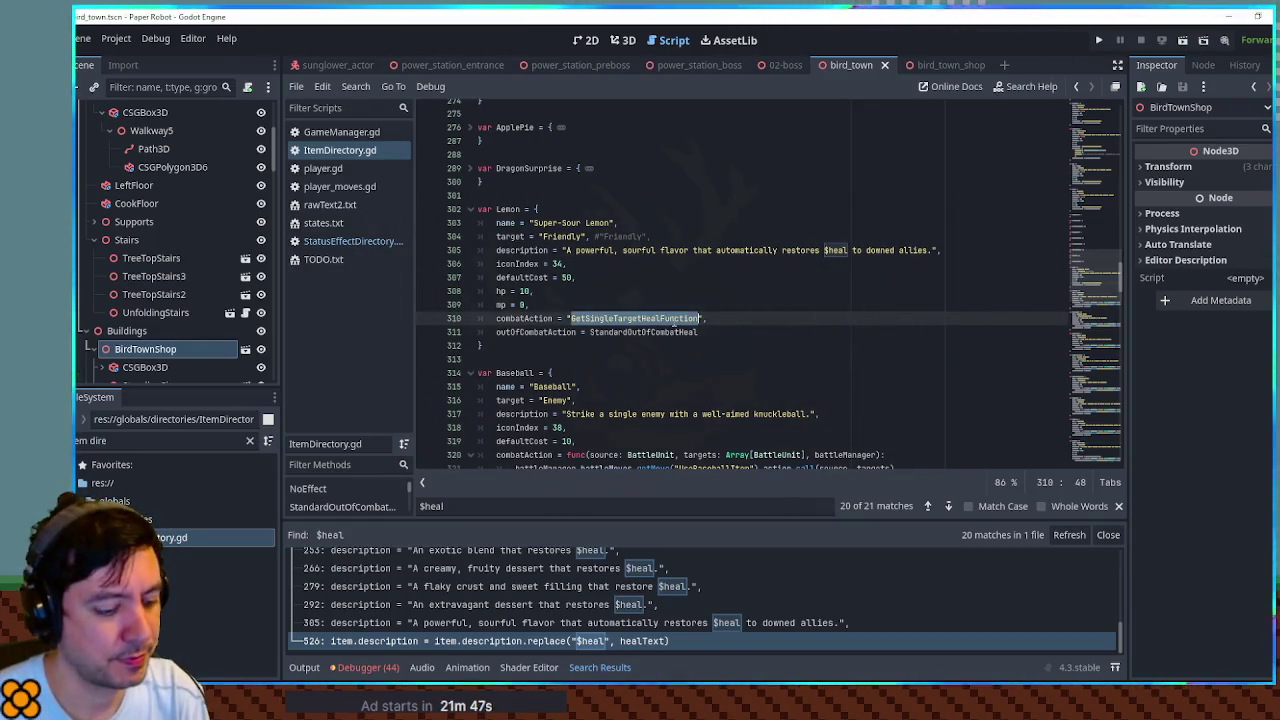
key(ctrl+f)
click(948, 506)
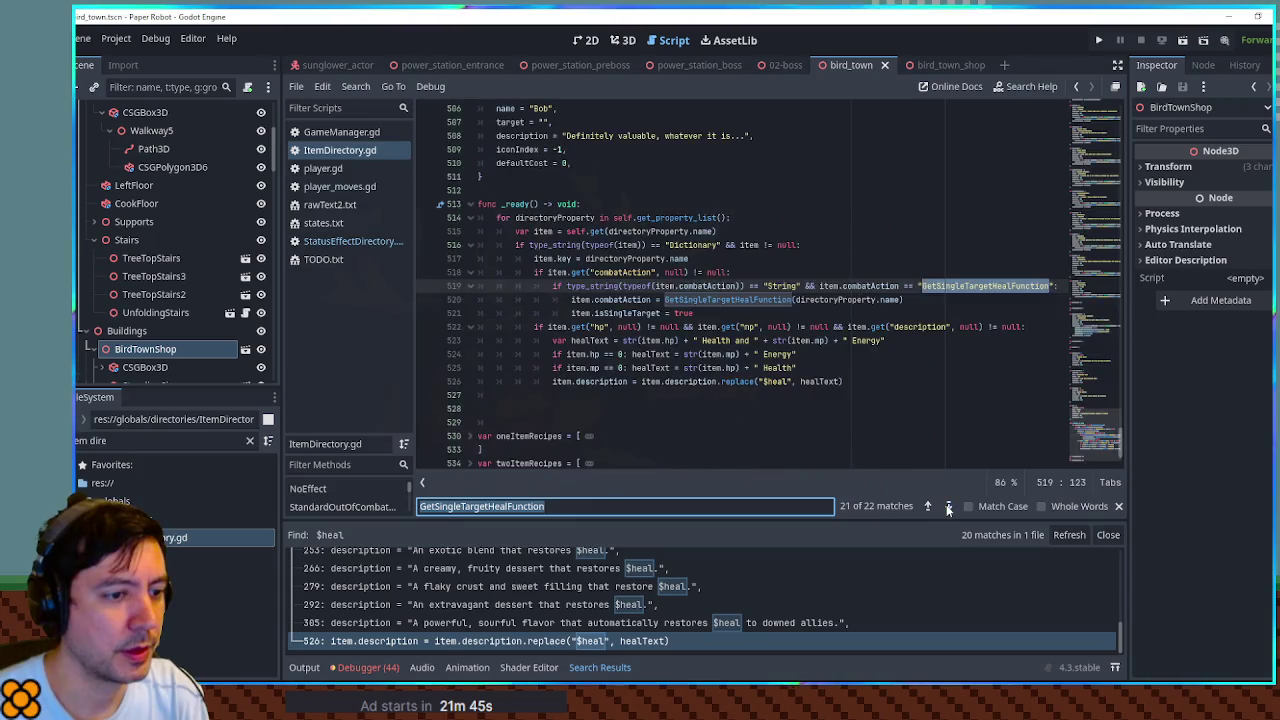
Step: Go from the call on line 520 to the GetSingleTargetHealFunction definition
click(716, 312)
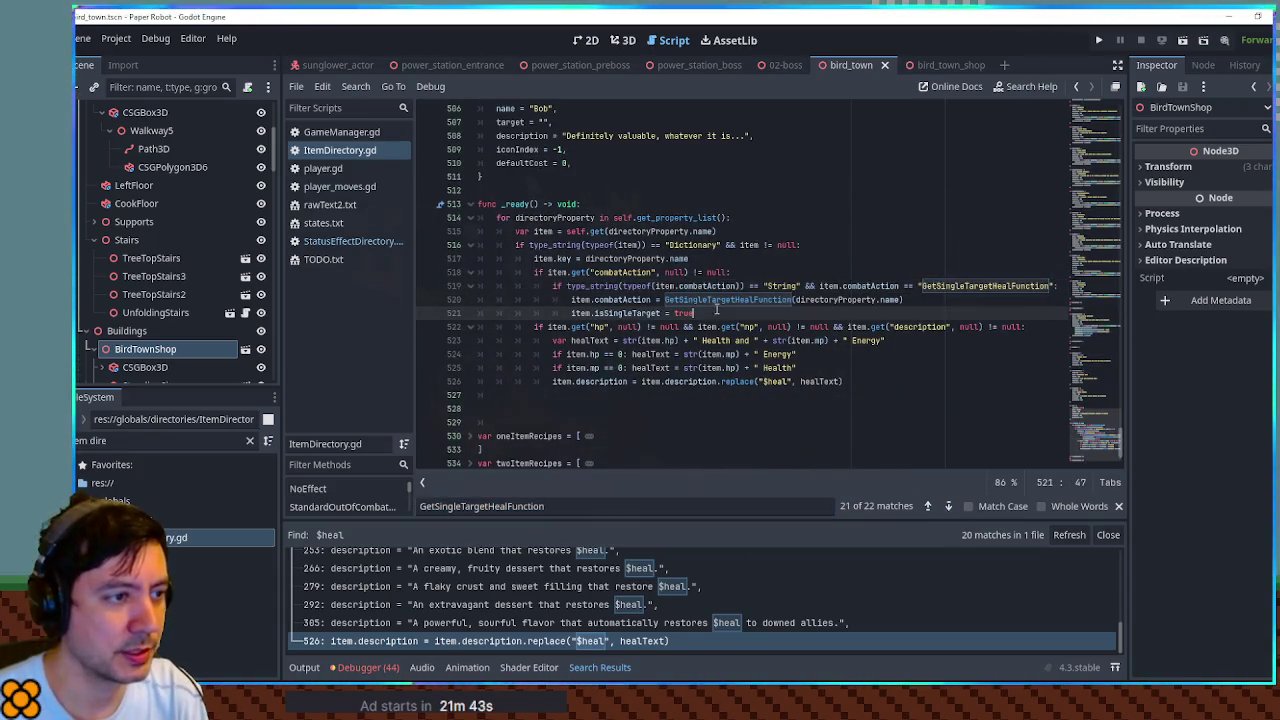
click(720, 300)
double_click(721, 300)
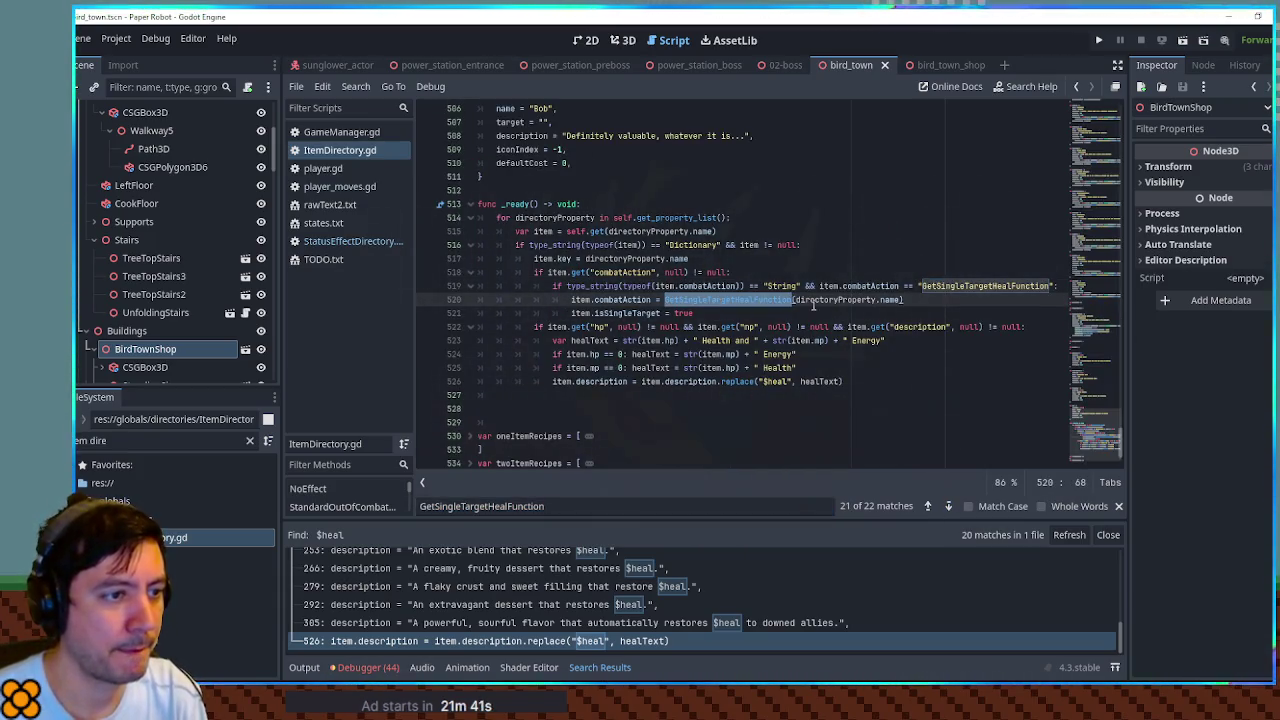
ctrl+click(722, 300)
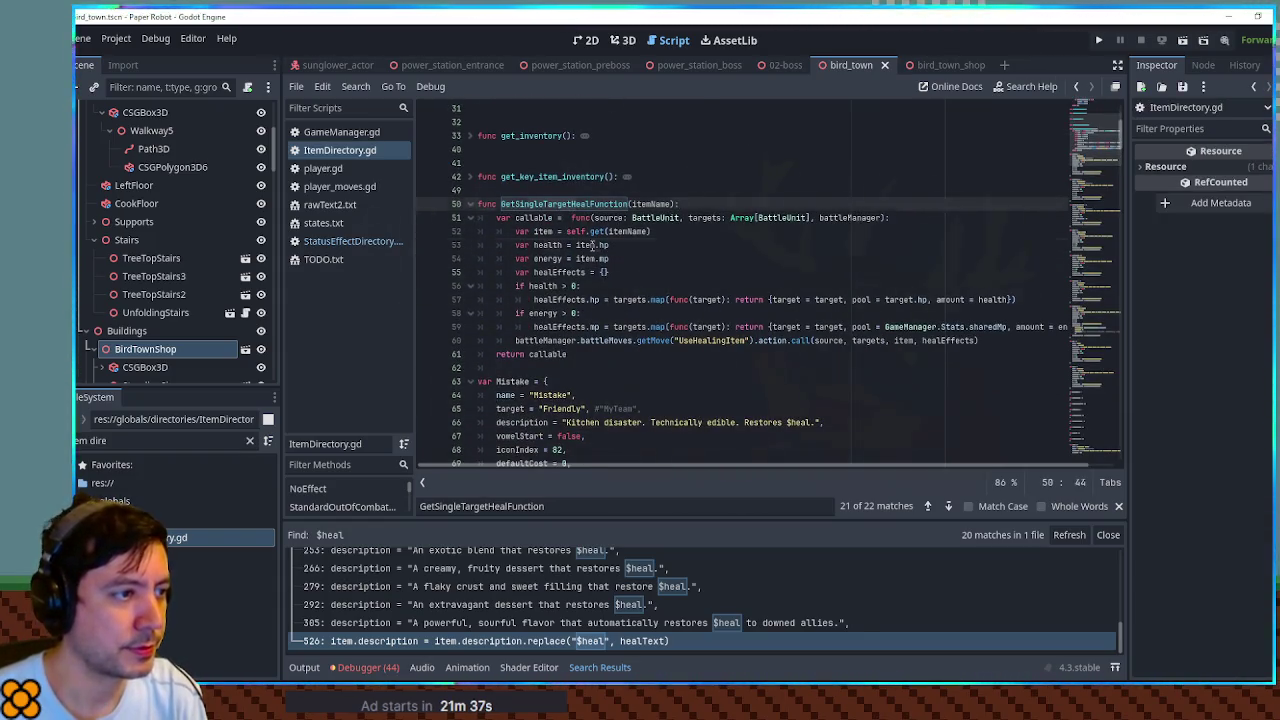
double_click(593, 245)
click(606, 258)
double_click(606, 258)
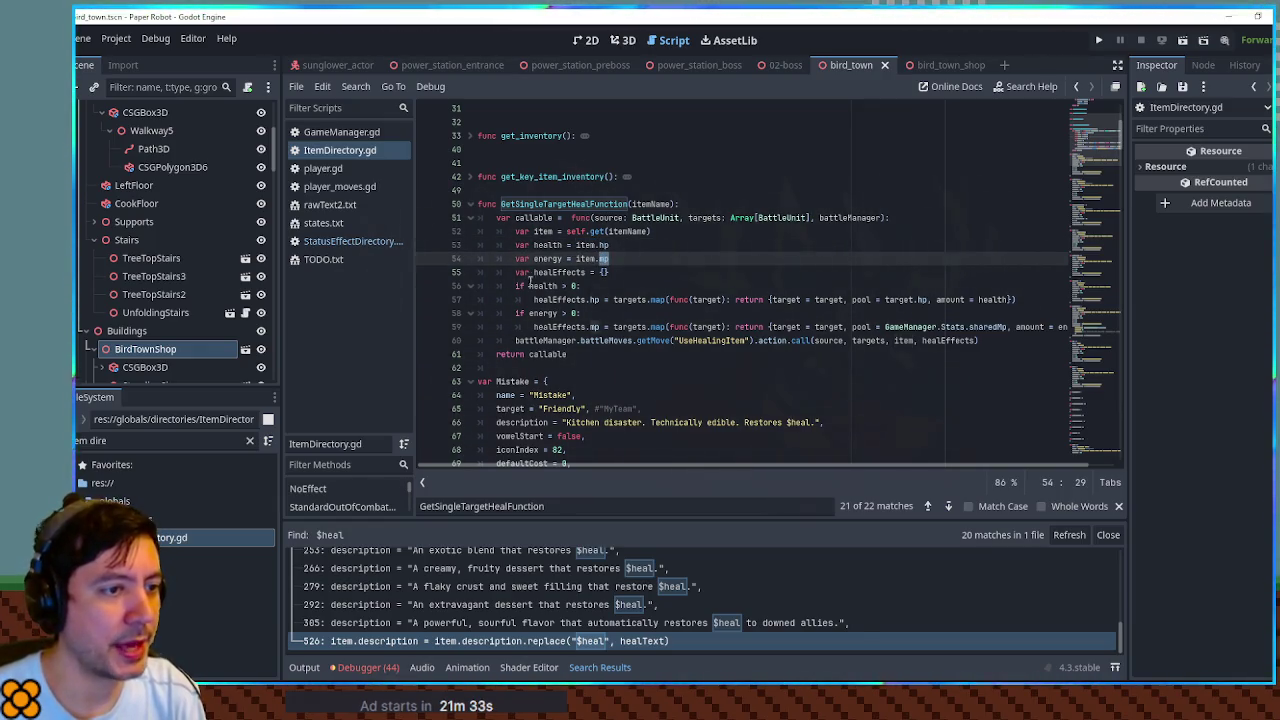
drag(636, 340, 982, 341)
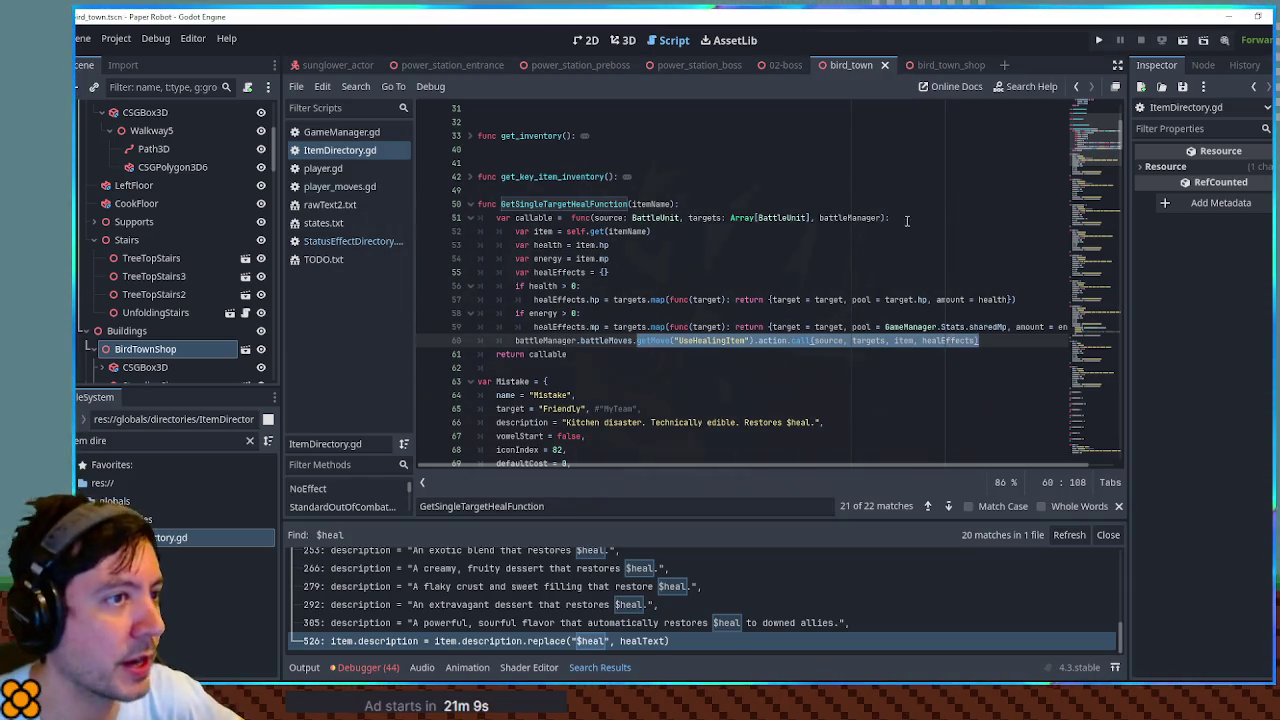
Step: Navigate ItemDirectory.gd to the Night Cap entry and place the caret on its combatAction call
drag(1095, 140, 1100, 362)
scroll(1097, 368, down, 8)
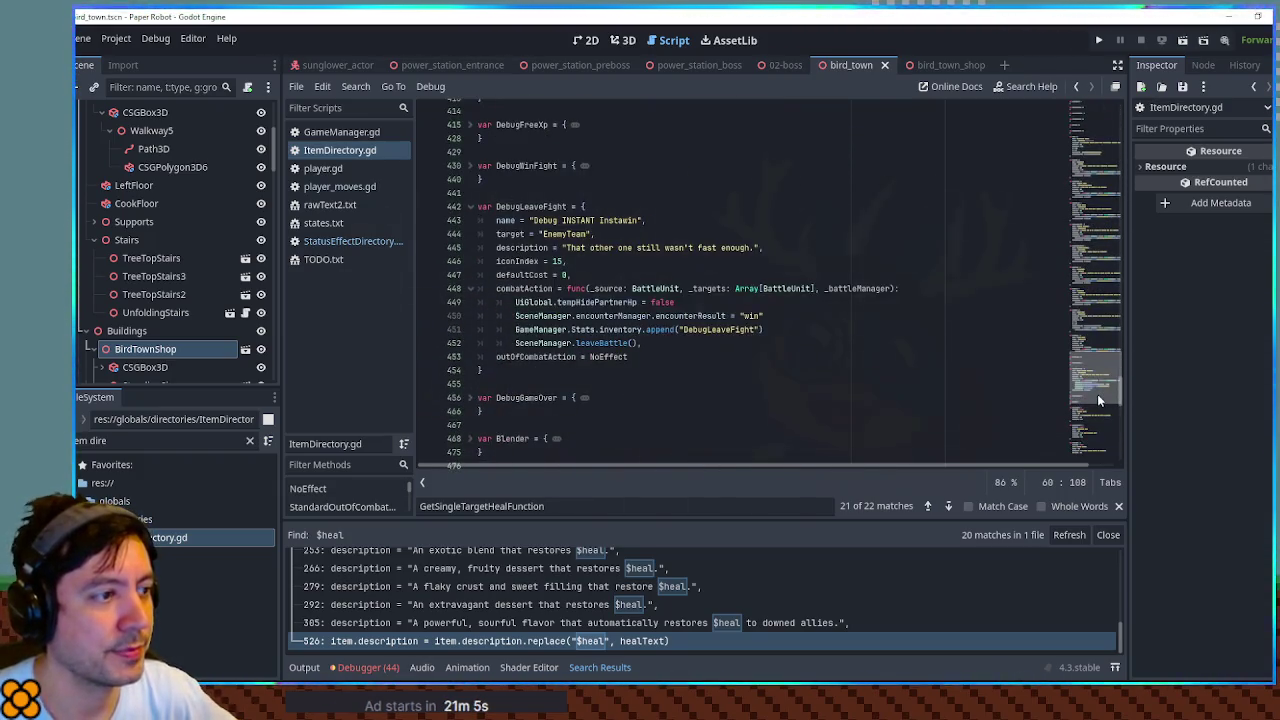
scroll(1094, 374, down, 2)
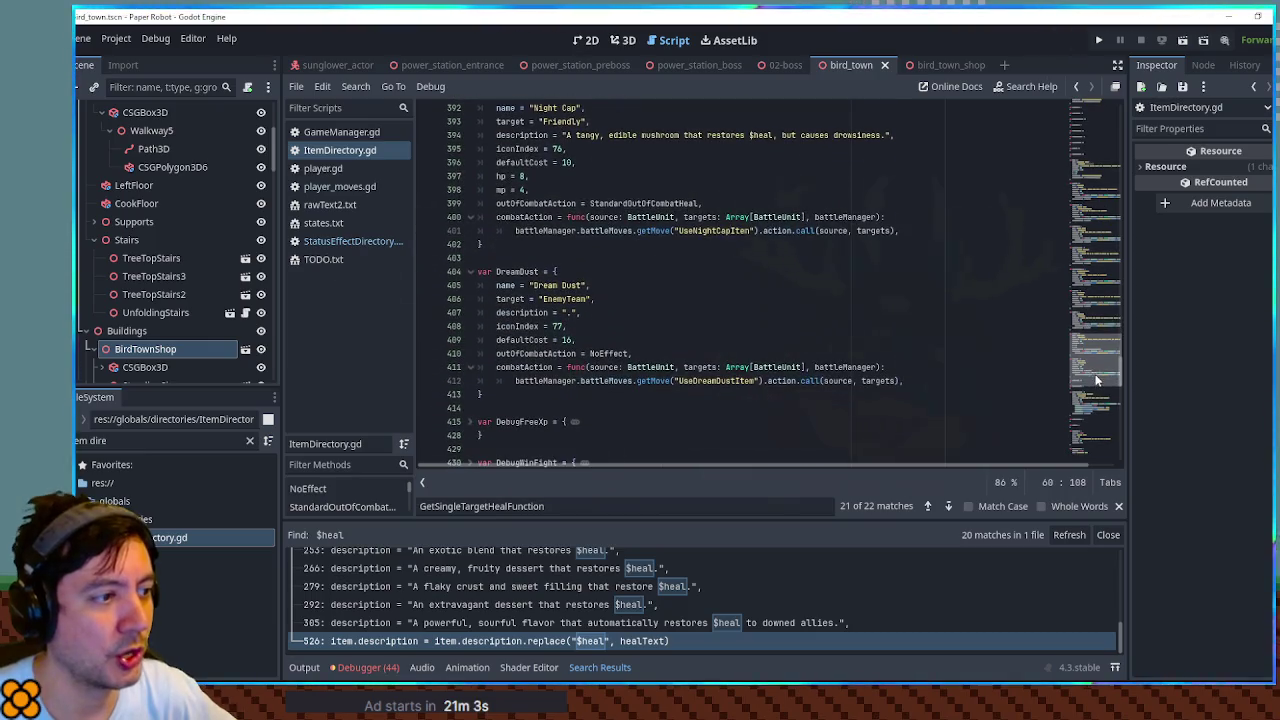
click(921, 374)
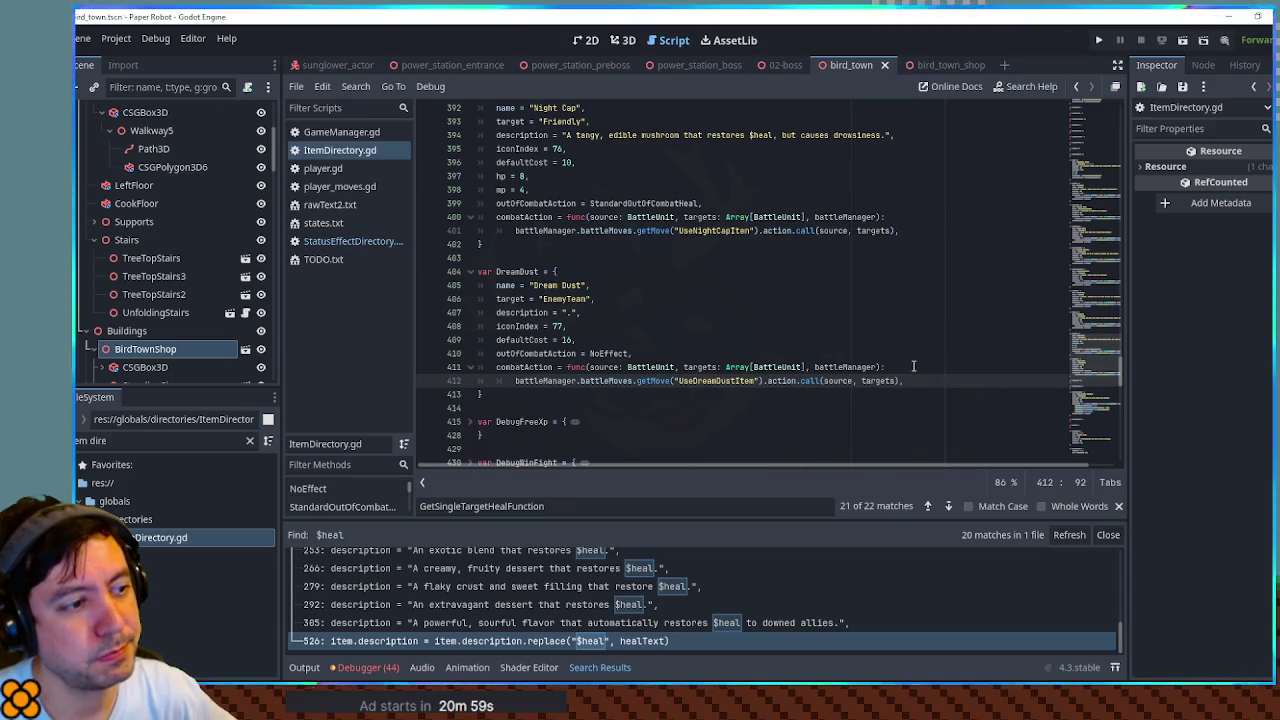
click(917, 231)
scroll(916, 240, up, 2)
scroll(916, 240, up, 2)
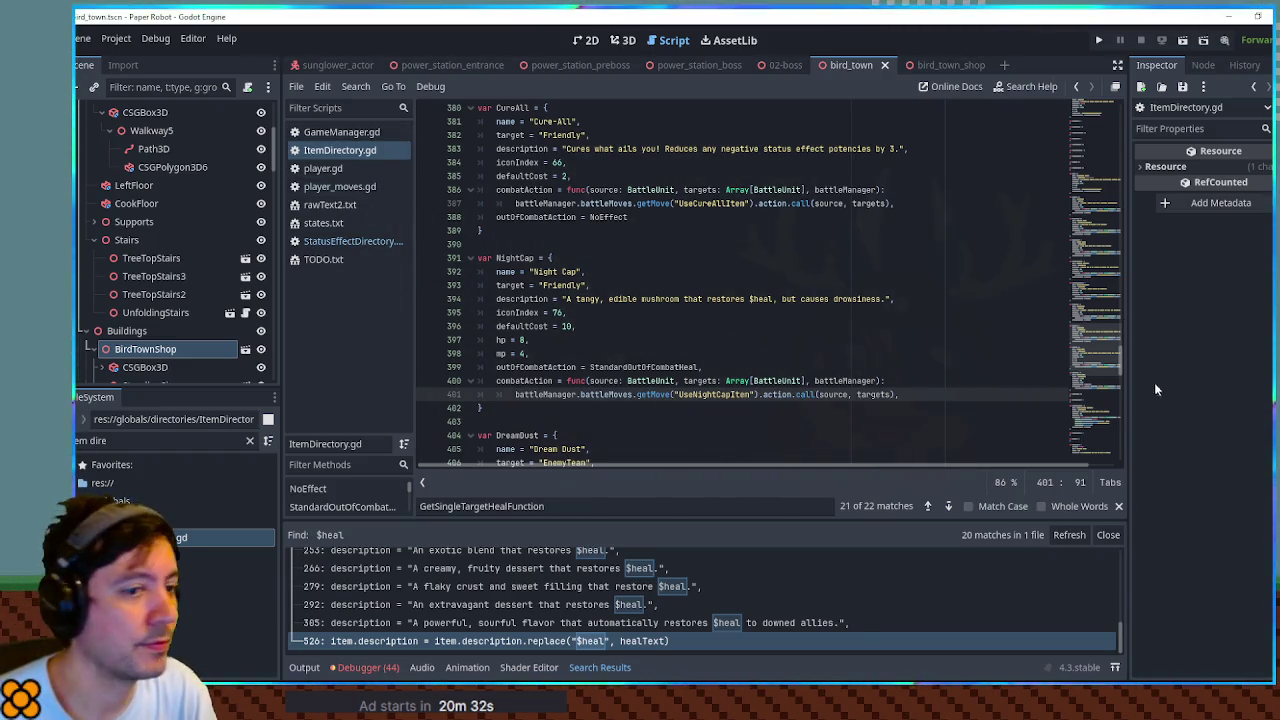
drag(1095, 334, 1091, 128)
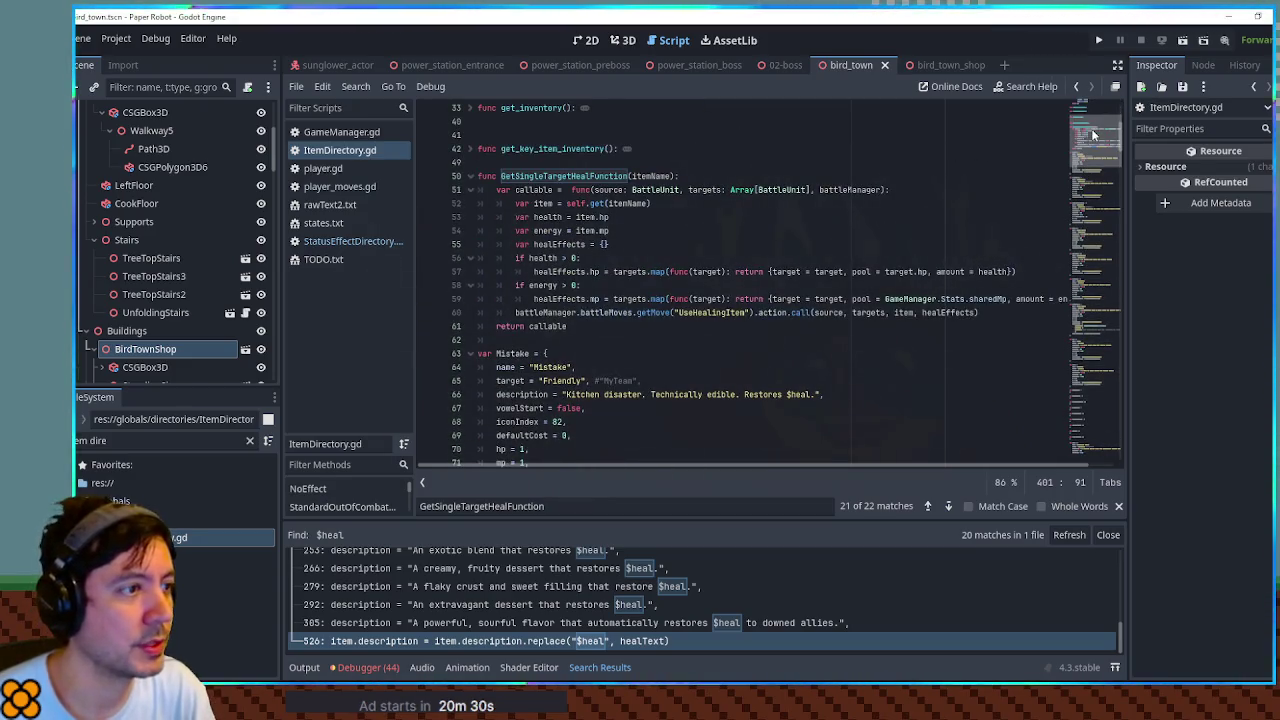
Step: Find UseHealingItem across project files and open its definition in item_moves.gd
click(550, 176)
double_click(712, 312)
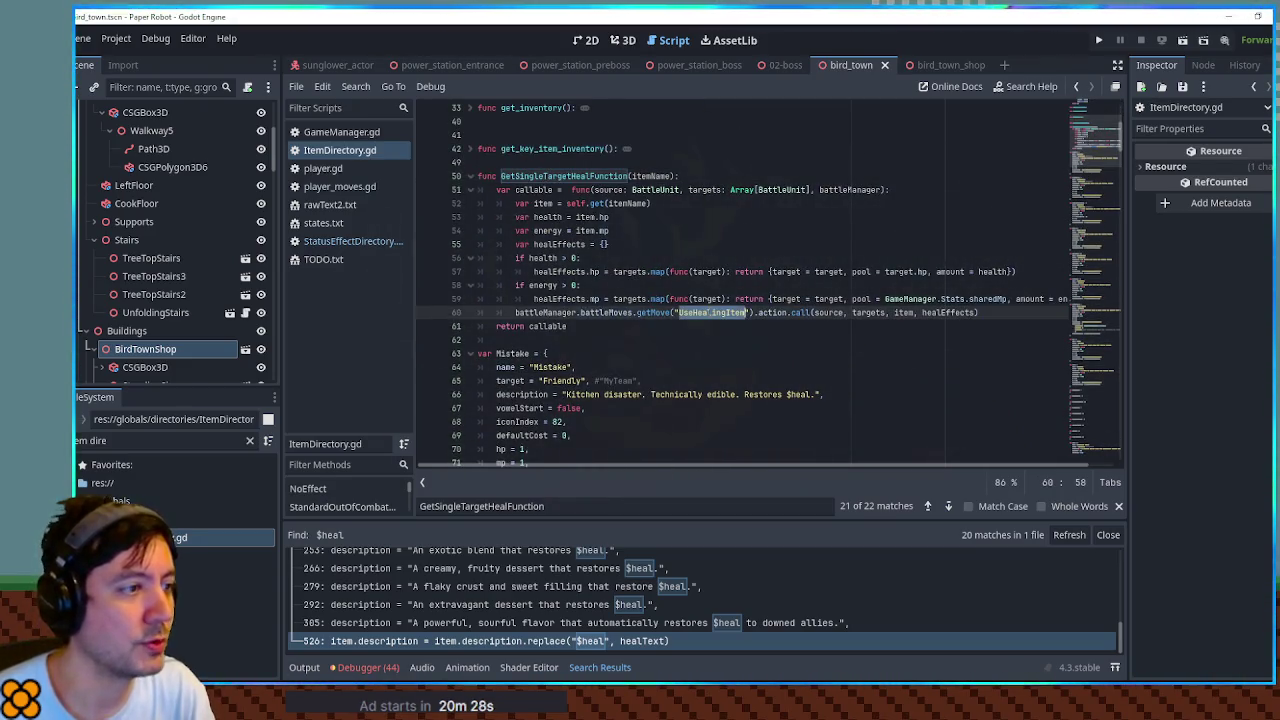
key(ctrl+shift+f)
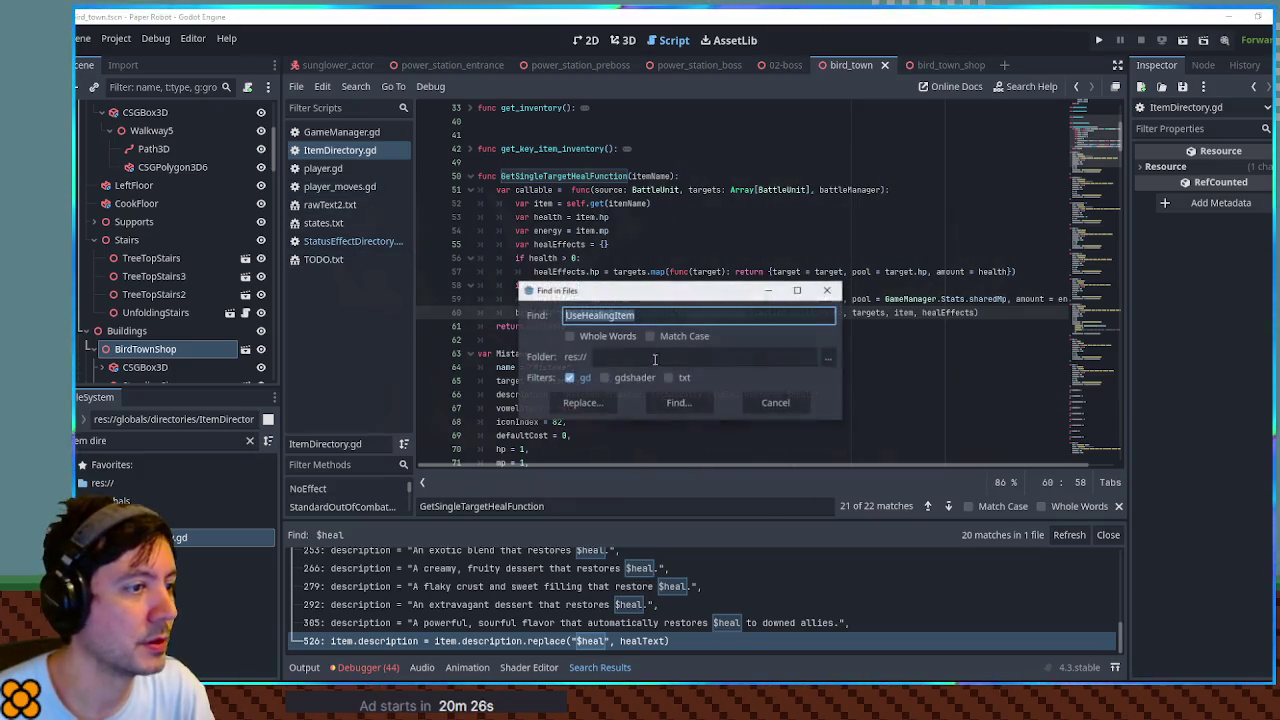
click(682, 401)
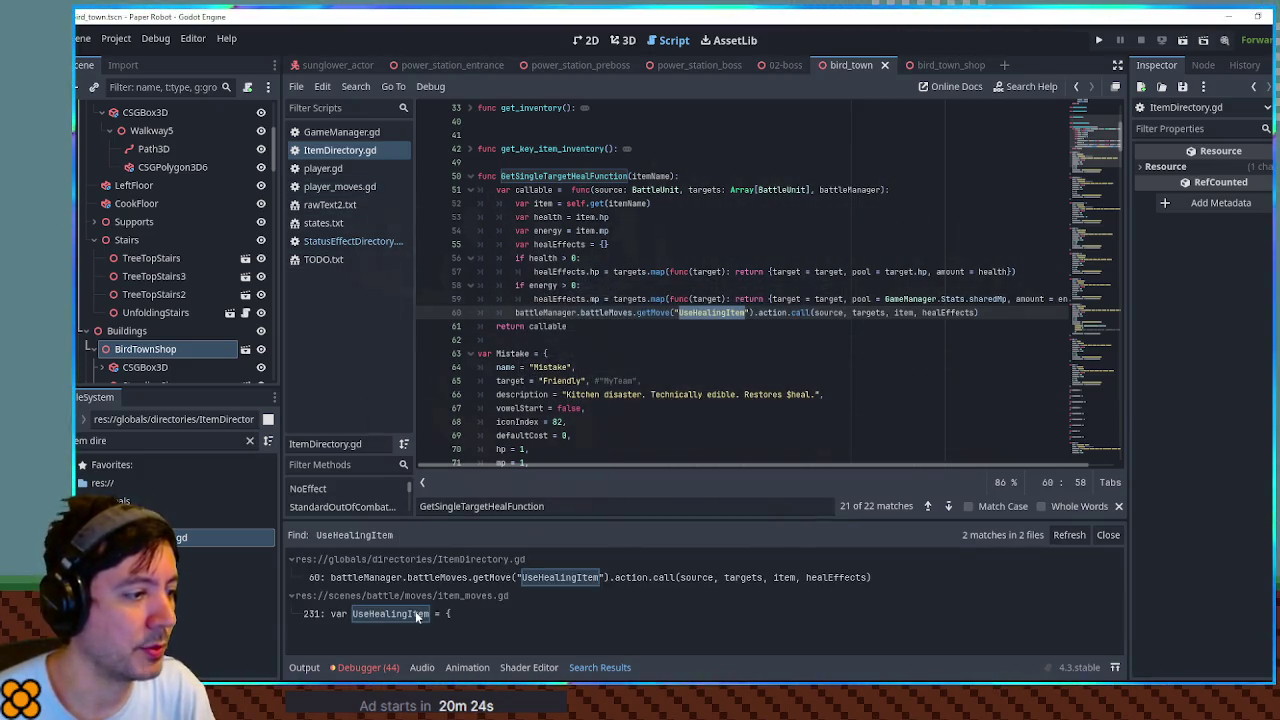
click(418, 616)
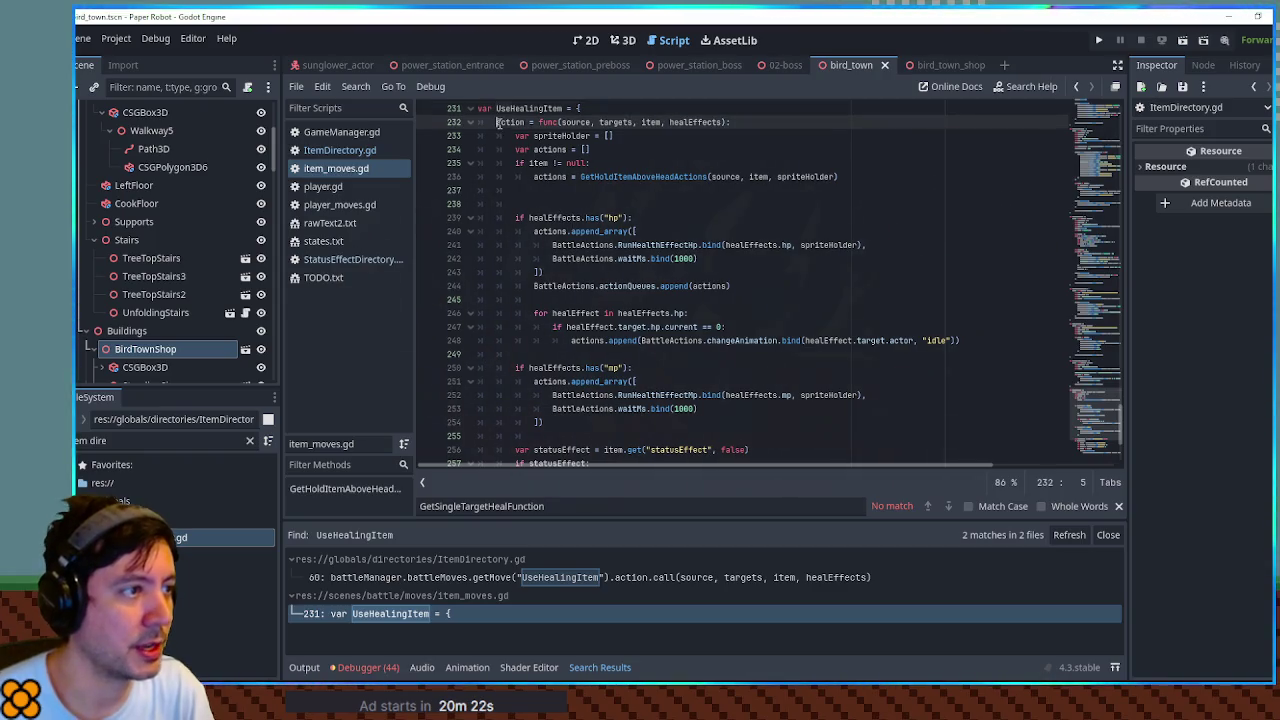
Step: Inspect how statusEffect is used, then search ItemDirectory.gd for 'statusEffect'
scroll(524, 160, down, 4)
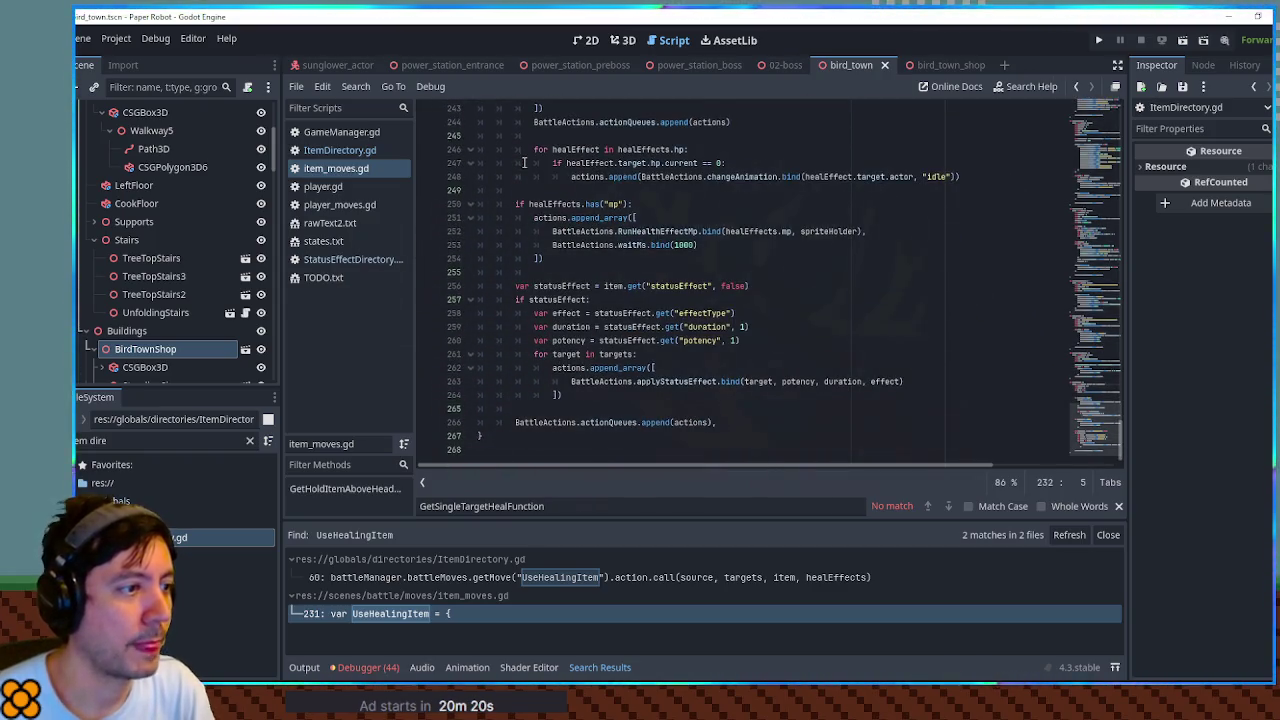
click(558, 286)
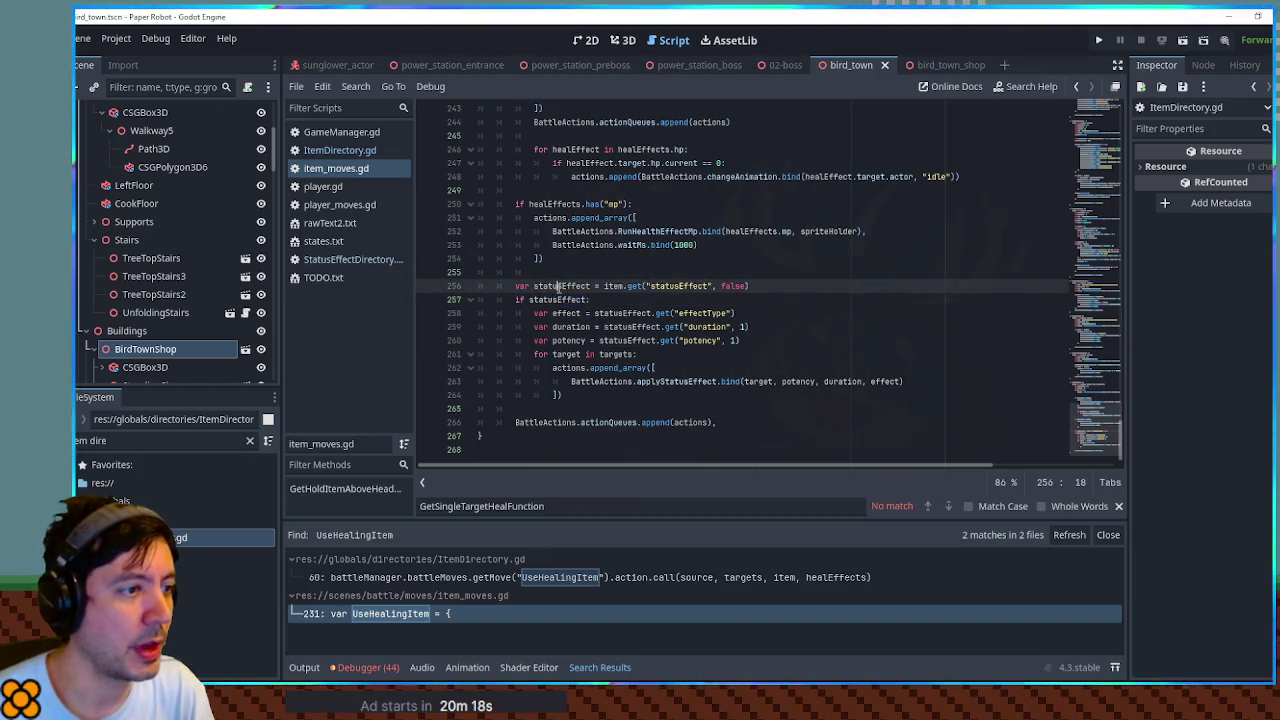
double_click(558, 286)
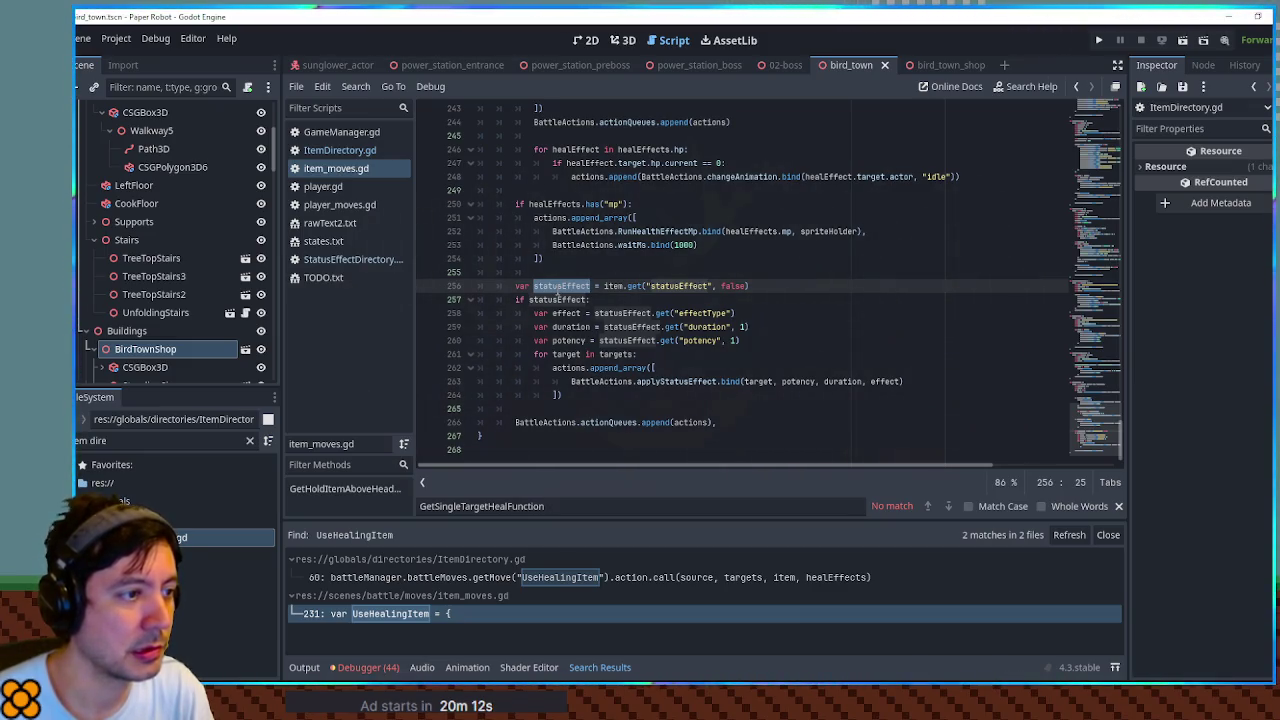
double_click(680, 286)
key(ctrl+c)
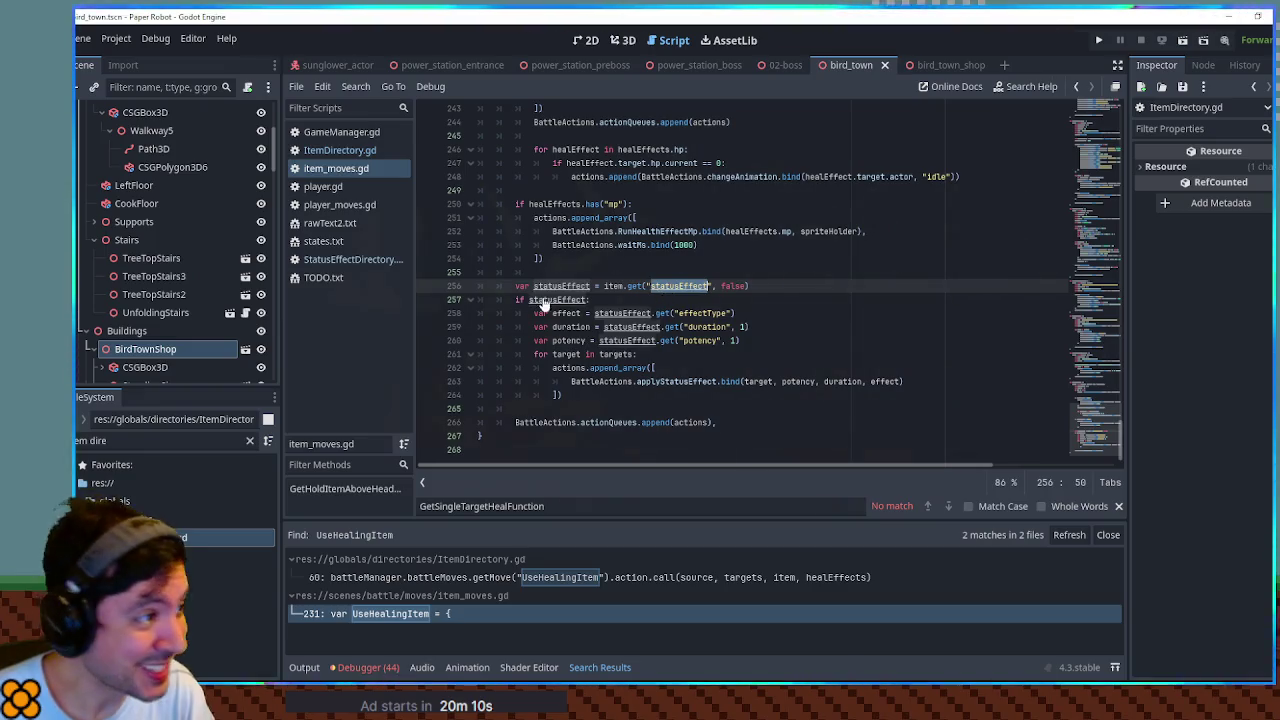
click(319, 152)
key(ctrl+f)
key(ctrl+v)
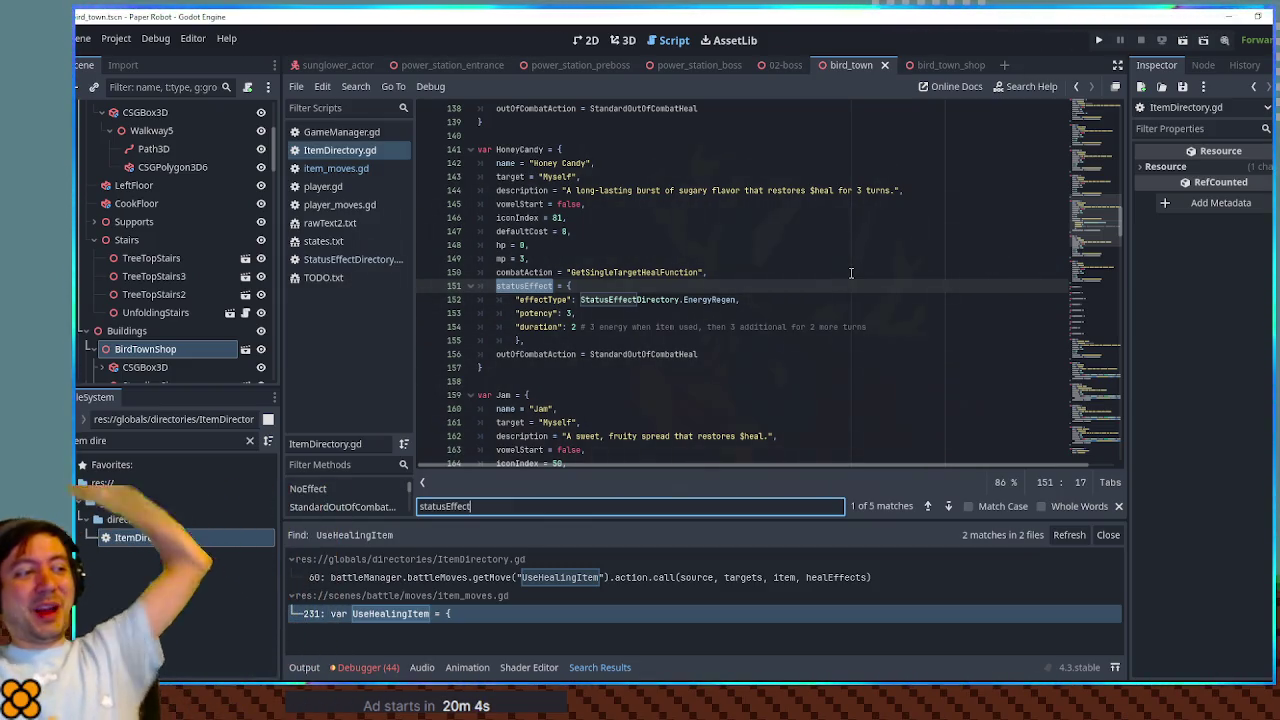
Step: Select Honey Candy's statusEffect block, then move back down to the Night Cap entry
drag(578, 346, 808, 277)
mouse_move(1095, 222)
mouse_down()
mouse_move(1080, 360)
mouse_move(1082, 236)
mouse_up()
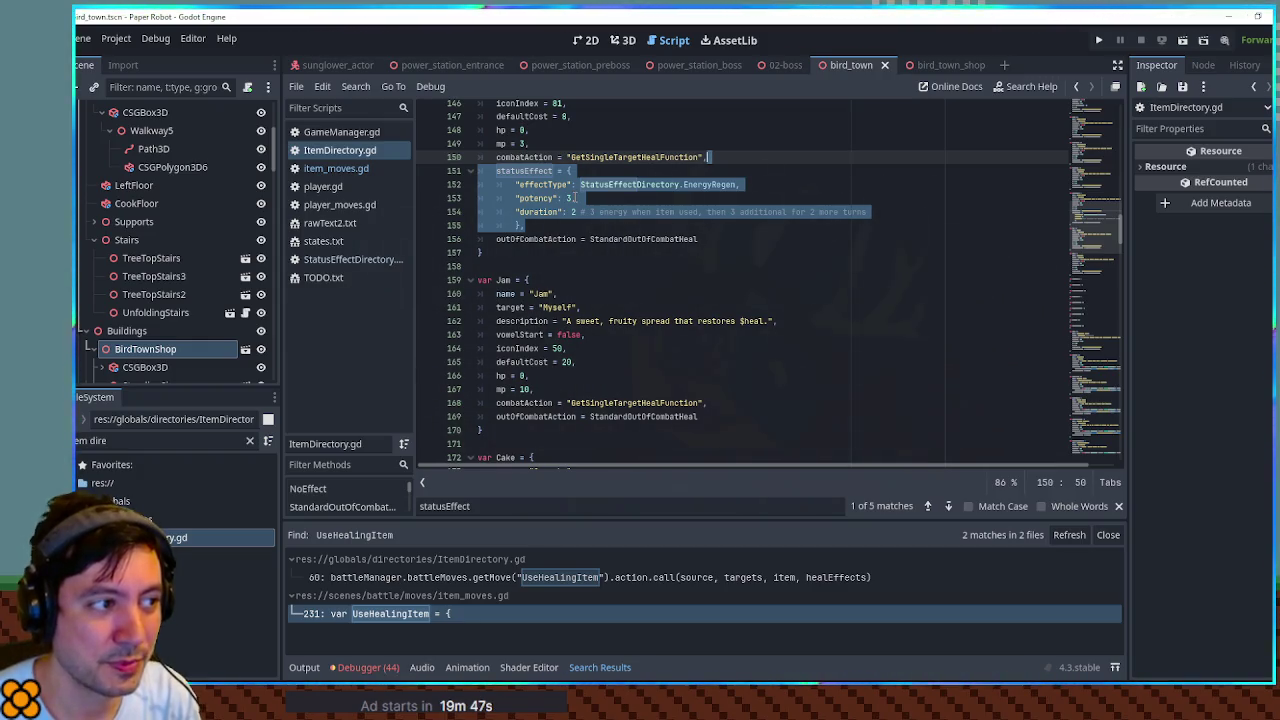
mouse_move(1100, 236)
mouse_down()
mouse_move(1103, 382)
mouse_move(1100, 371)
mouse_up()
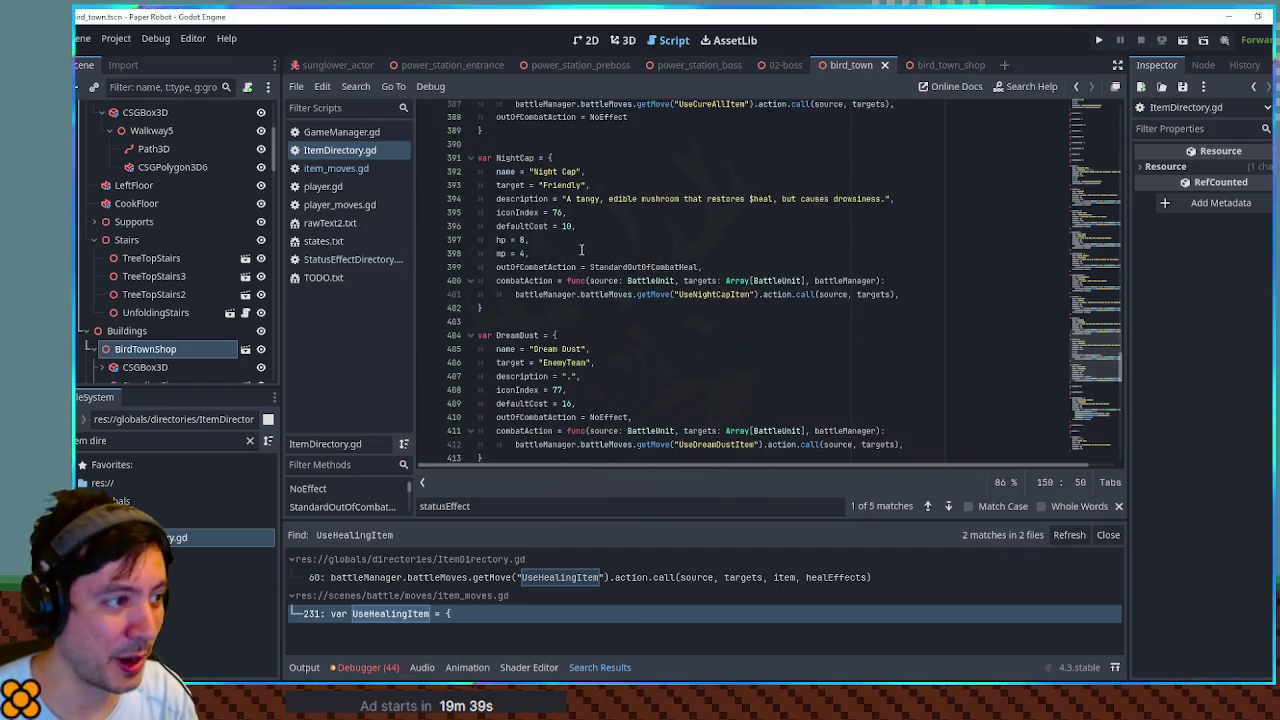
Step: Paste the copied statusEffect block after Night Cap's combatAction
click(913, 294)
text(, 	statusEffect = { 		"effectType": StatusEffectDirectory.EnergyRegen, 		"potency": 3, 		"duration": 2 # 3 energy when item used, then 3 additional for 2 more turns 		},)
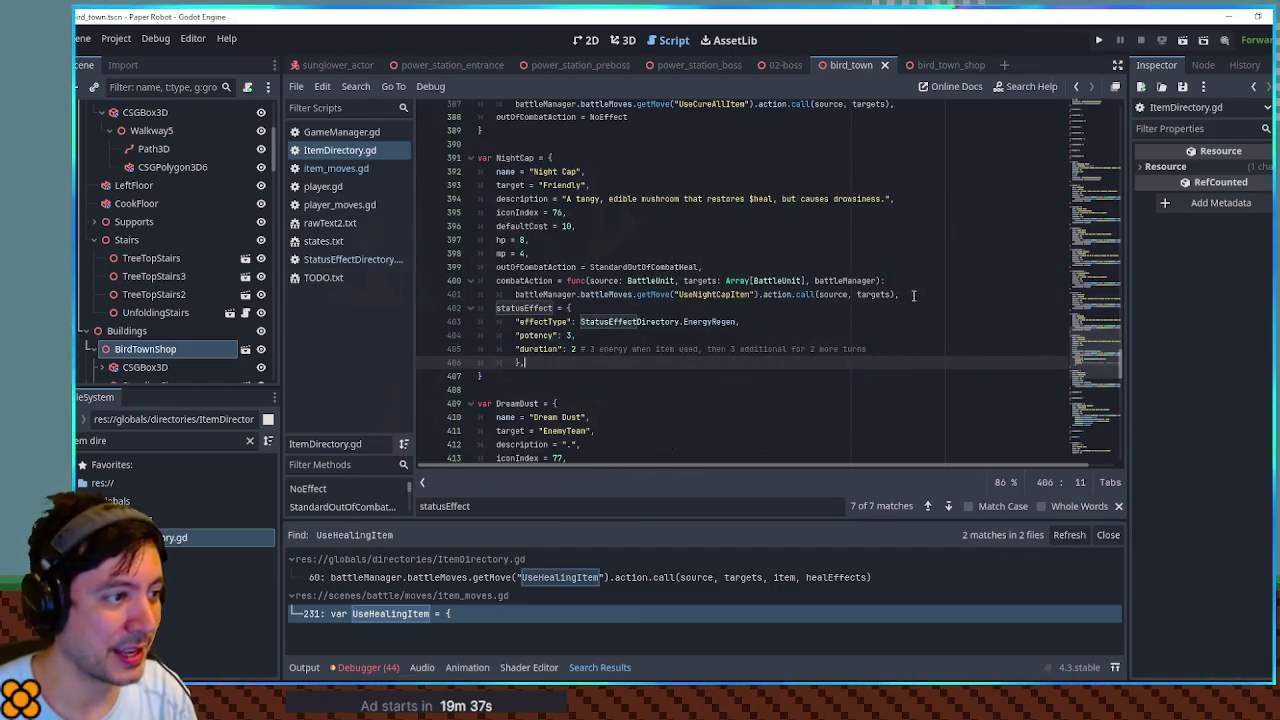
scroll(1080, 357, up, 3)
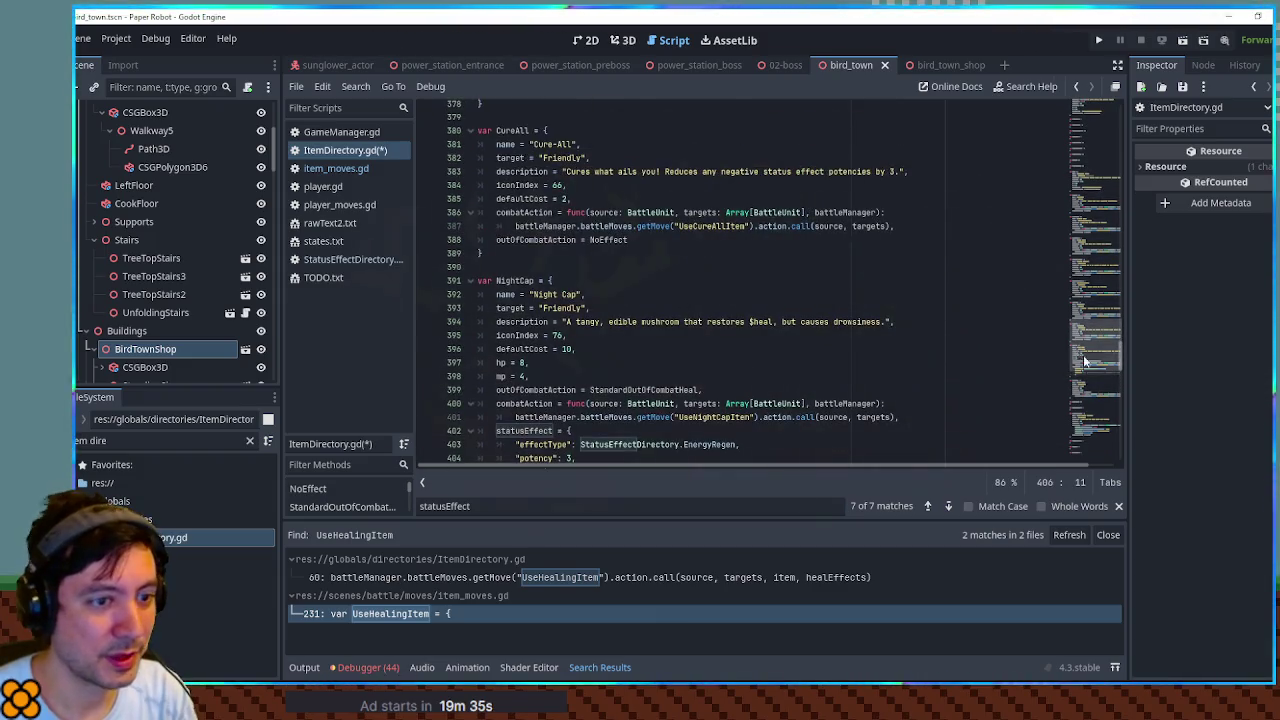
scroll(1080, 357, down, 5)
click(1098, 222)
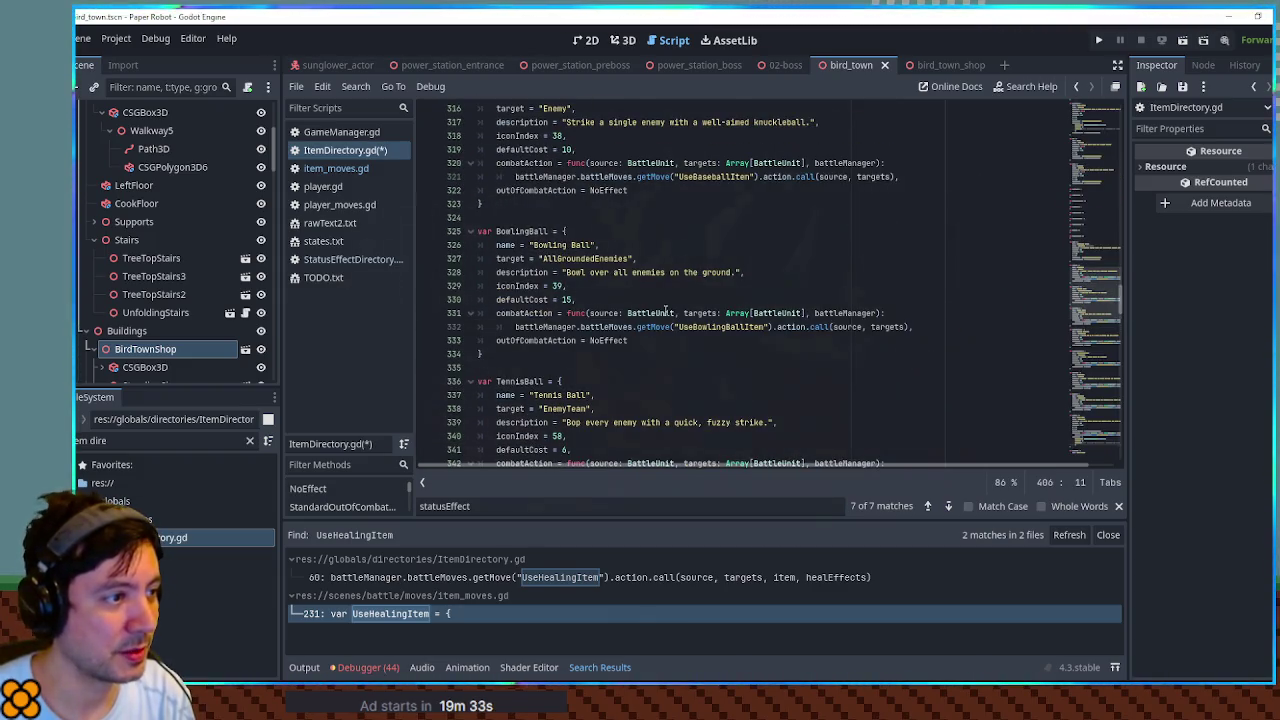
scroll(649, 308, up, 20)
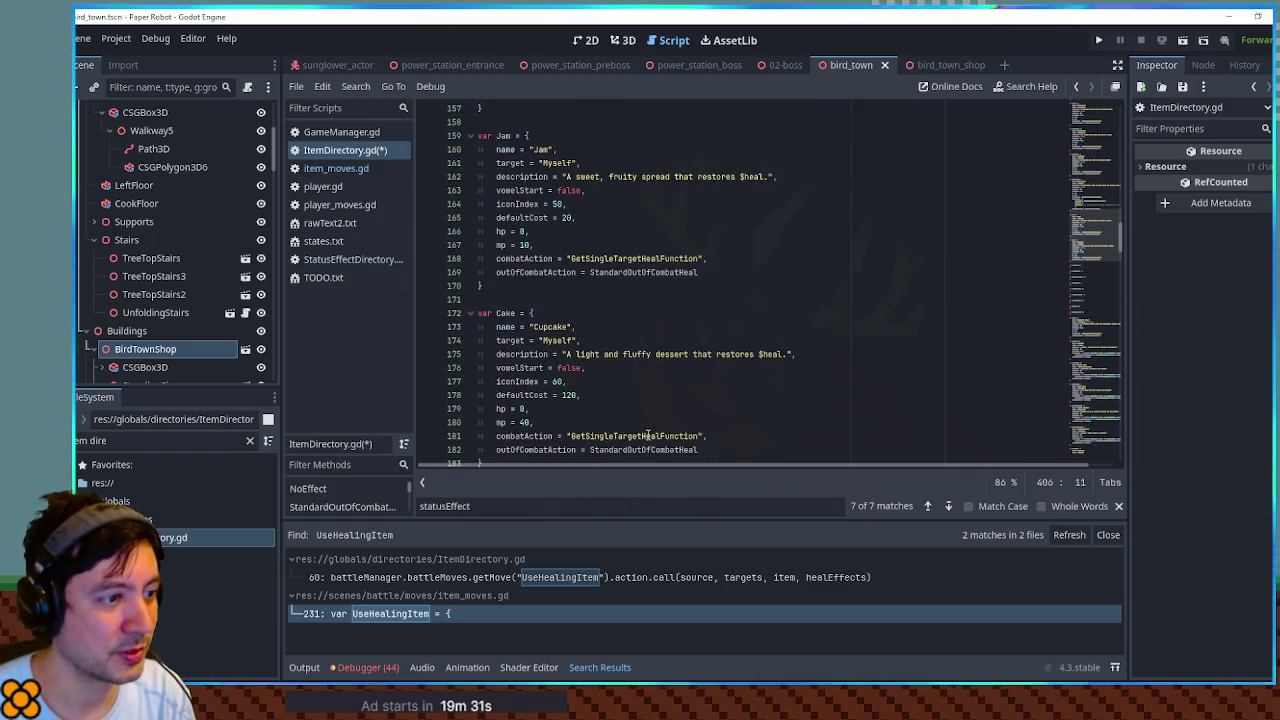
Step: Replace Night Cap's combatAction function with 'GetSingleTargetHealFunction' copied from Cupcake
double_click(630, 437)
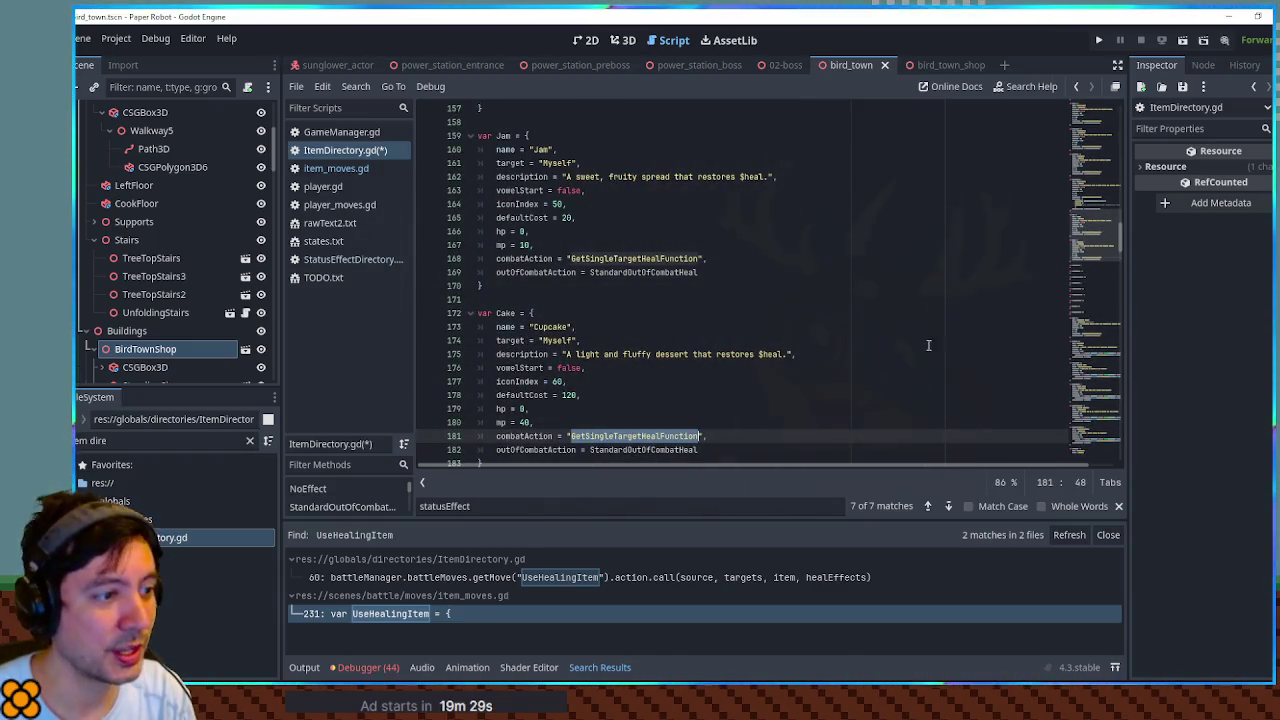
click(720, 254)
click(720, 250)
scroll(1087, 429, down, 20)
drag(1087, 429, 1083, 375)
drag(909, 212, 909, 194)
shift+click(566, 197)
key(ctrl+v)
key(Down)
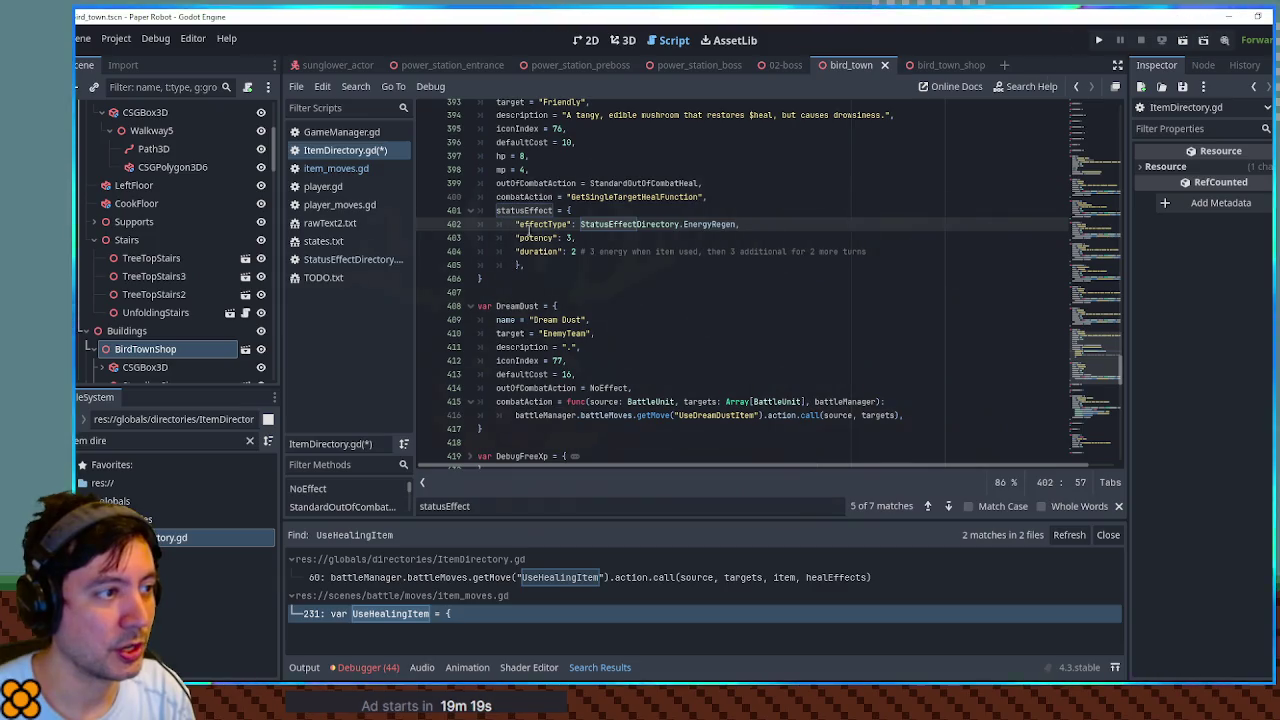
double_click(524, 211)
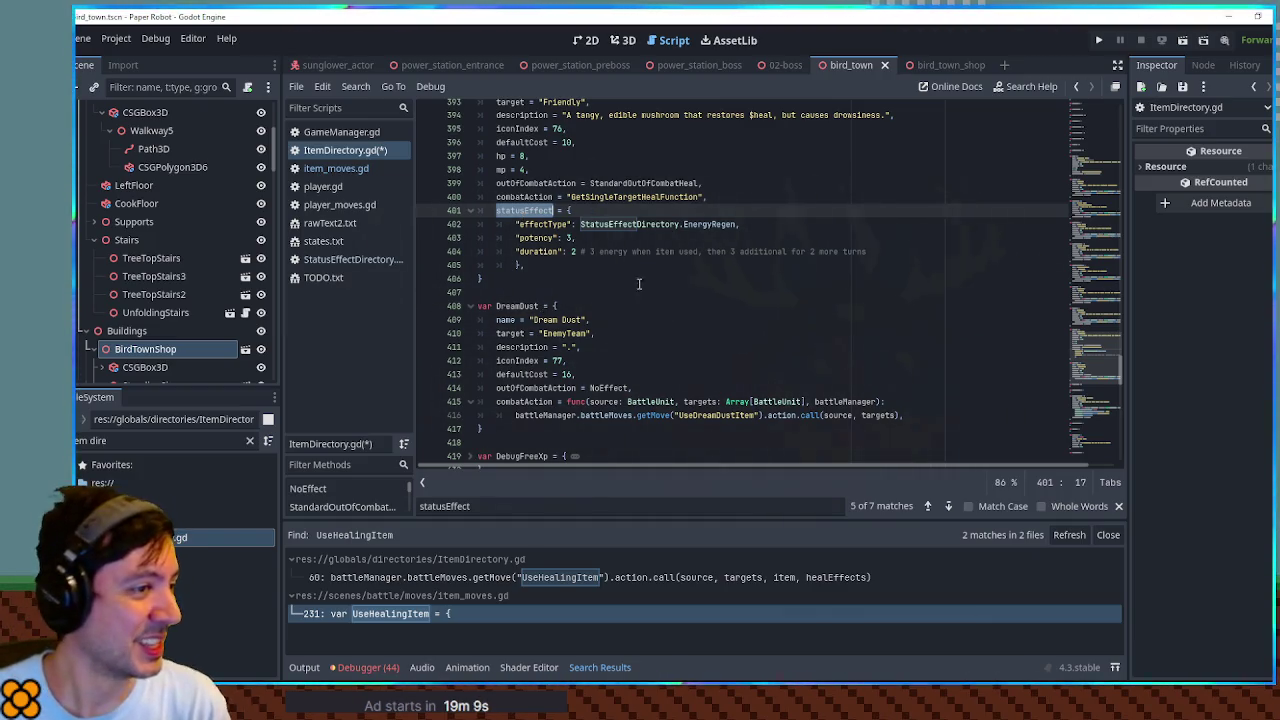
Step: Change Night Cap's status effect type to Sleep and its potency to 1
double_click(716, 223)
text(Sle)
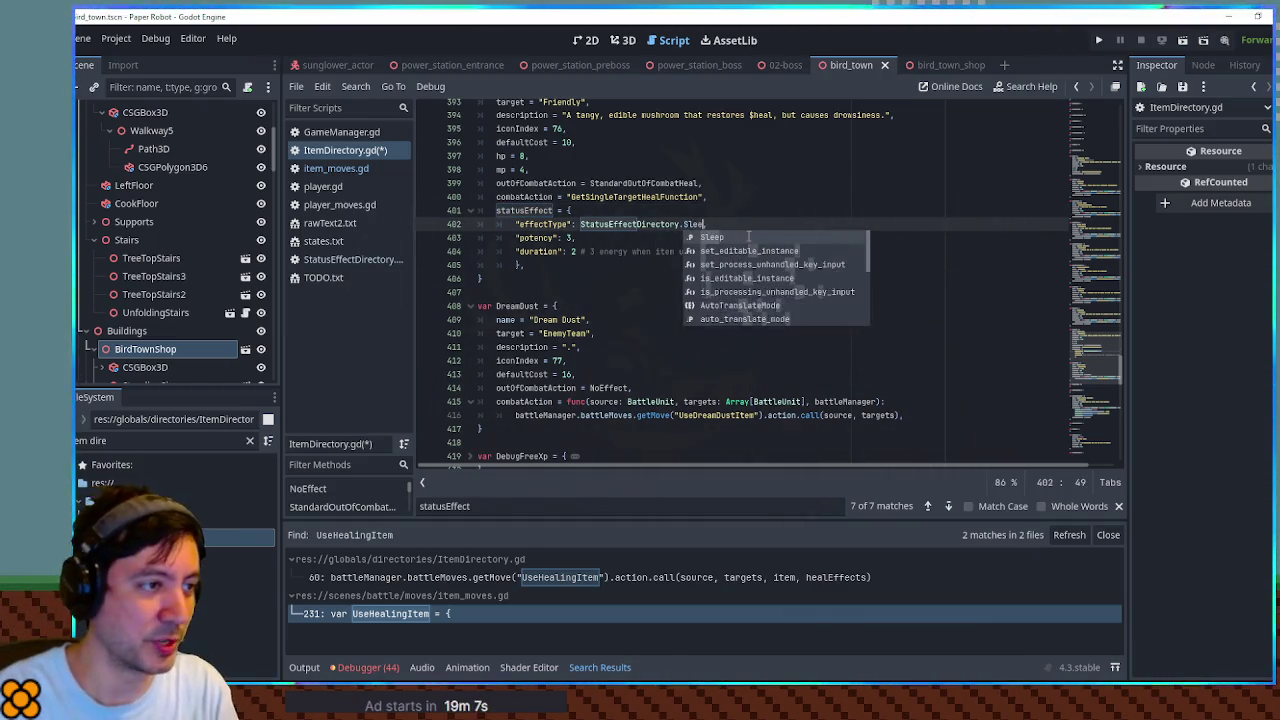
key(Return)
click(751, 217)
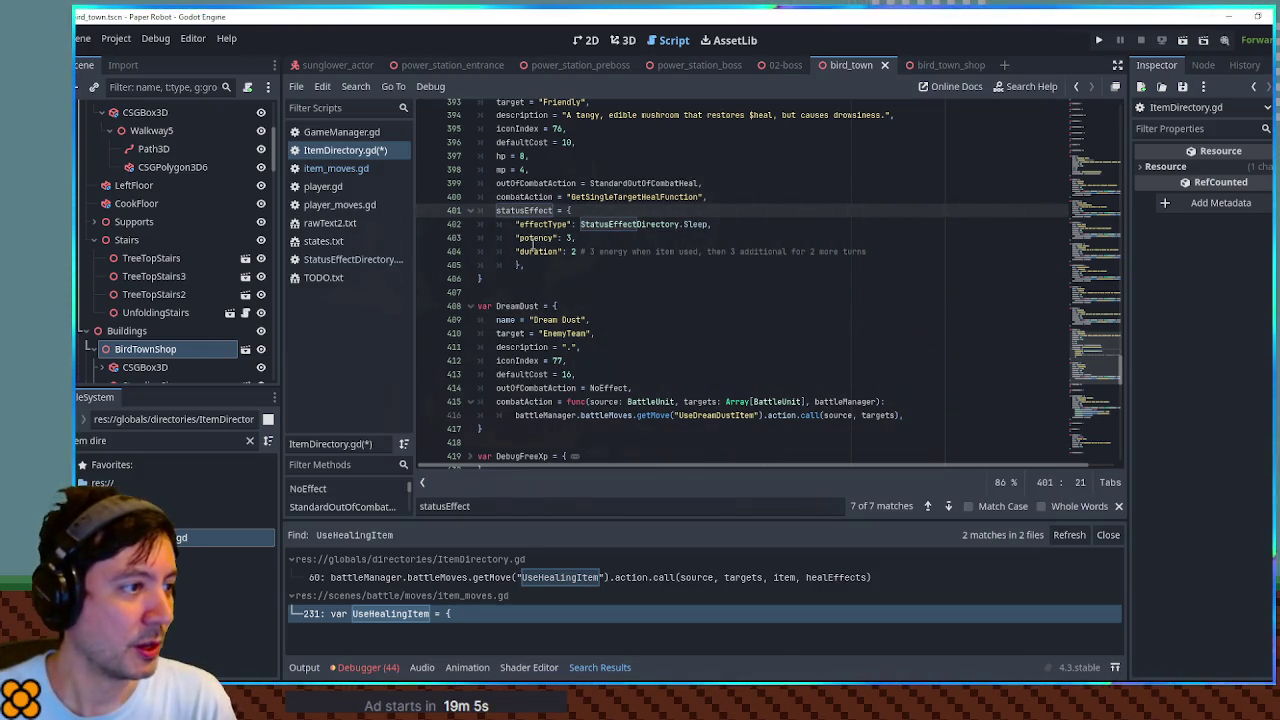
double_click(535, 238)
double_click(569, 238)
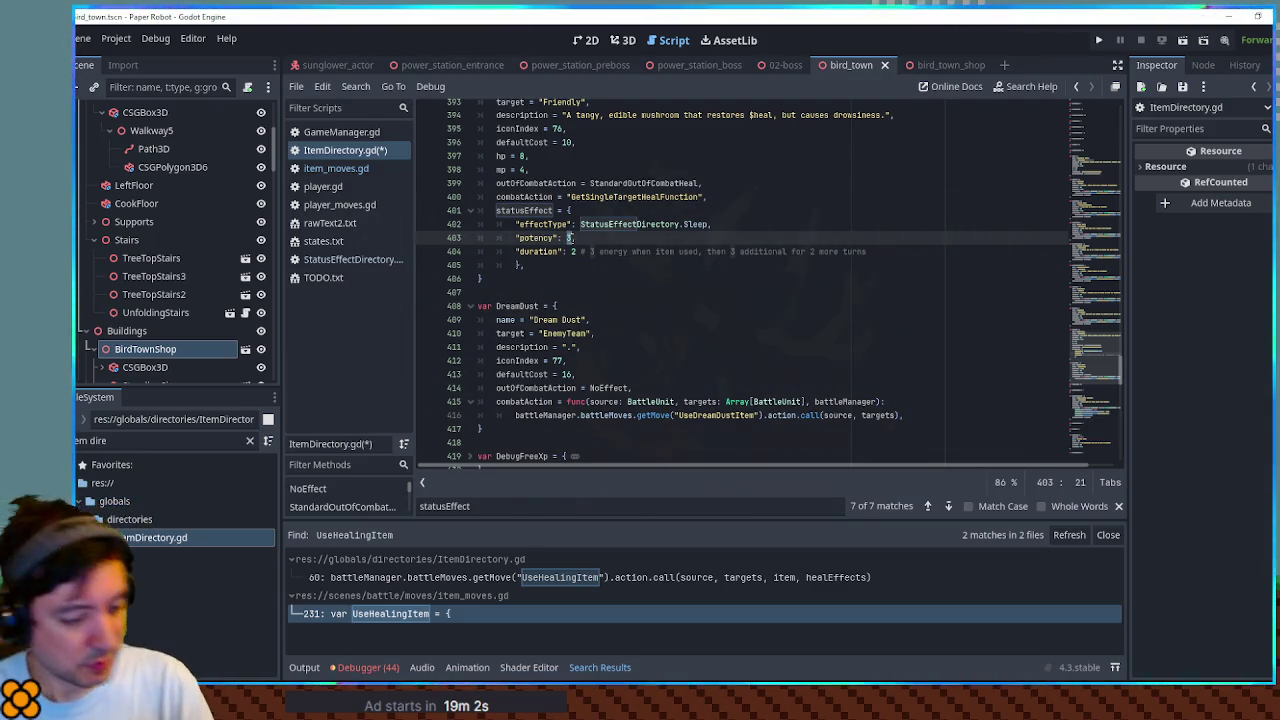
text(1)
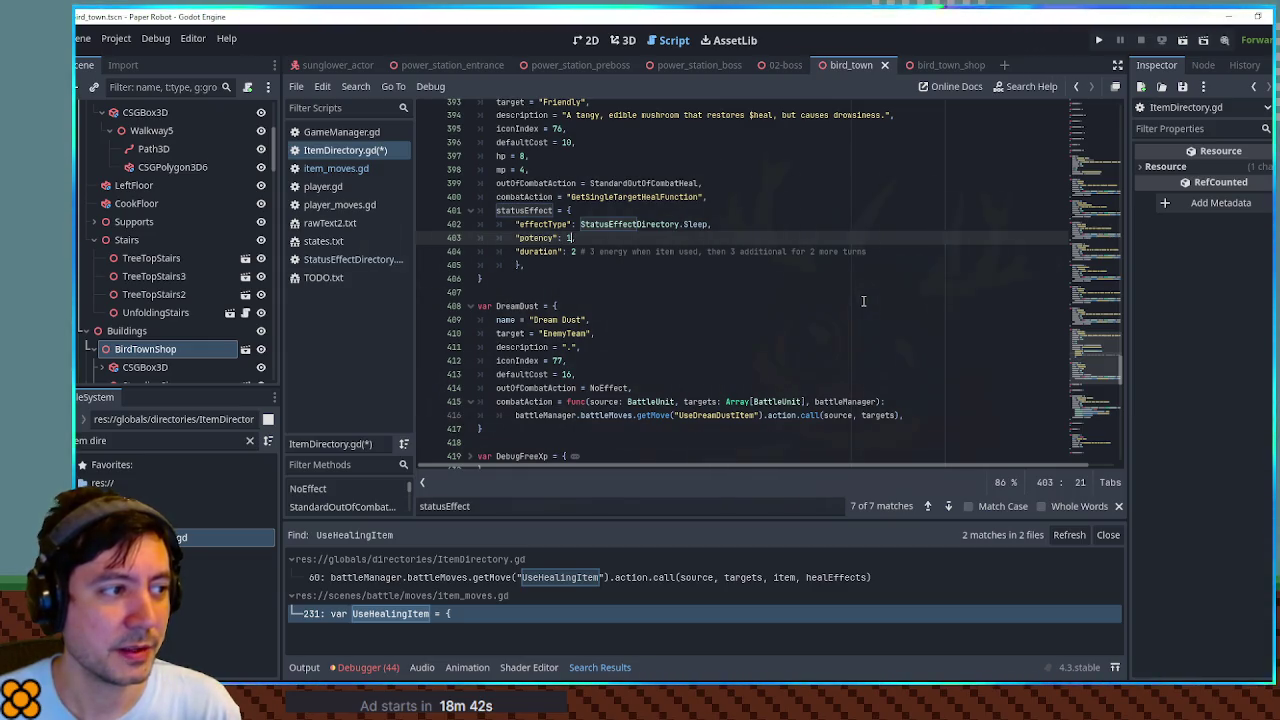
Step: Fix the commas so the potency and duration entries both end with a comma
text(,)
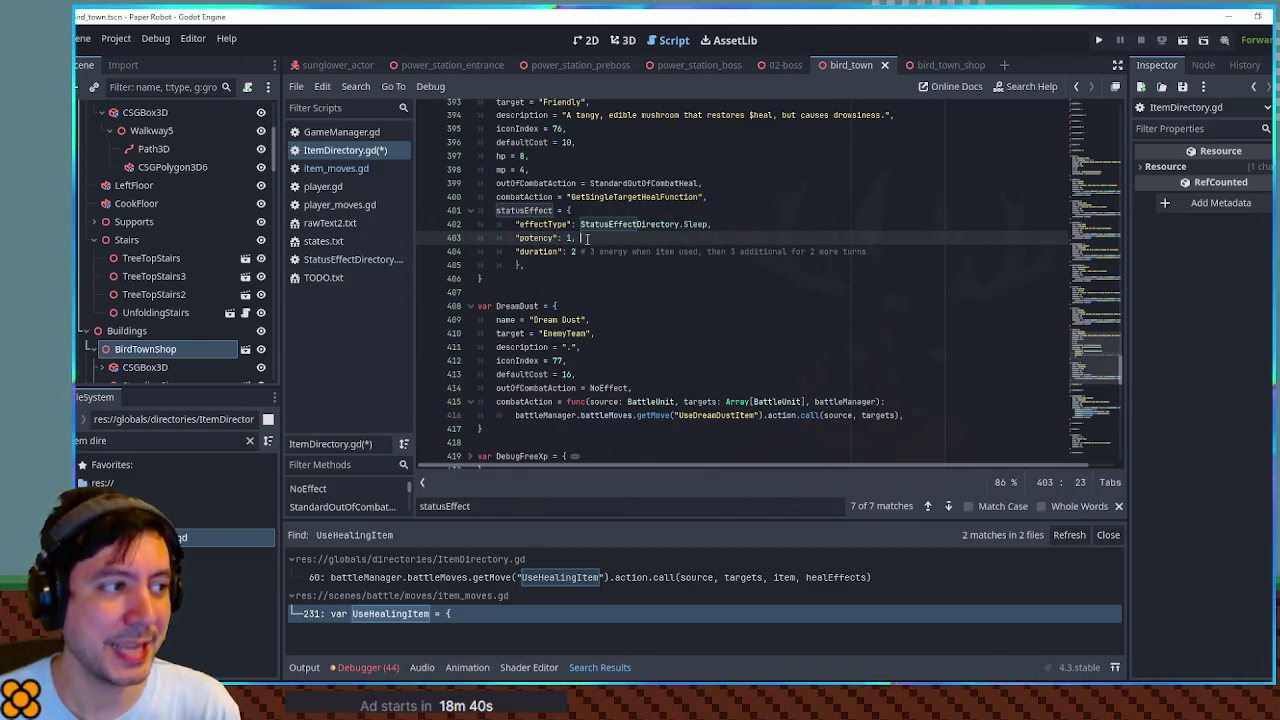
key(BackSpace)
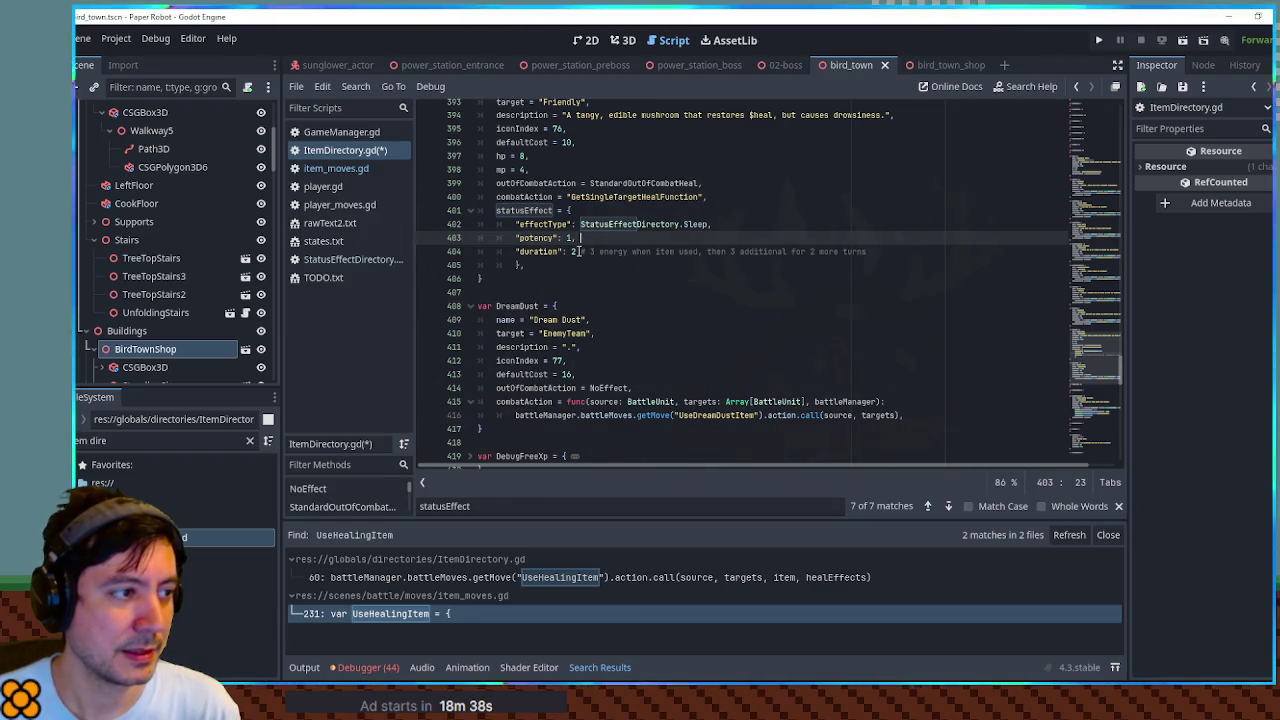
key(Down)
text(,)
key(End)
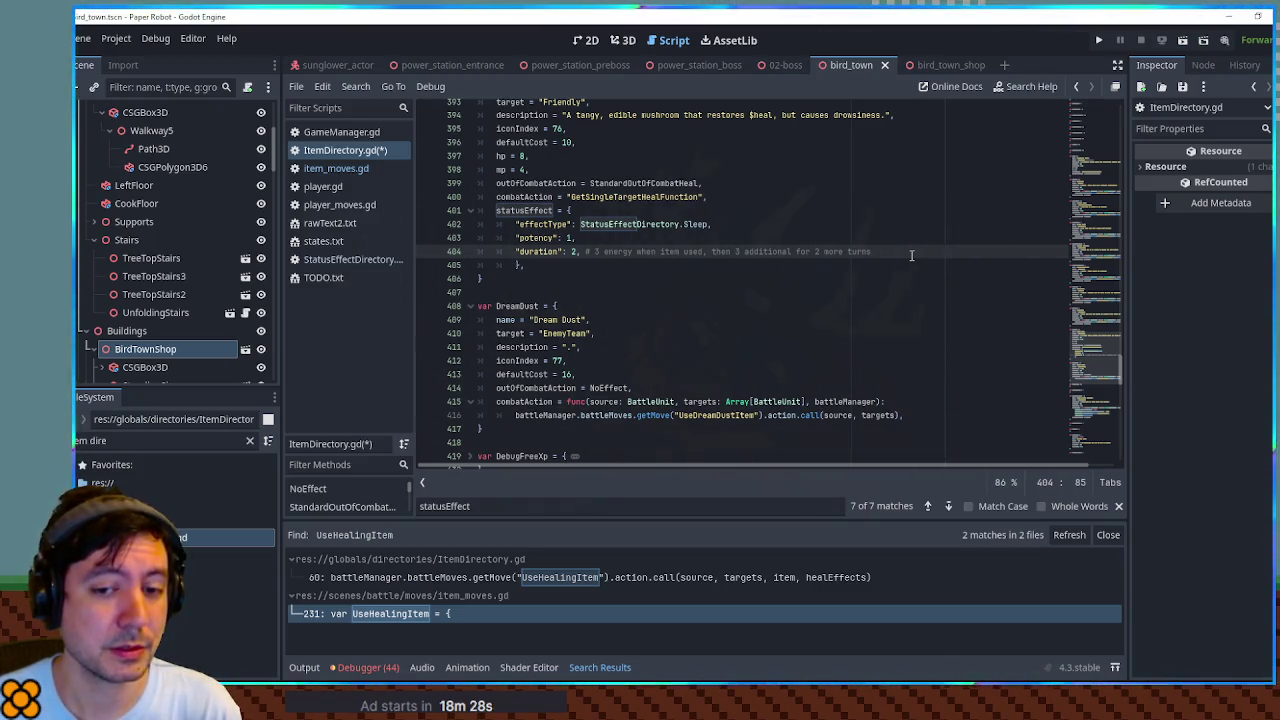
Step: Add a '"flipsCoins": true,' entry below duration in Night Cap's statusEffect
key(Return)
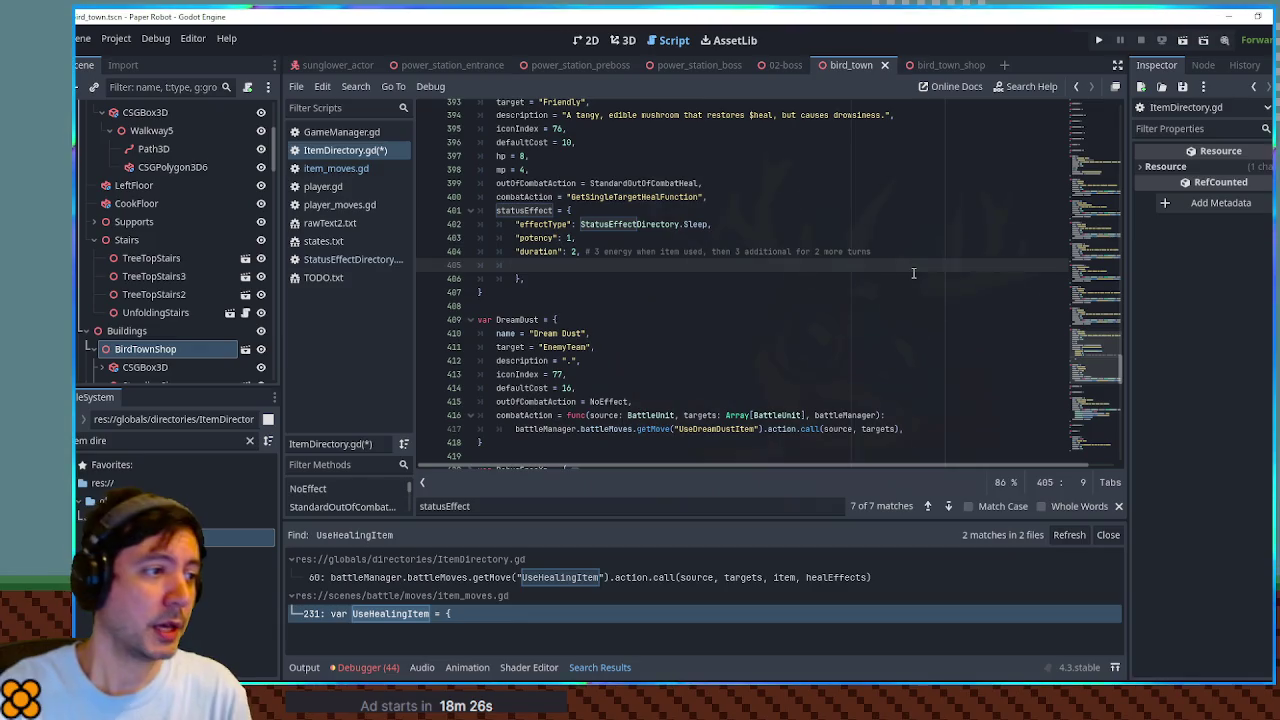
text(")
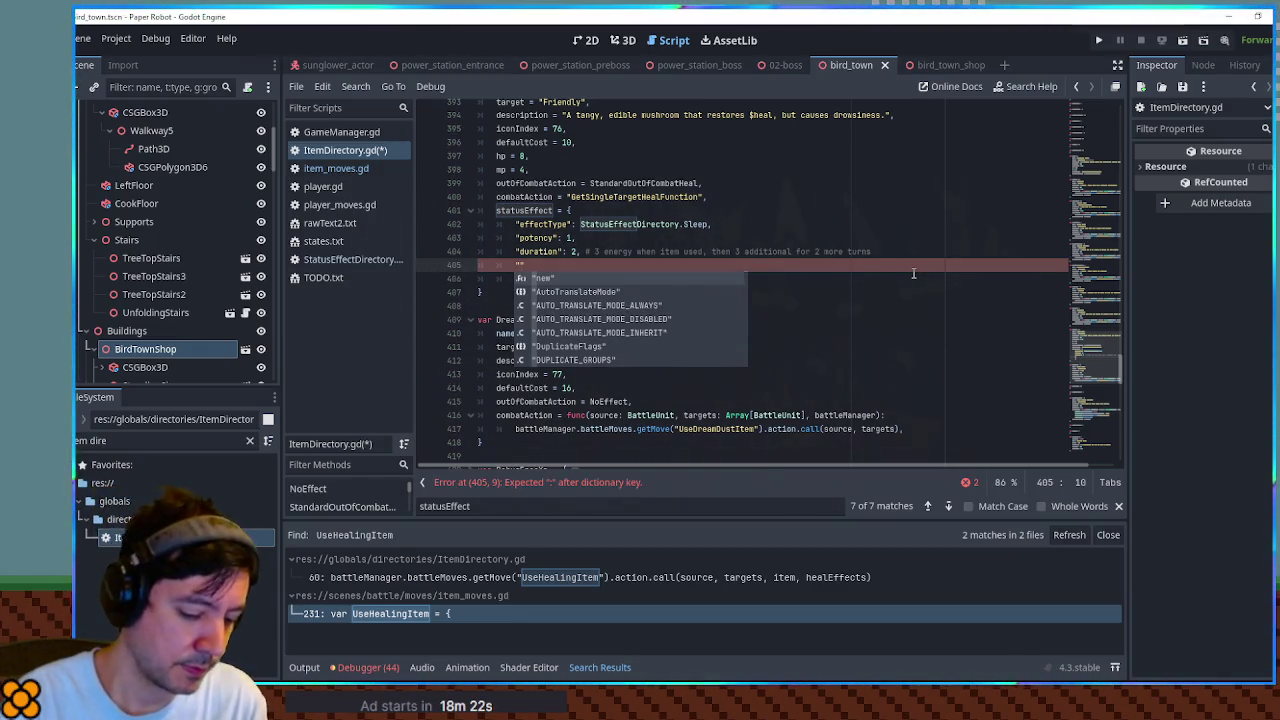
text(Flips)
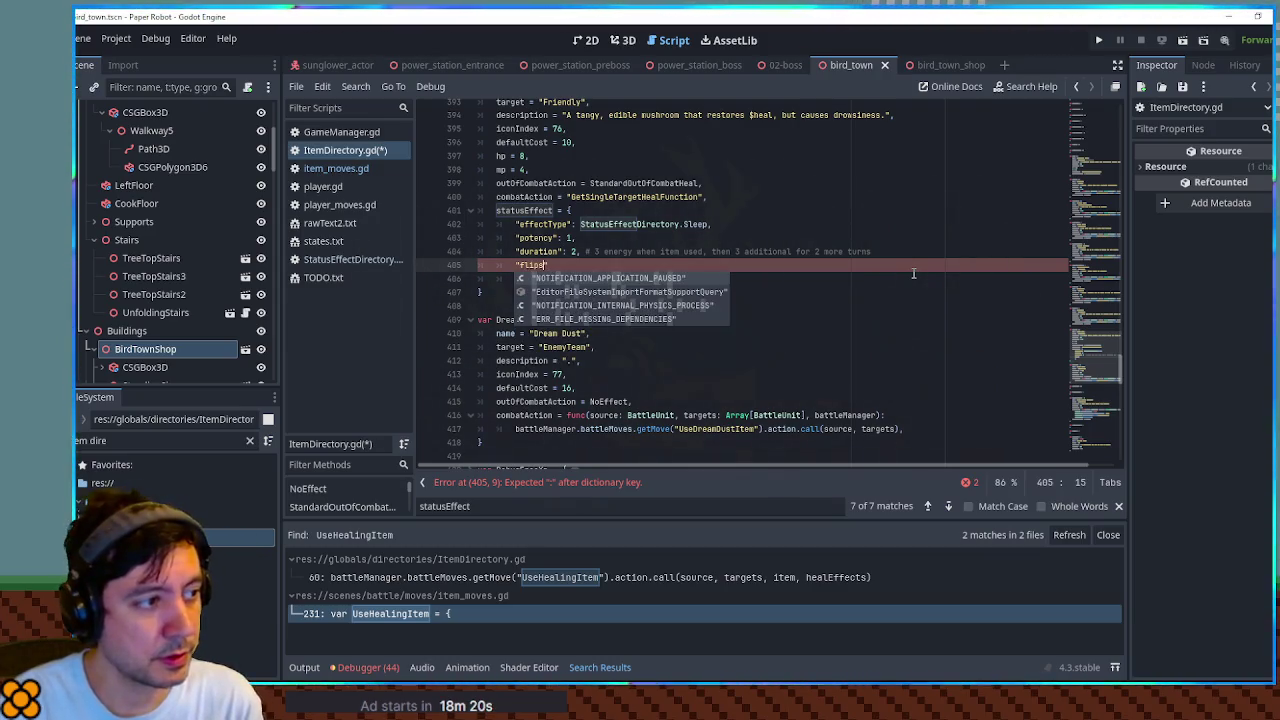
text(")
key(BackSpace)
key(BackSpace)
key(BackSpace)
text(FlipsCoins)
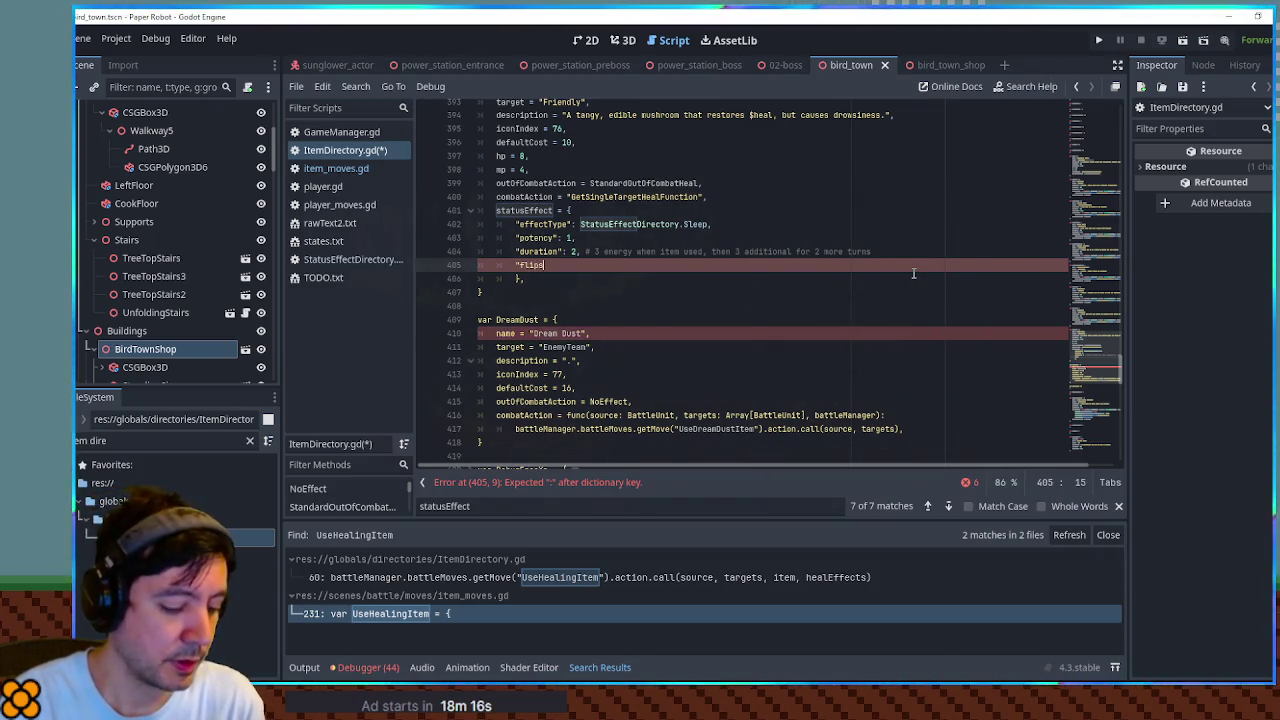
text(": )
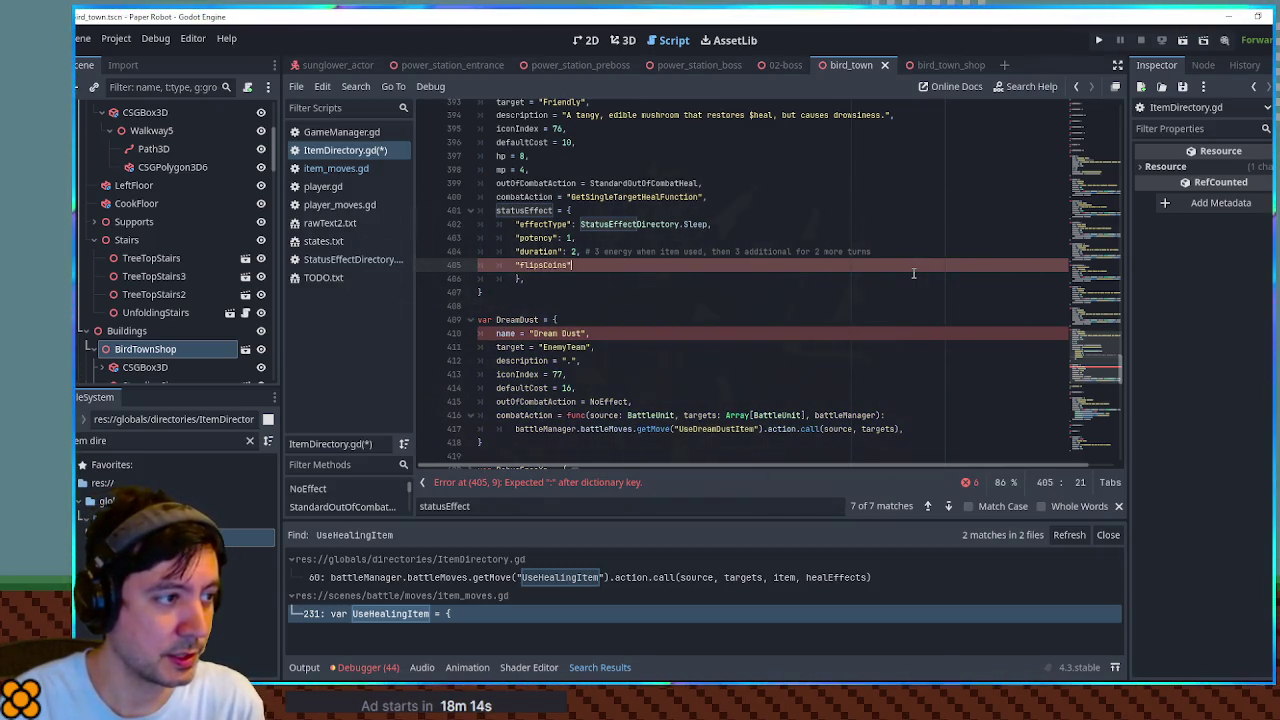
text(true,)
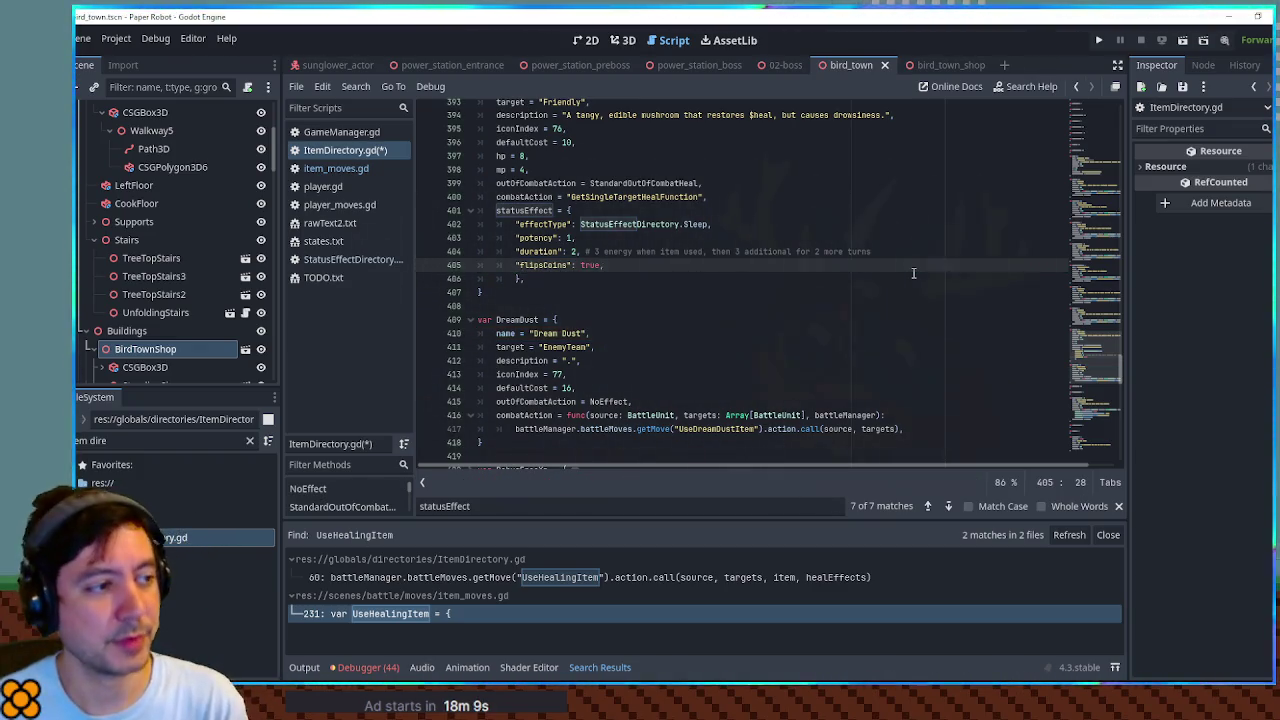
Step: Review the potency, duration and flipsCoins entries, then save ItemDirectory.gd
click(717, 278)
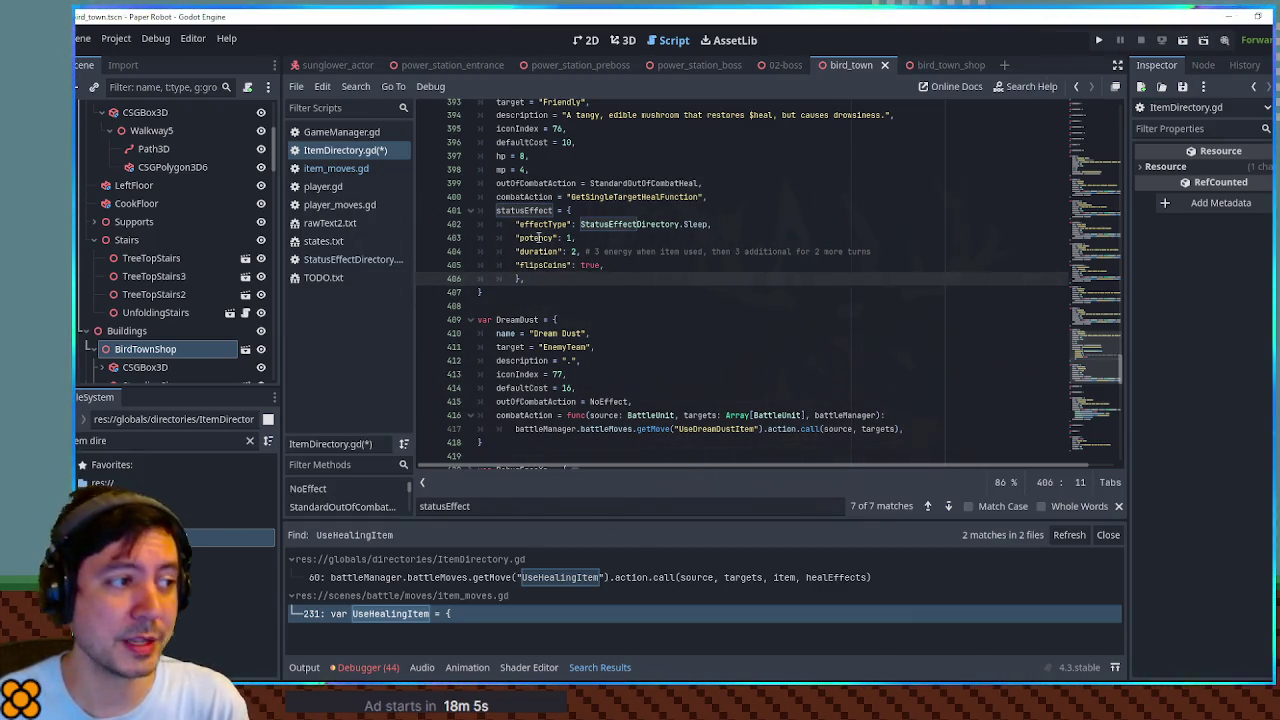
double_click(539, 238)
double_click(539, 251)
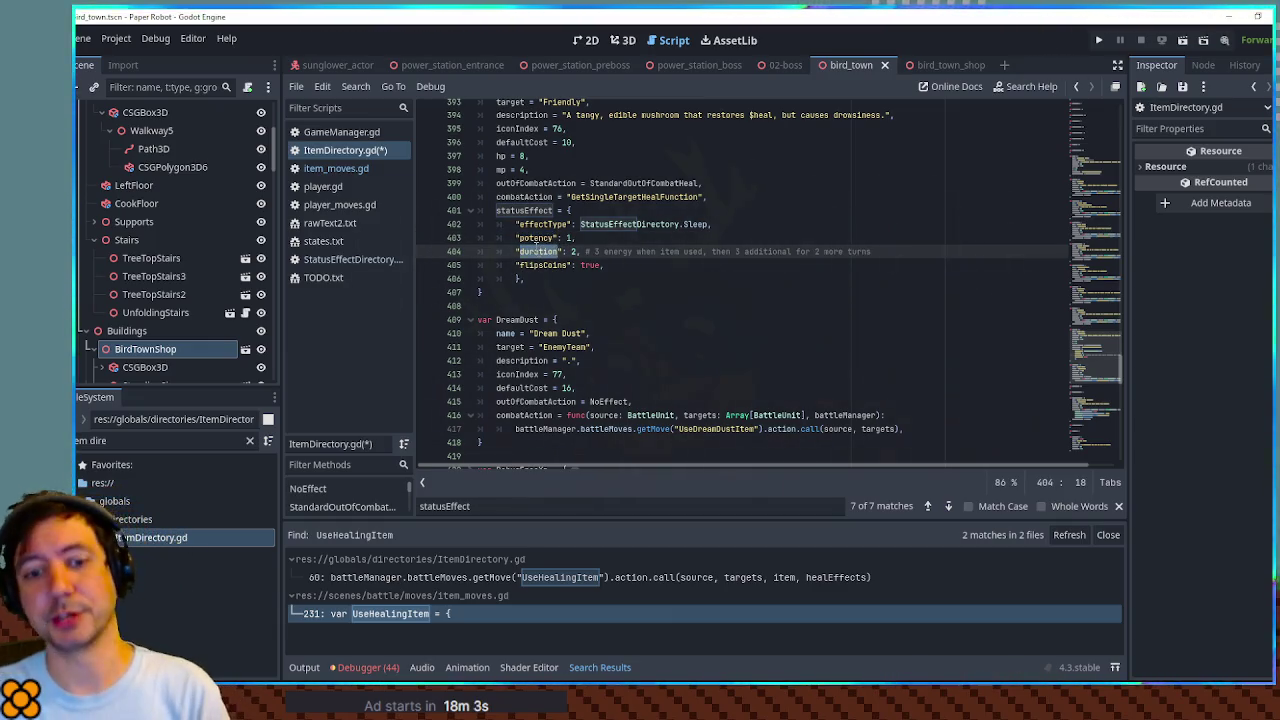
click(603, 267)
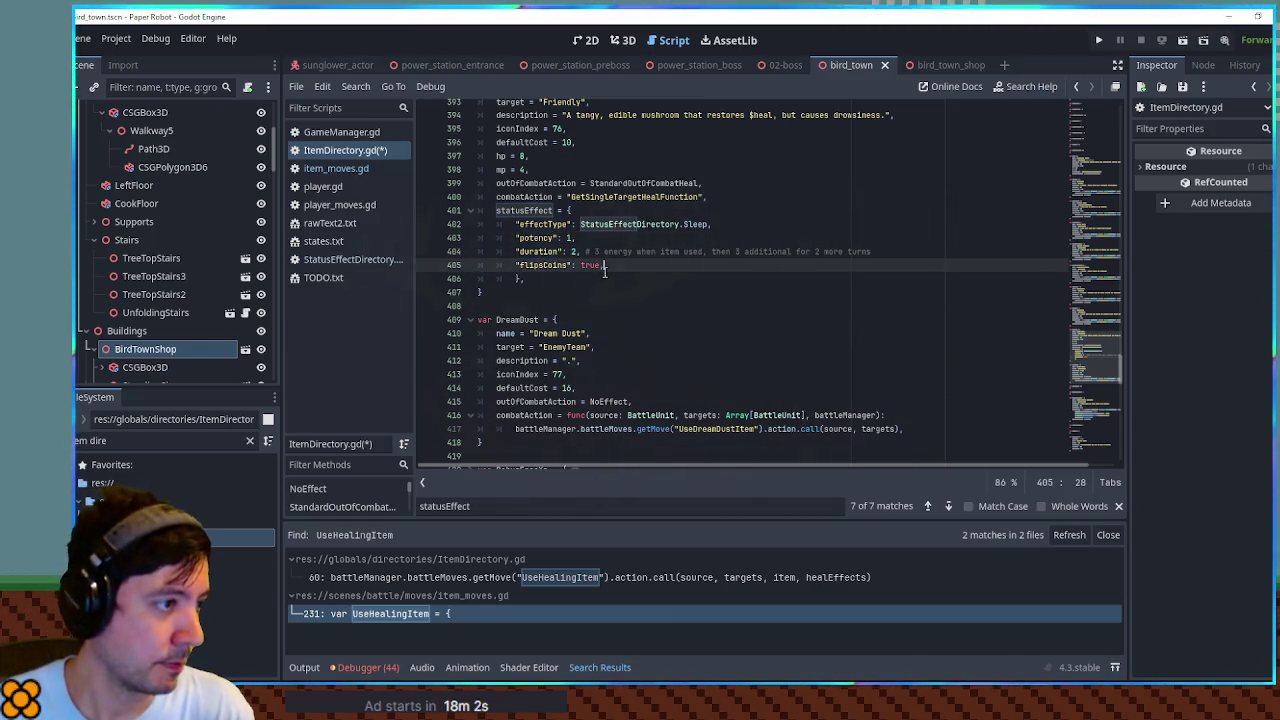
click(602, 276)
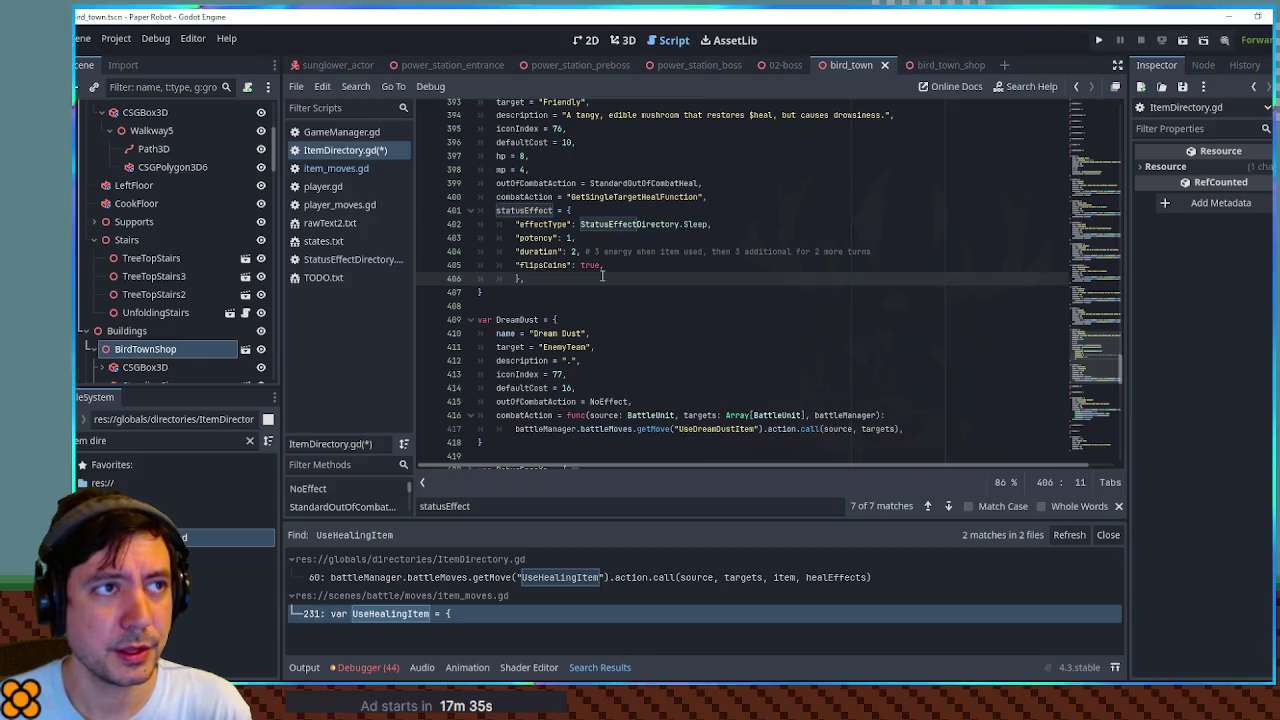
double_click(576, 252)
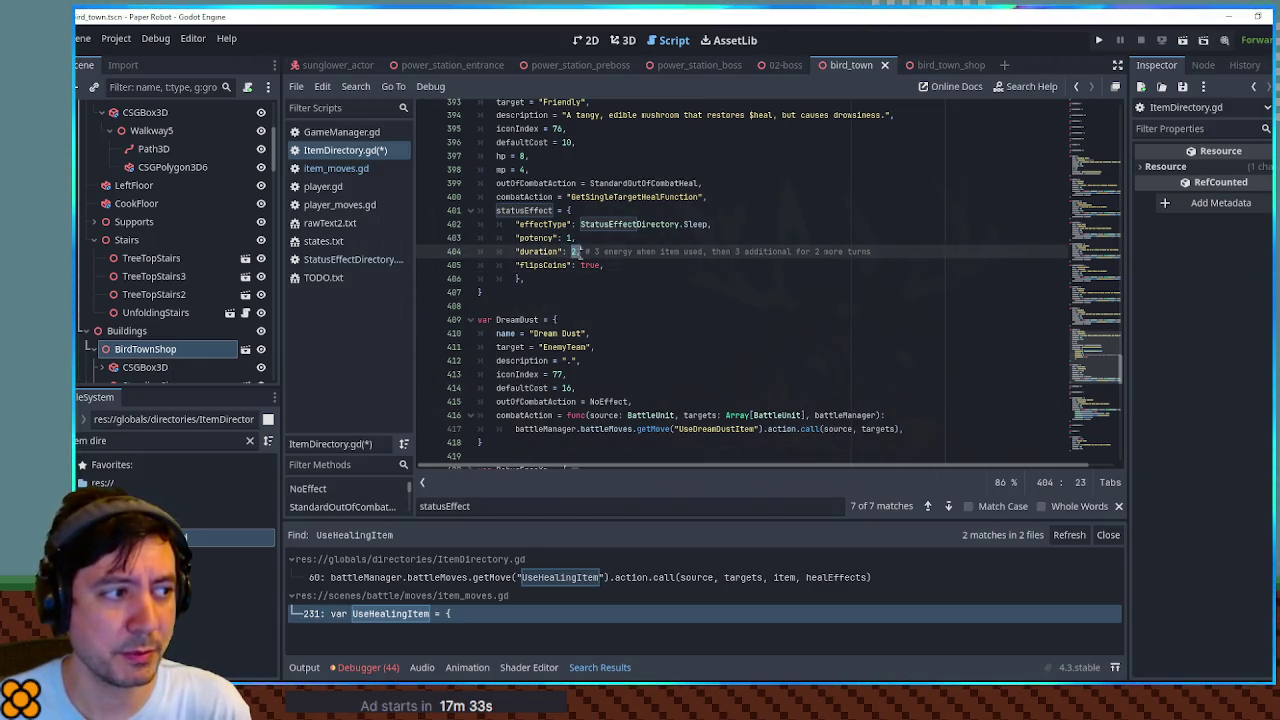
click(628, 265)
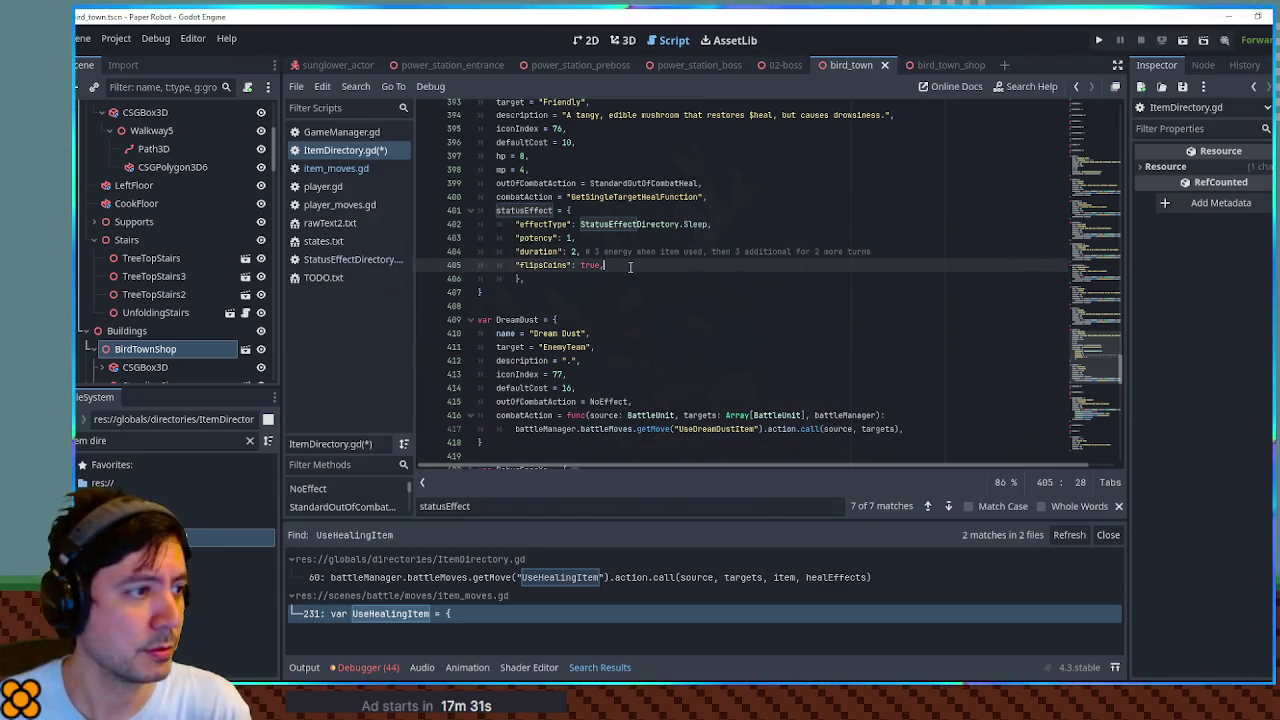
double_click(545, 265)
key(ctrl+s)
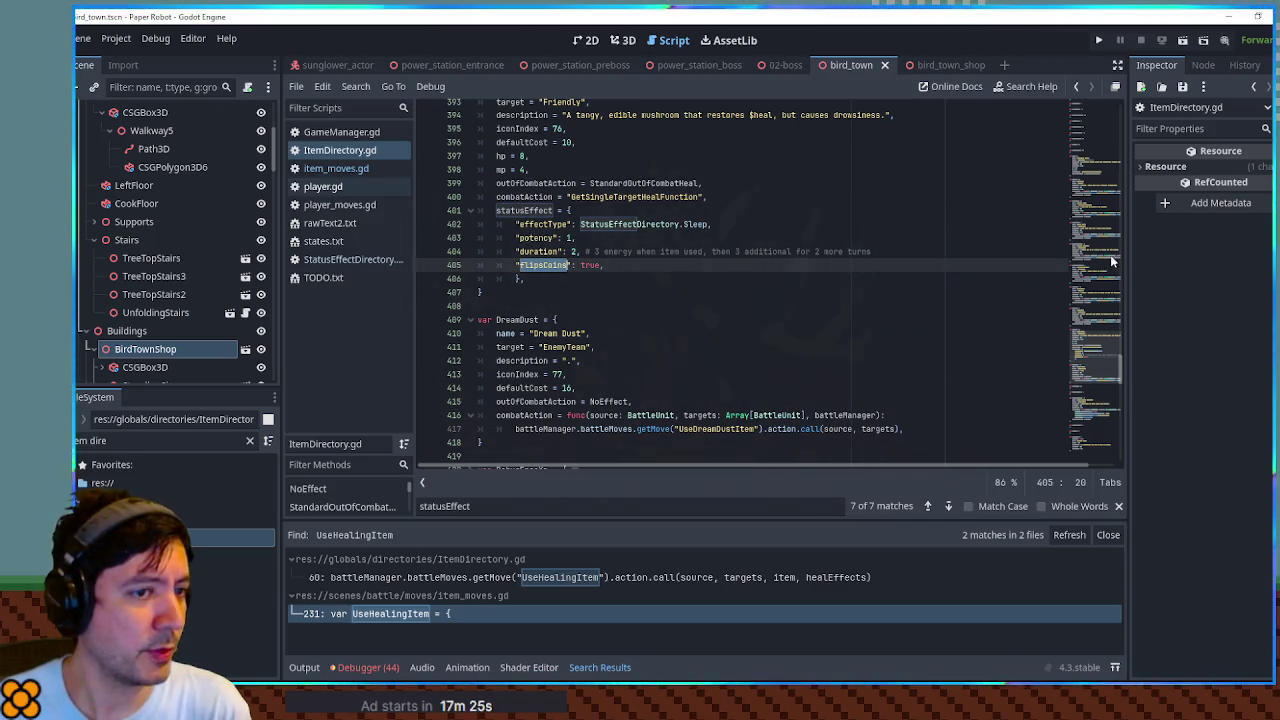
Step: In item_moves.gd, add a flipsCoin variable read from the statusEffect below potency
drag(1106, 363, 1106, 419)
mouse_move(1112, 286)
mouse_down()
mouse_move(1103, 239)
mouse_move(700, 290)
mouse_move(475, 340)
mouse_up()
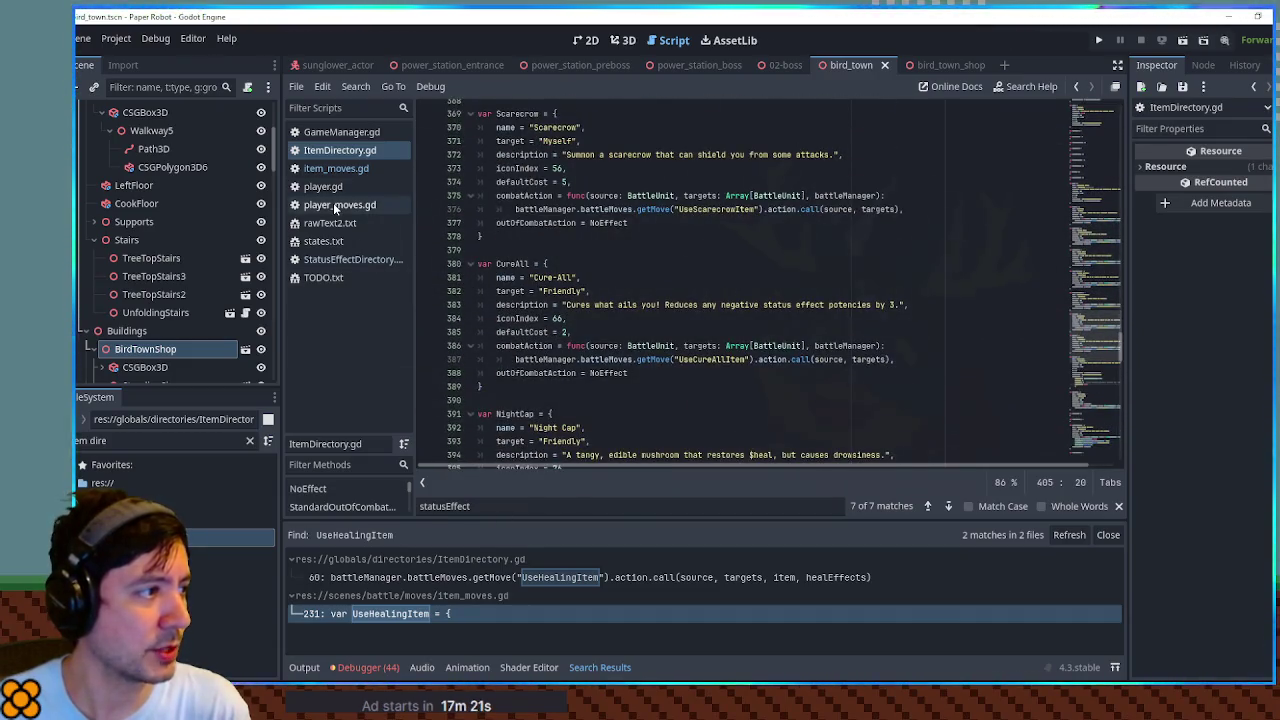
click(337, 168)
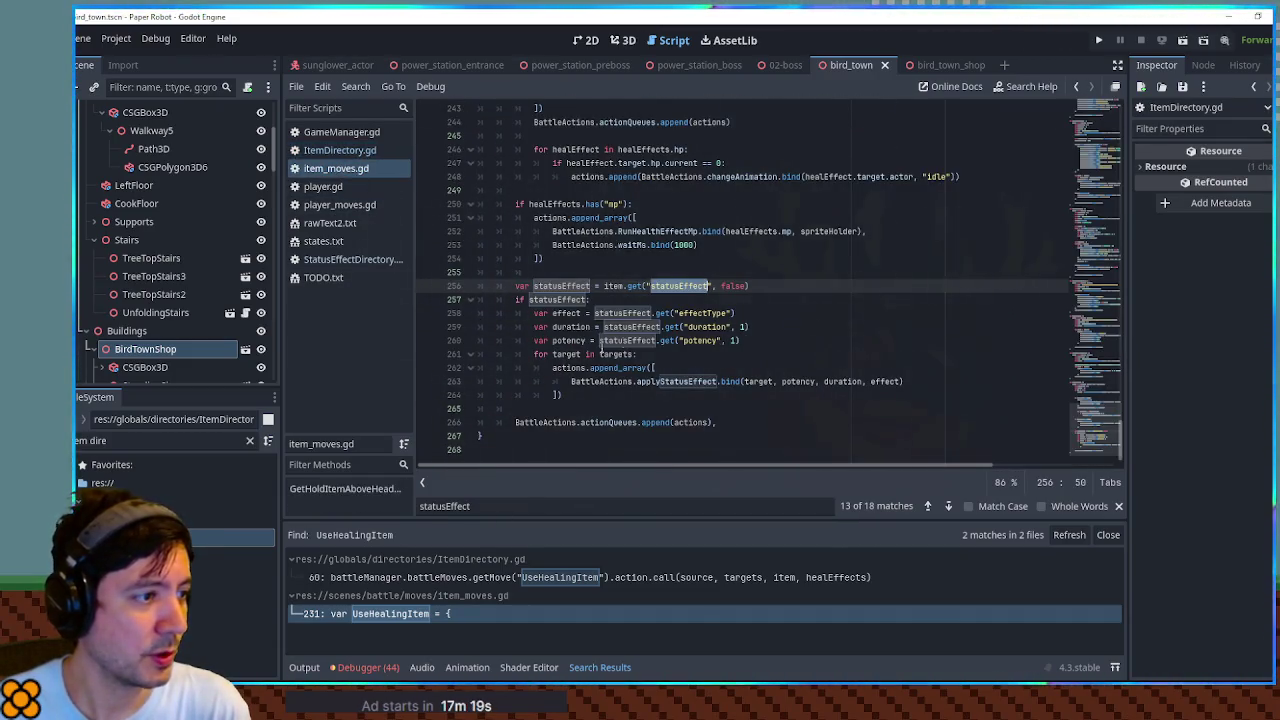
click(775, 329)
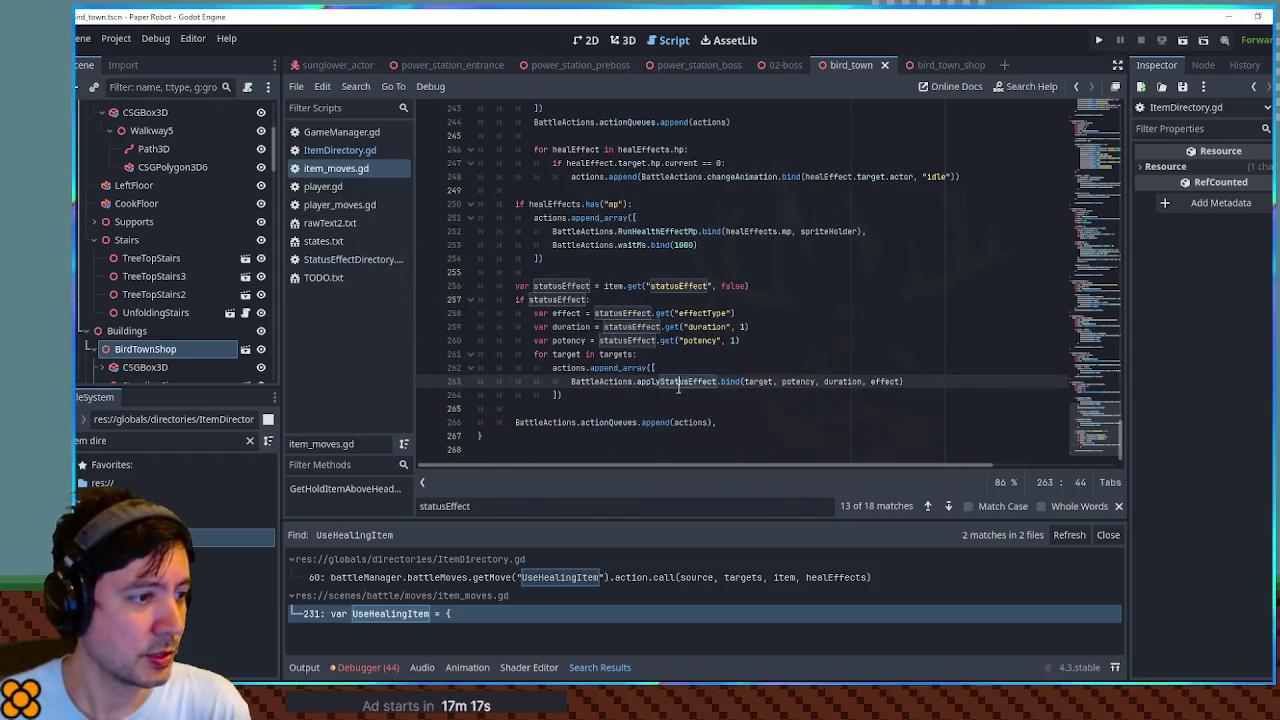
double_click(638, 383)
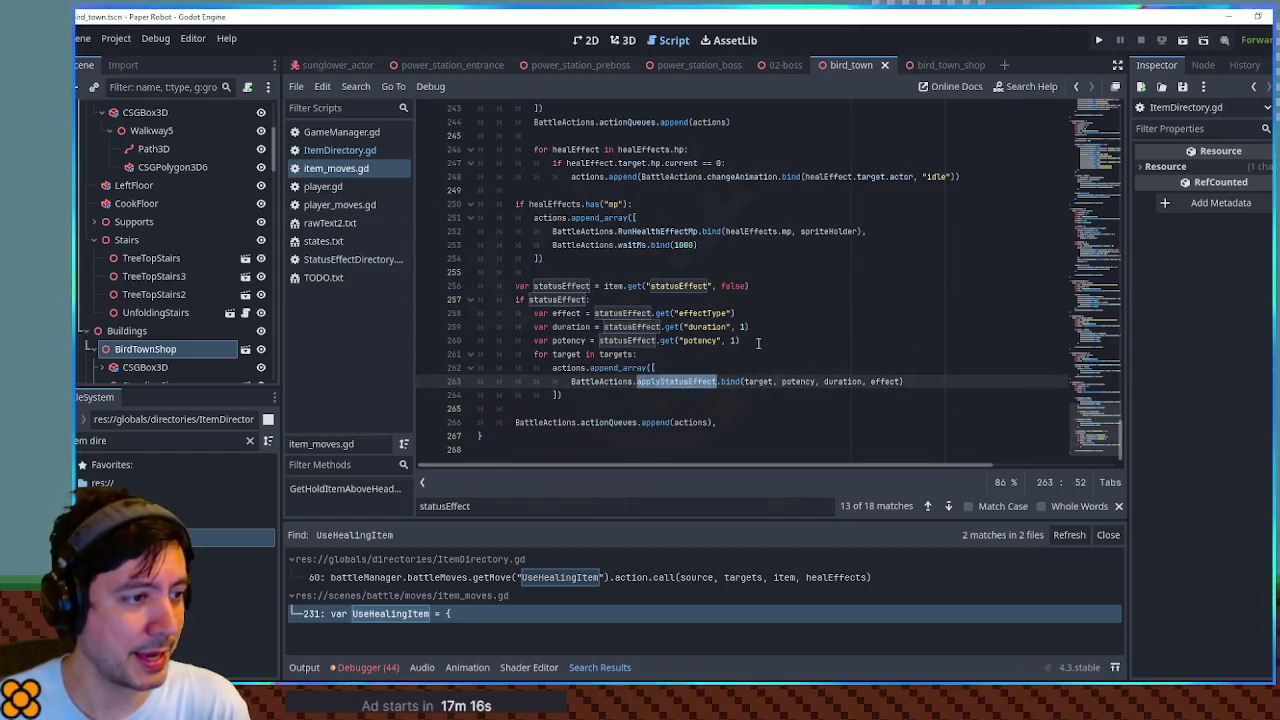
click(758, 343)
key(Return)
text(var flipsCoin = s)
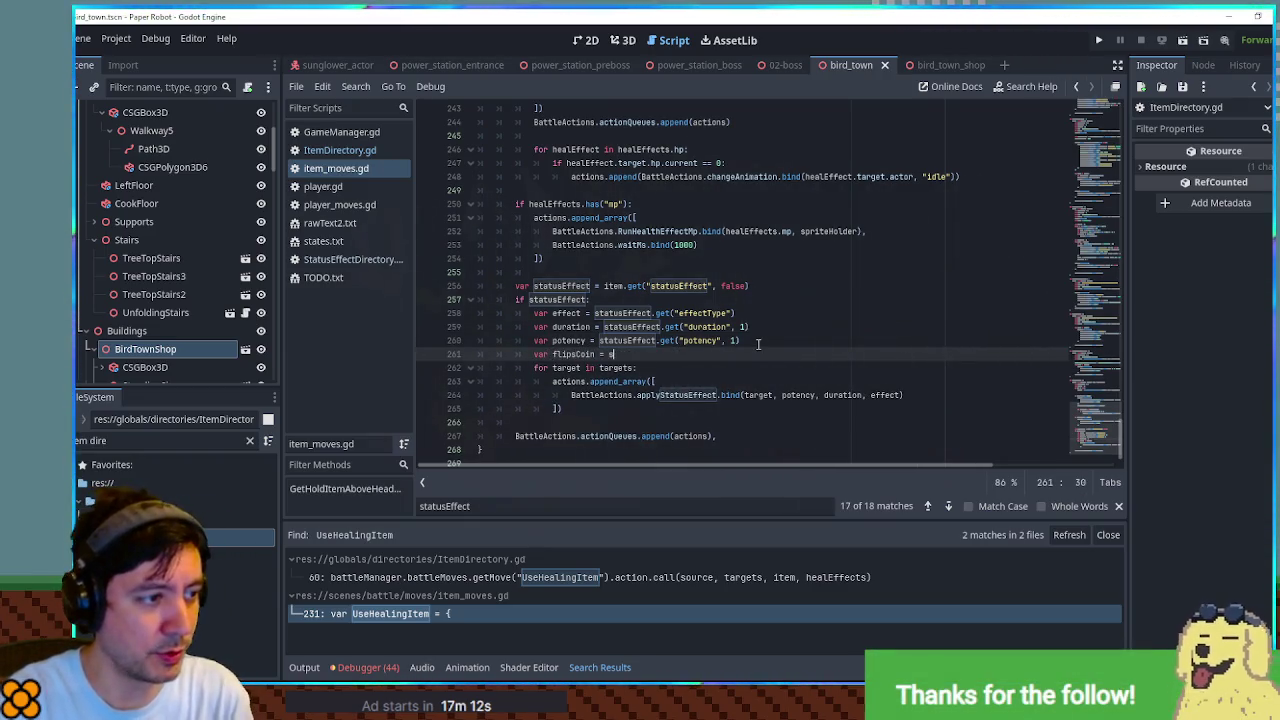
text(tatus)
key(Return)
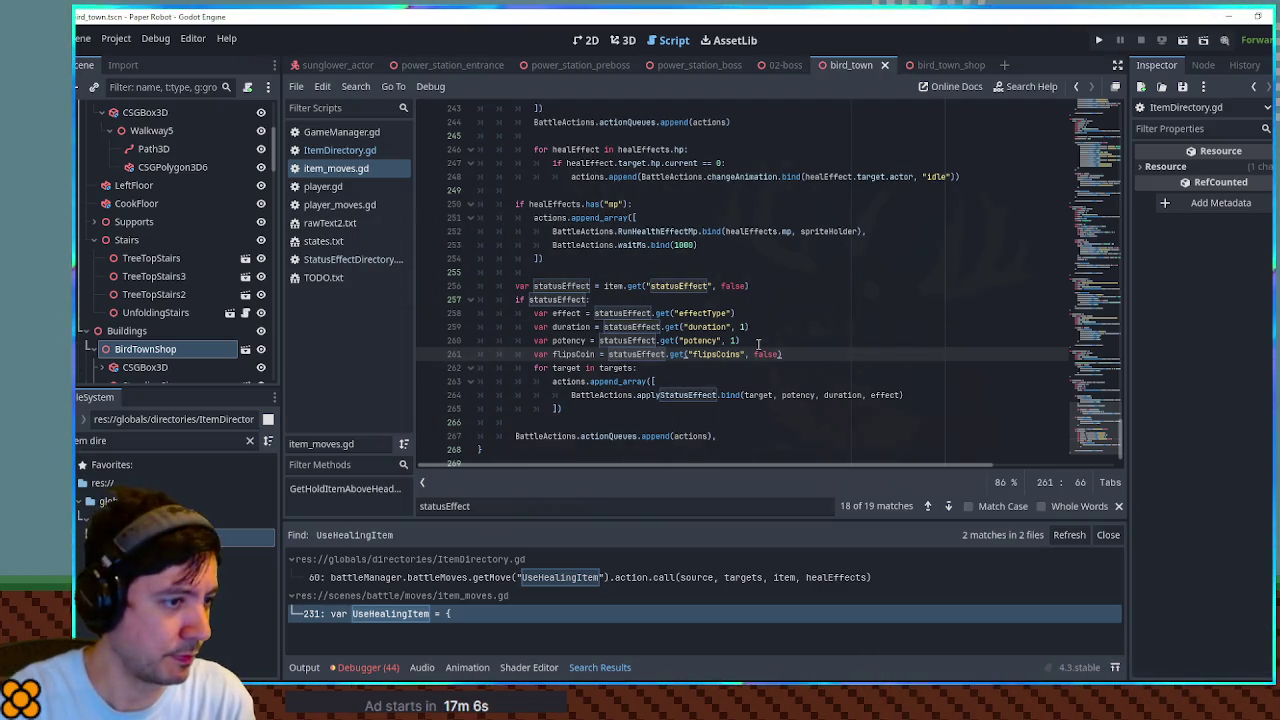
Step: Add an 'if flipsCoin:' / 'else:' branch and indent the append block under else
key(Down)
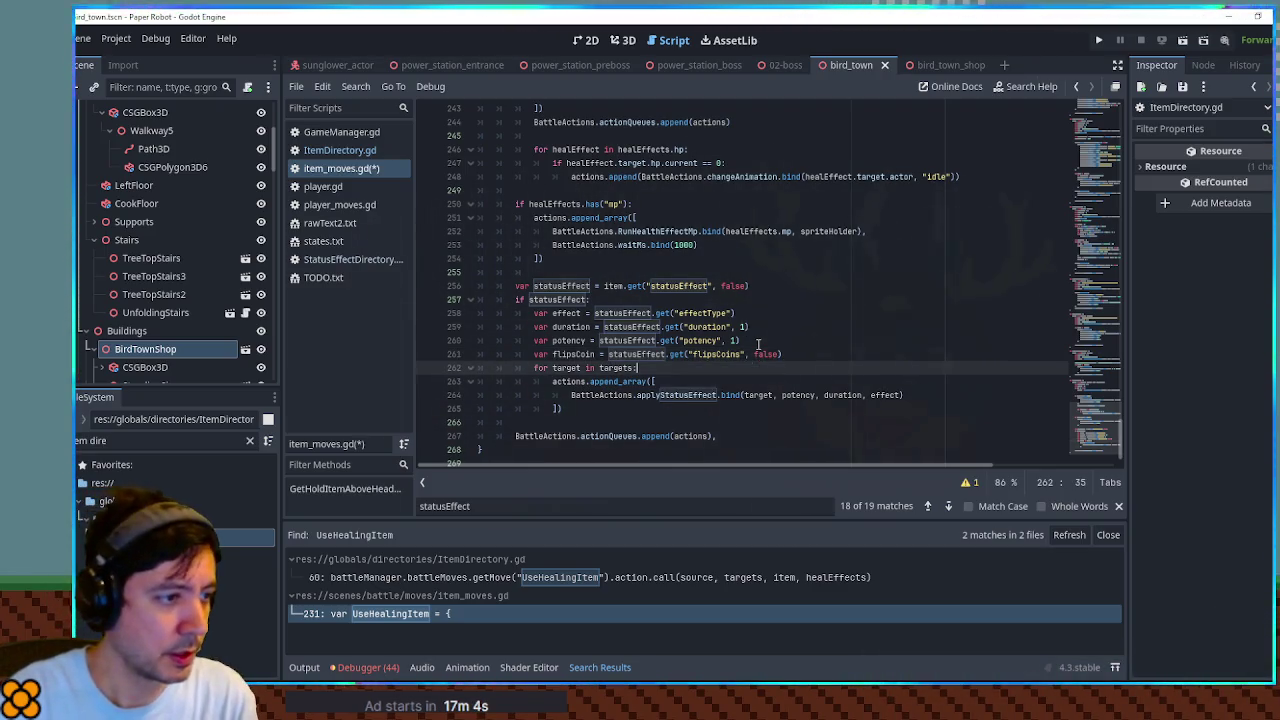
key(Return)
text(if flipsC)
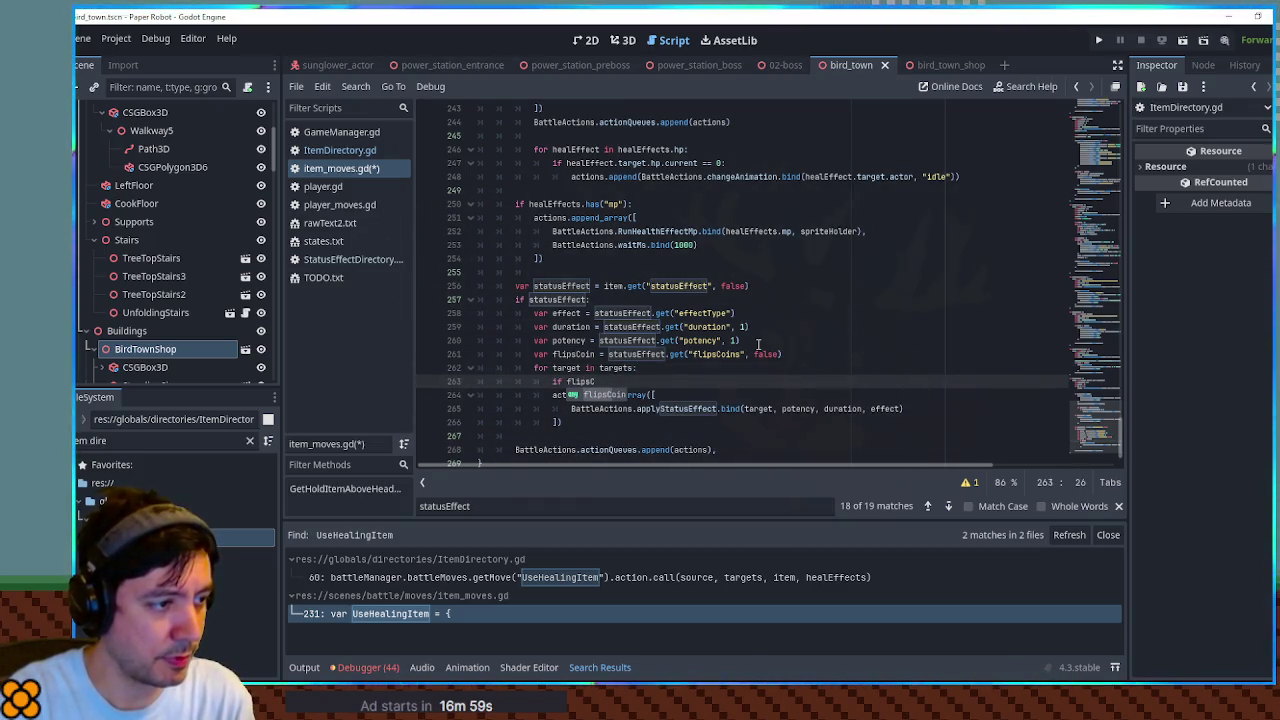
text(oin:)
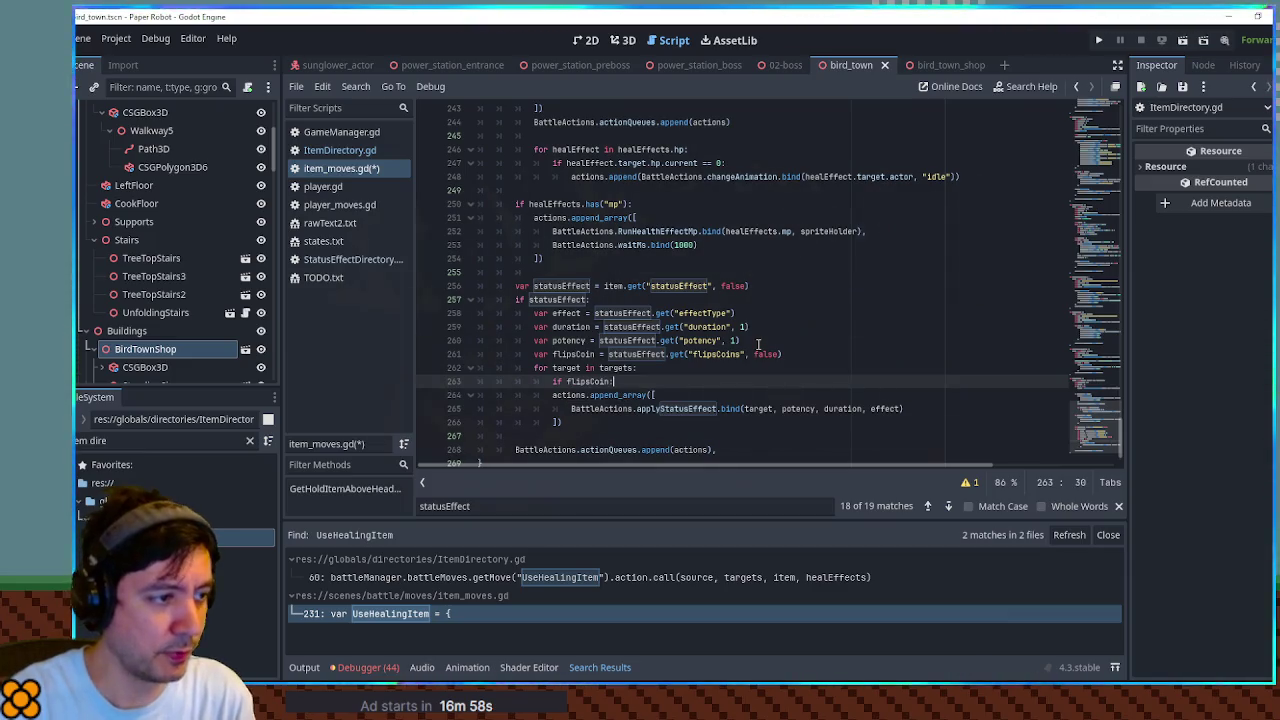
key(Return)
key(BackSpace)
text(else:)
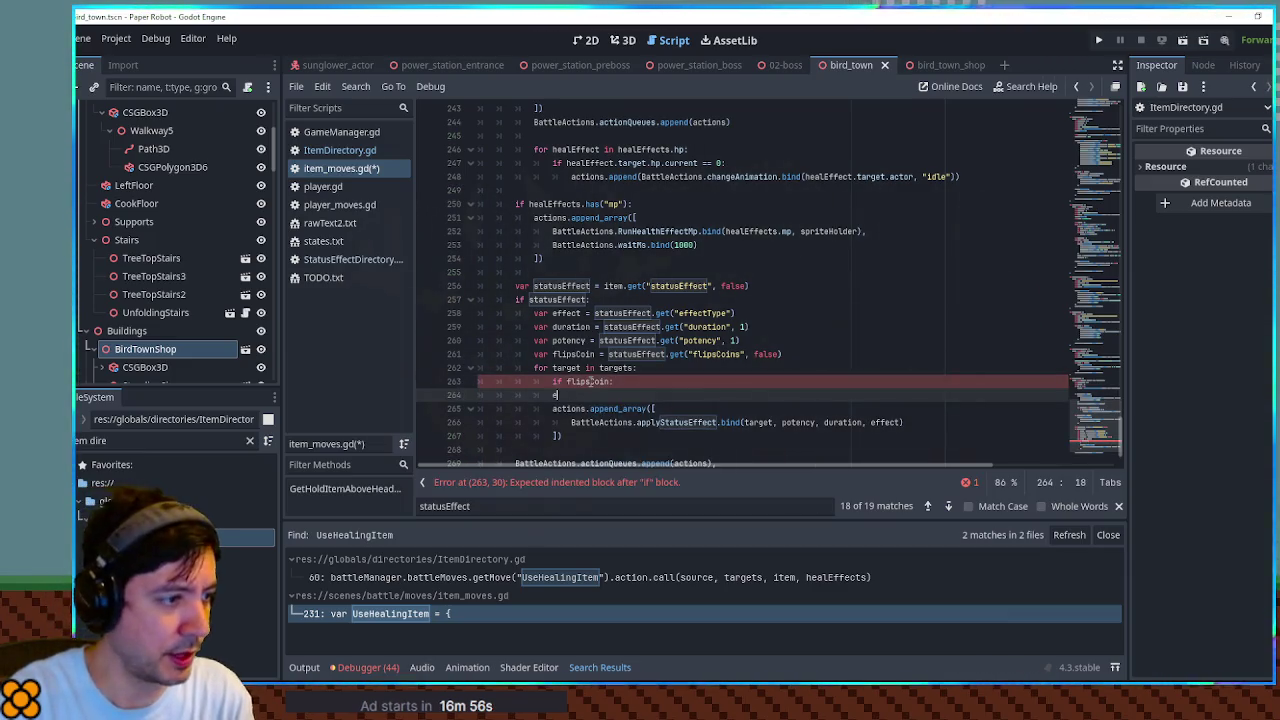
key(shift+Down)
key(shift+Down)
key(shift+Down)
key(ctrl+c)
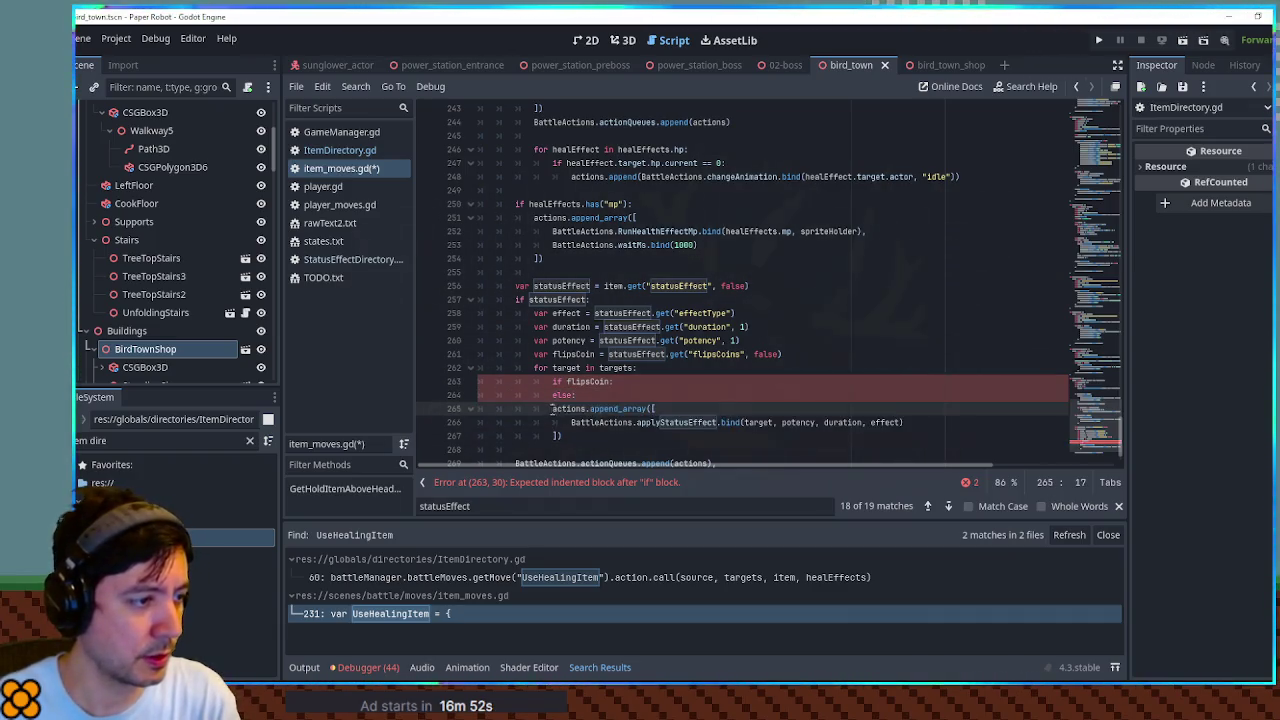
key(Tab)
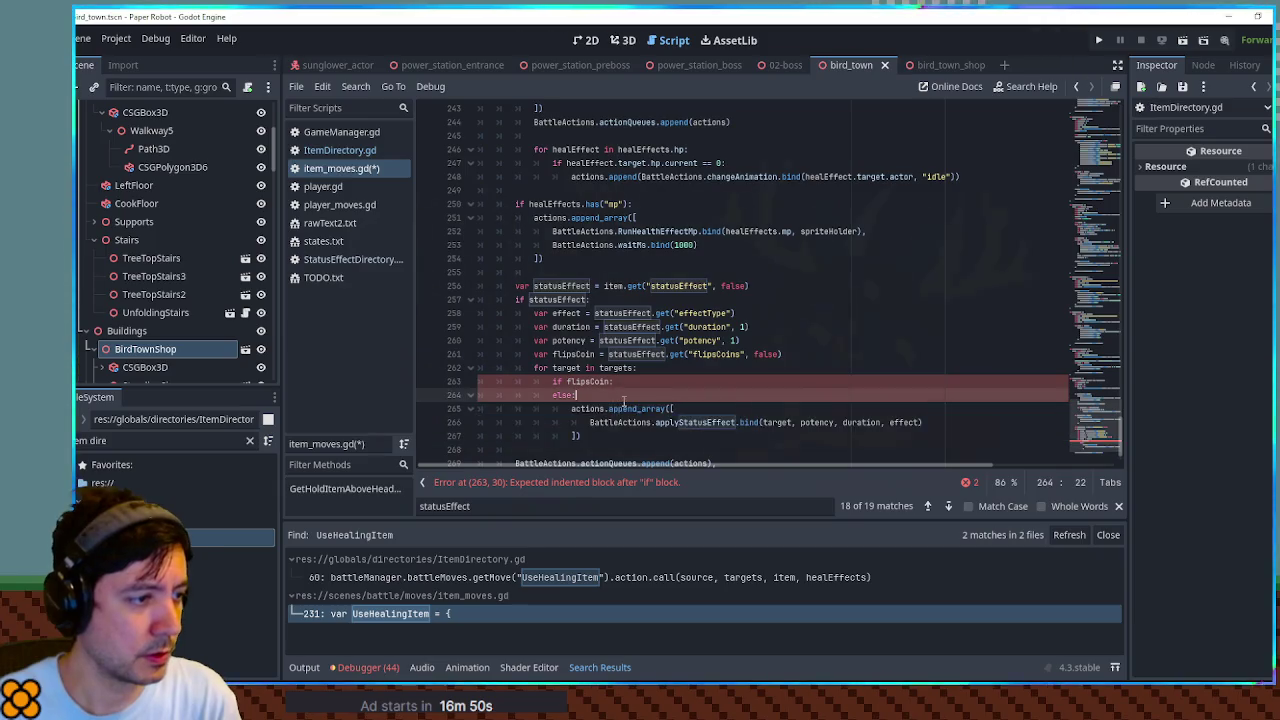
Step: Paste the status-applying block under the if flipsCoin branch
click(632, 381)
key(ctrl+v)
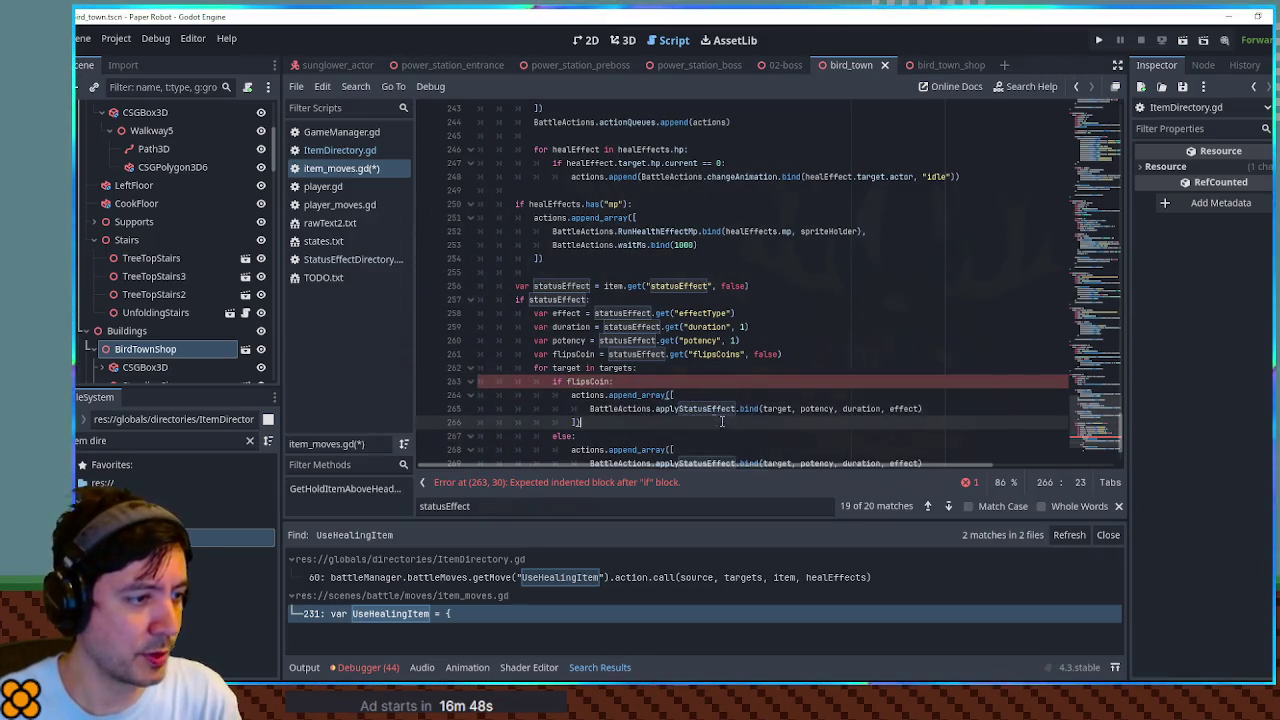
scroll(630, 370, down, 2)
double_click(695, 326)
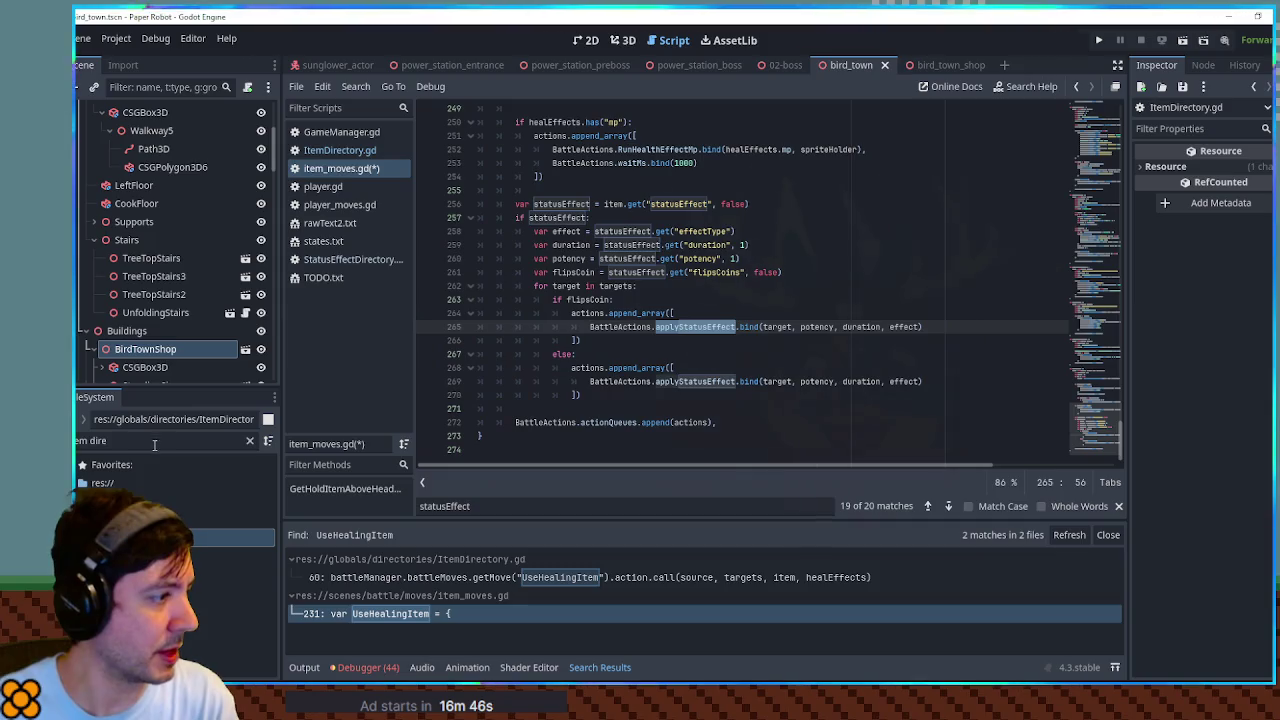
Step: Find BattleActions.gd and copy the queueStatusEffectFlip function name
click(250, 440)
text(battle action)
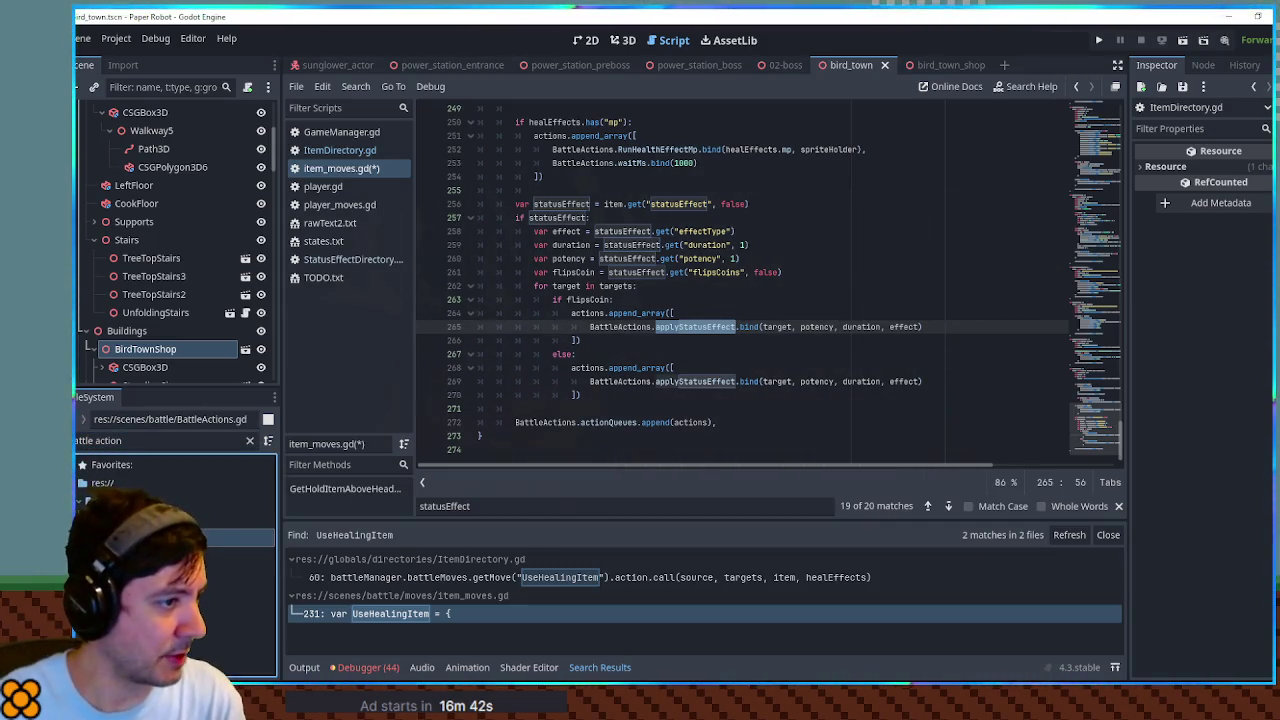
double_click(150, 537)
text(applyStatusEffect)
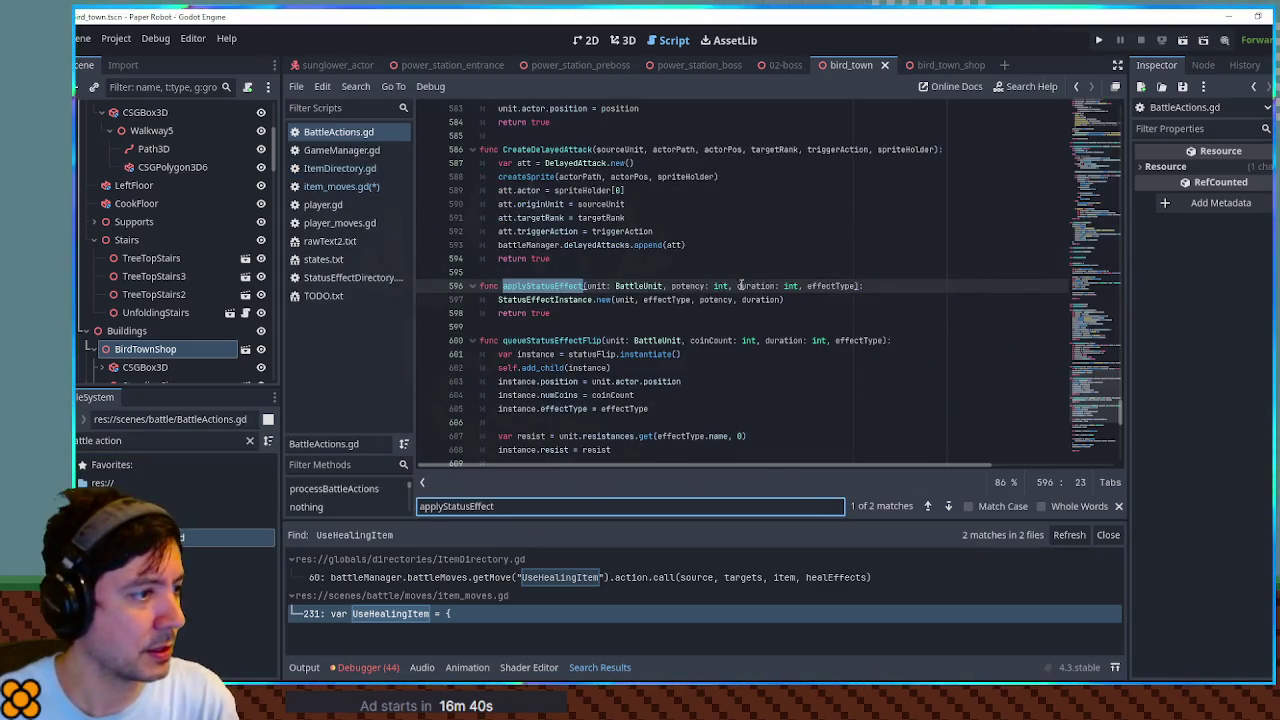
double_click(552, 341)
key(ctrl+c)
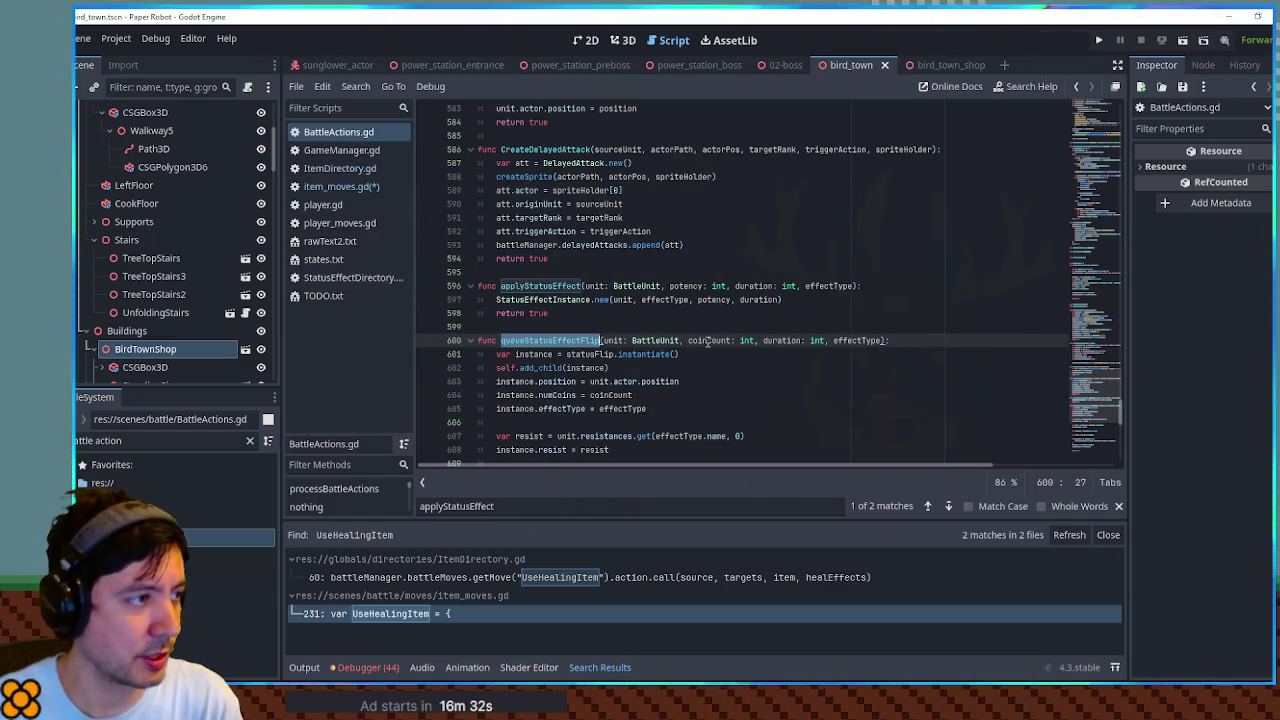
Step: Replace applyStatusEffect with queueStatusEffectFlip on line 265 of item_moves.gd and run the game
click(345, 187)
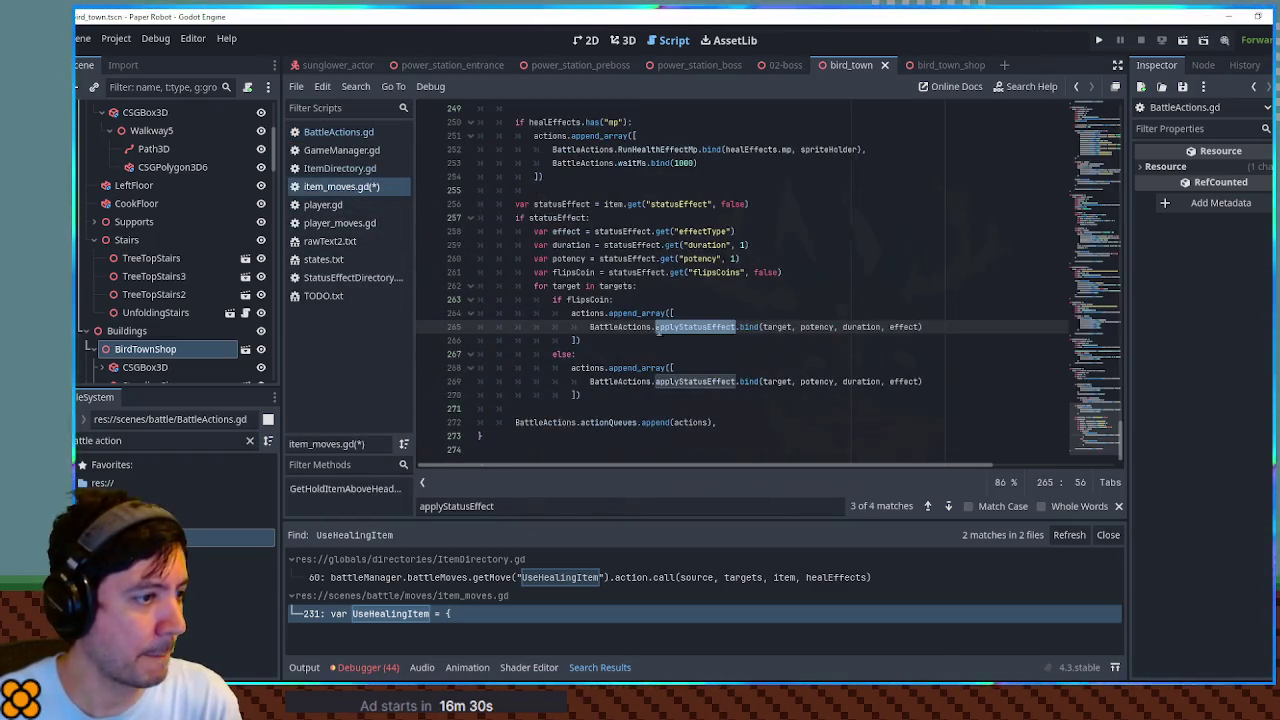
key(ctrl+v)
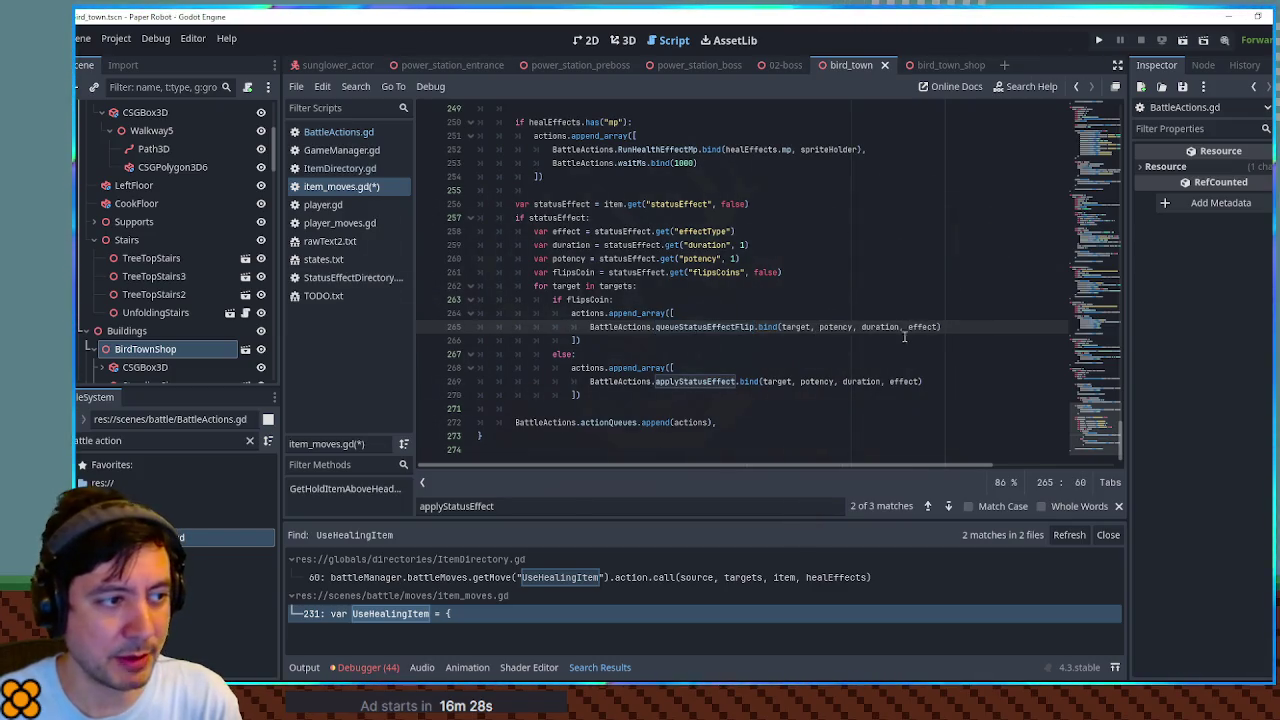
click(881, 264)
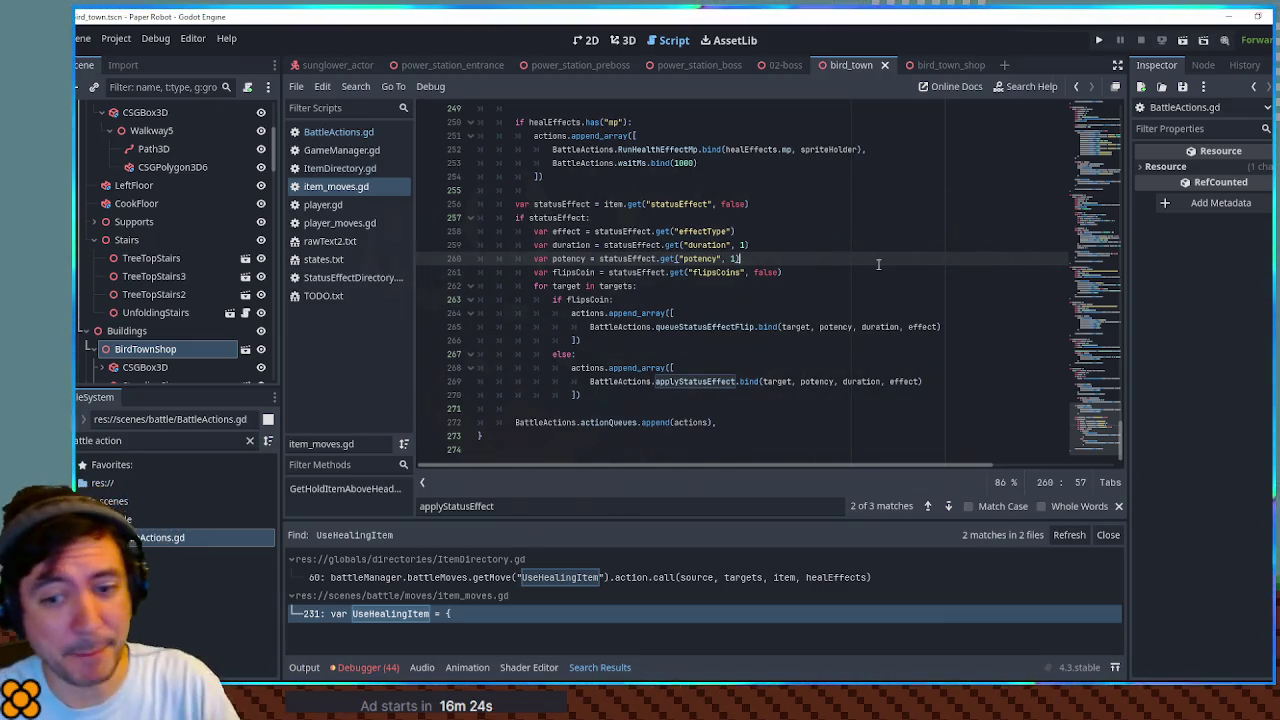
click(784, 180)
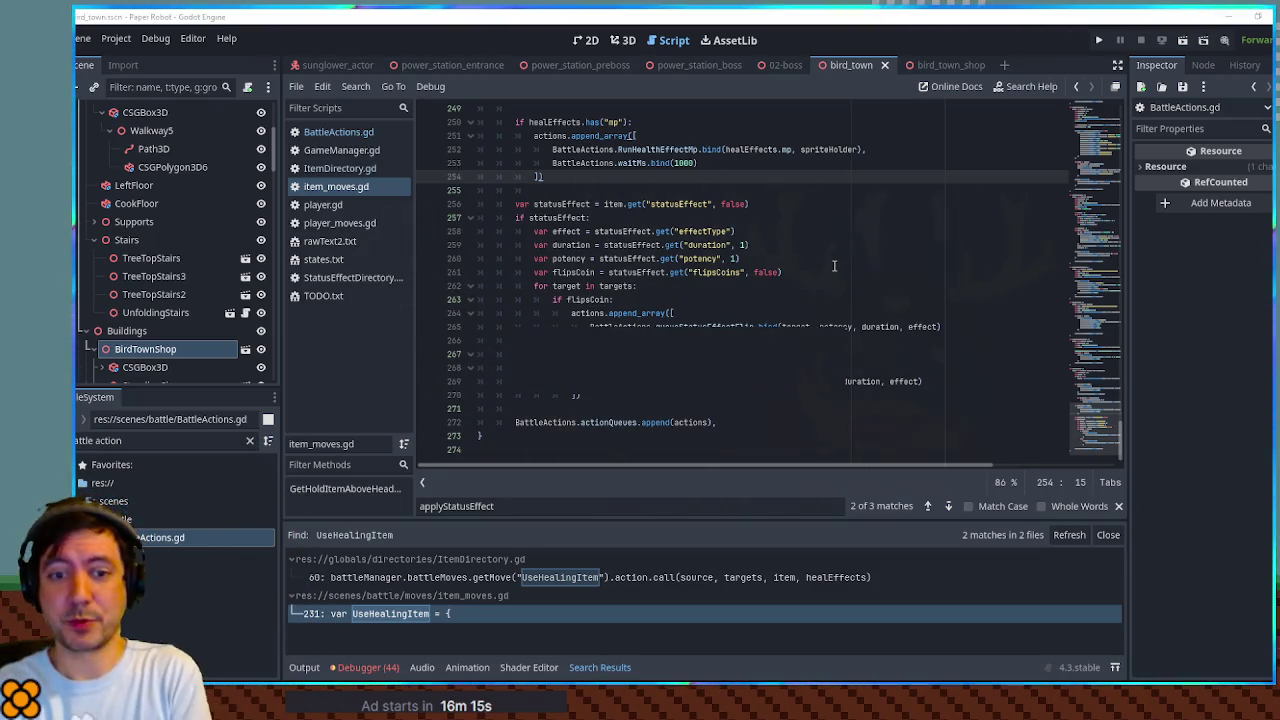
key(F5)
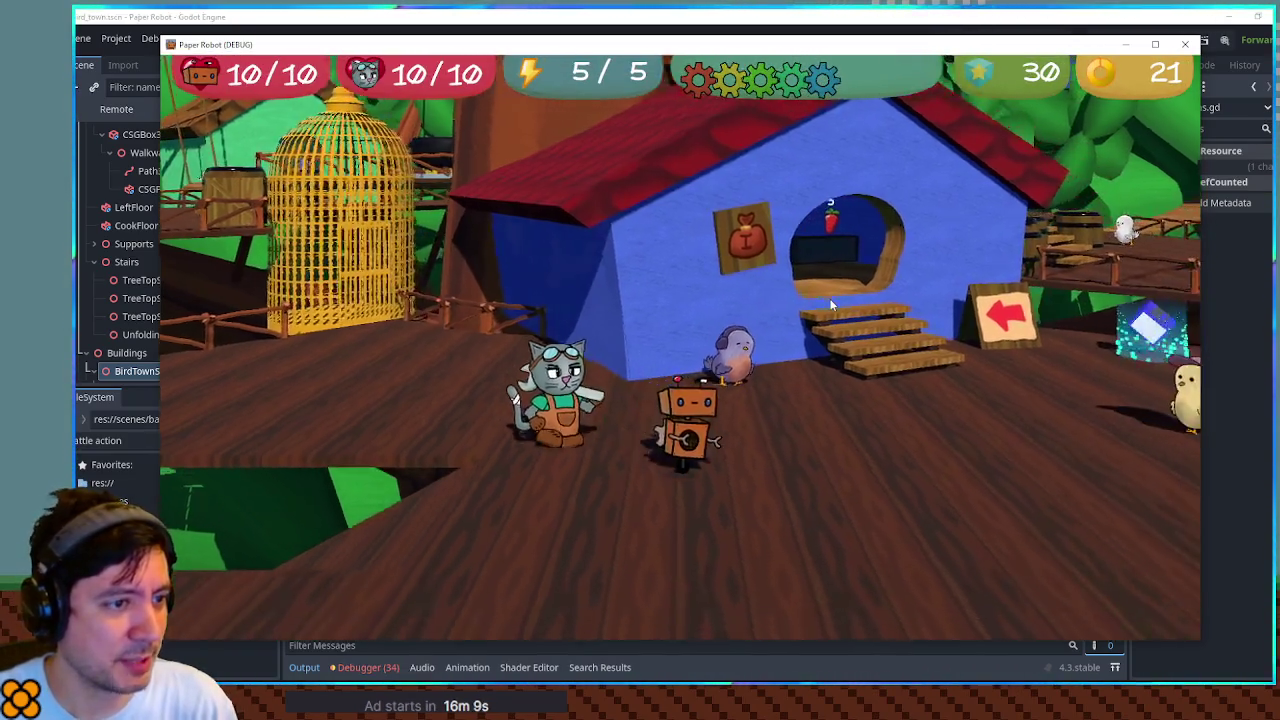
Step: Add a Night Cap to the inventory from the debug tools' item list
key(F1)
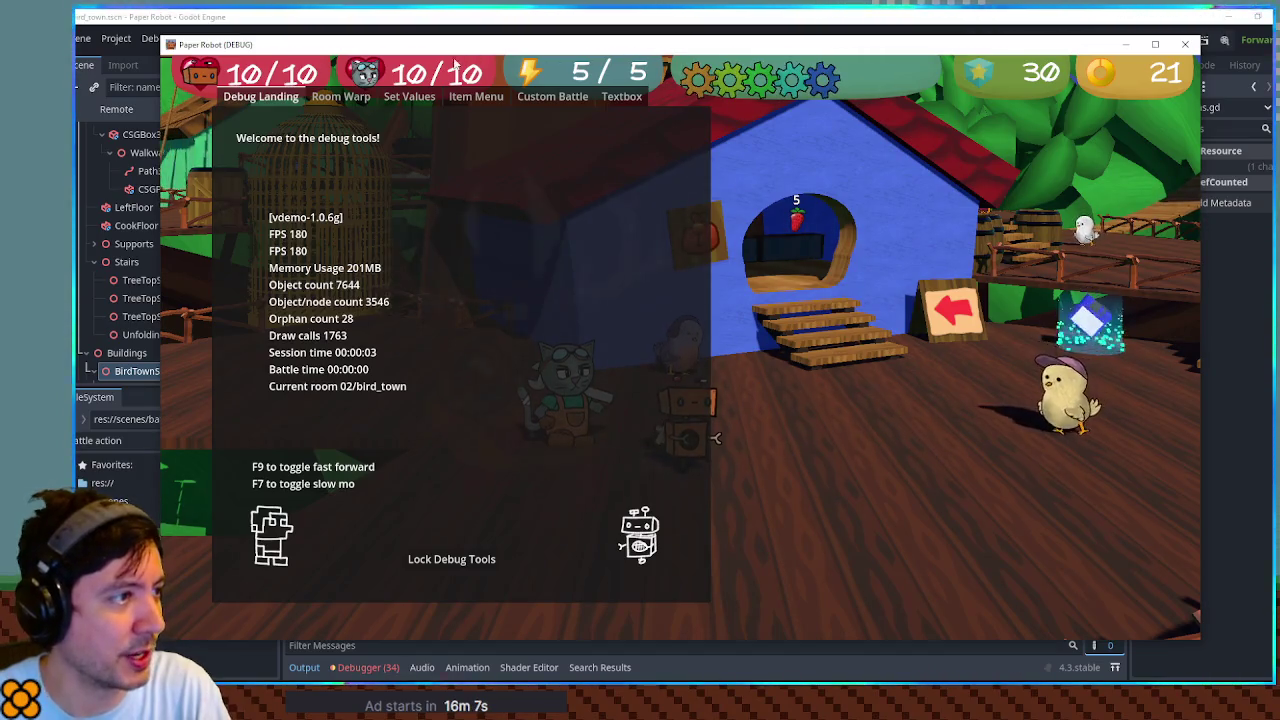
click(476, 96)
scroll(560, 300, down, 5)
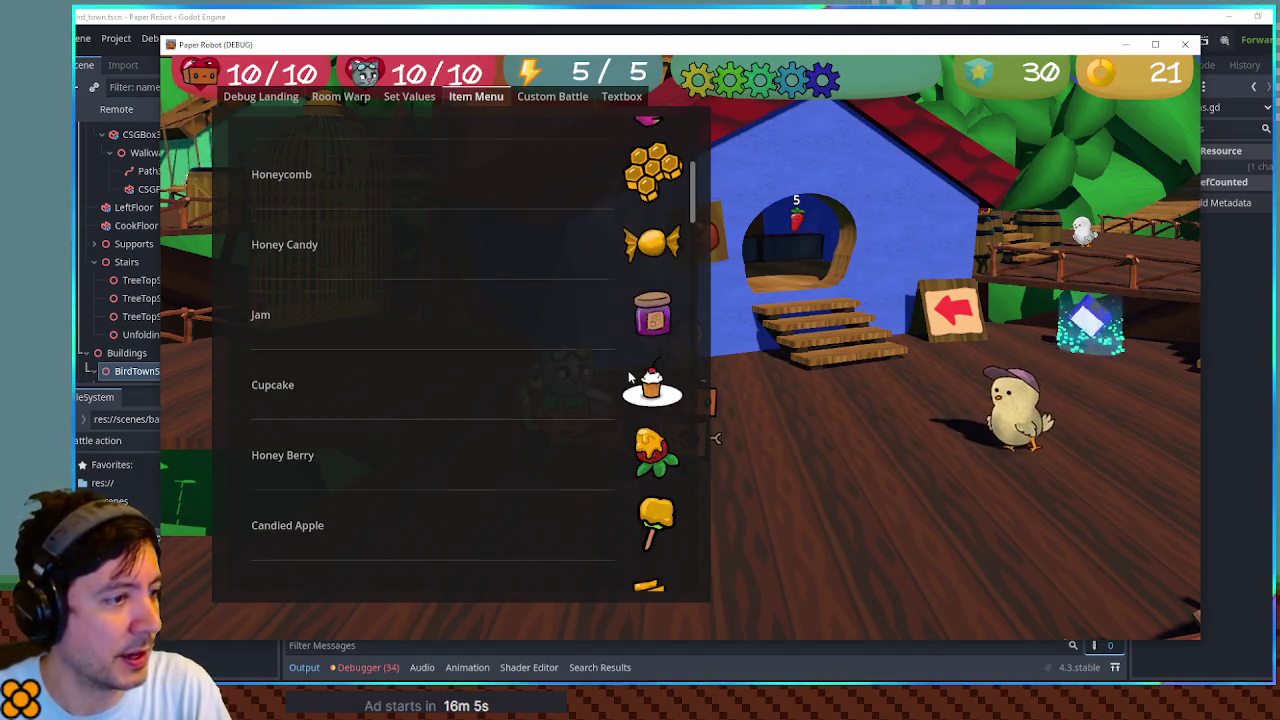
scroll(629, 376, down, 10)
click(651, 358)
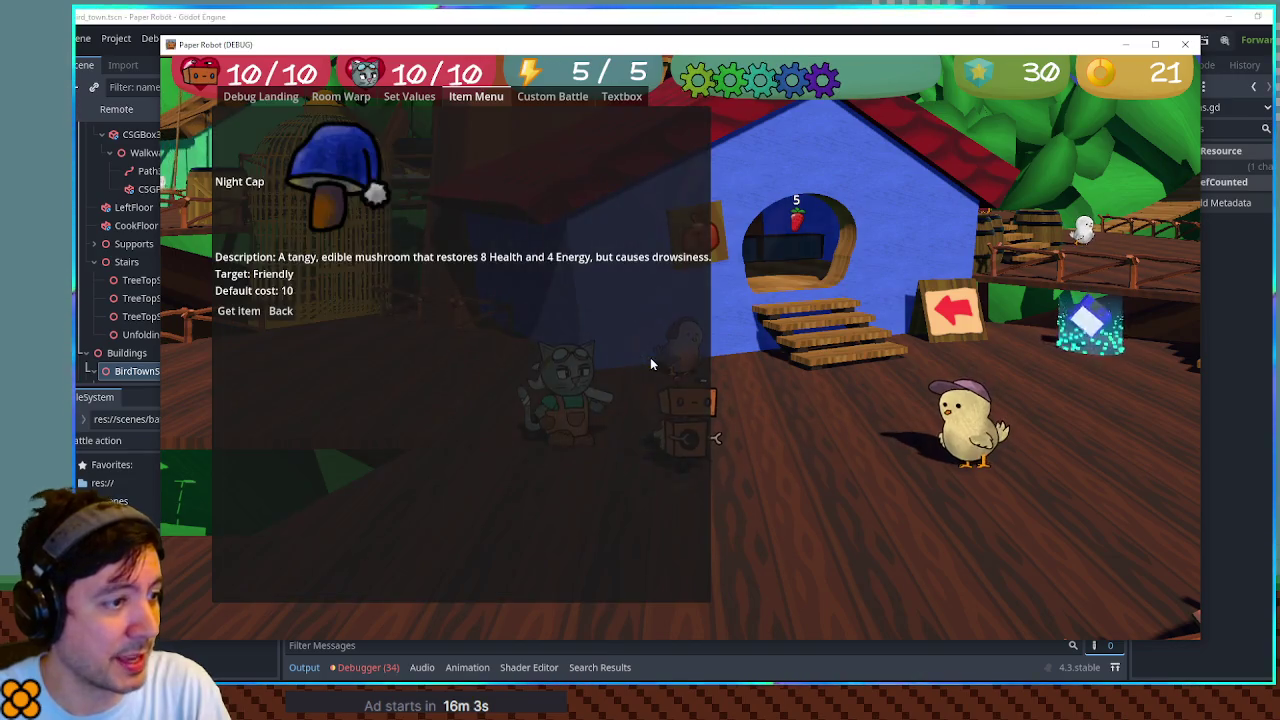
click(239, 311)
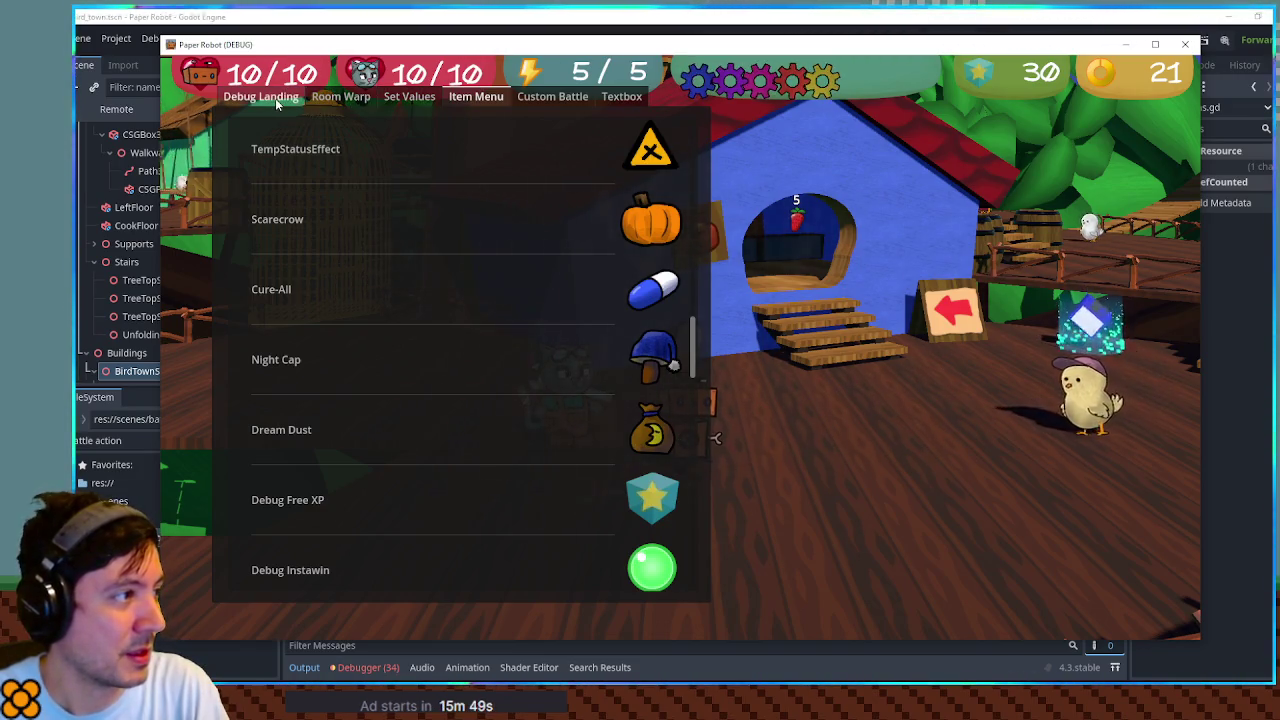
Step: Confirm the Night Cap appears in the party's items, then bring up the Custom Battle setup
key(Escape)
key(Escape)
key(e)
key(e)
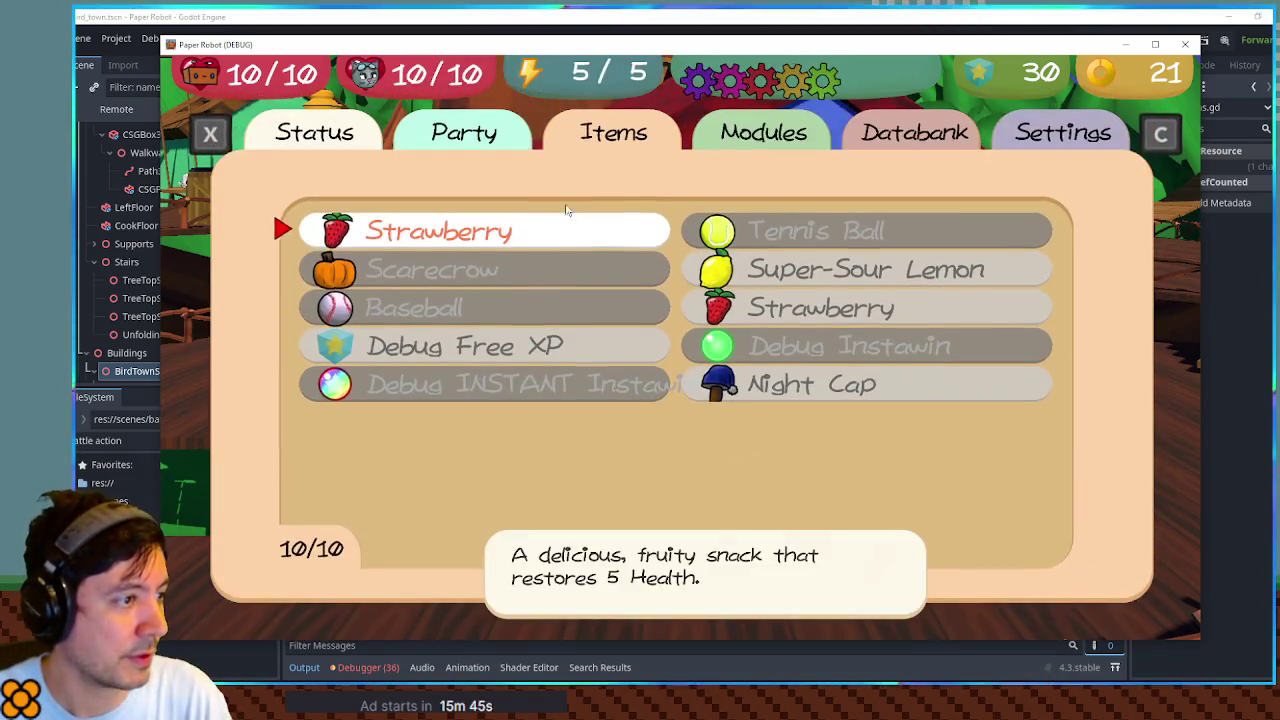
key(Escape)
key(F1)
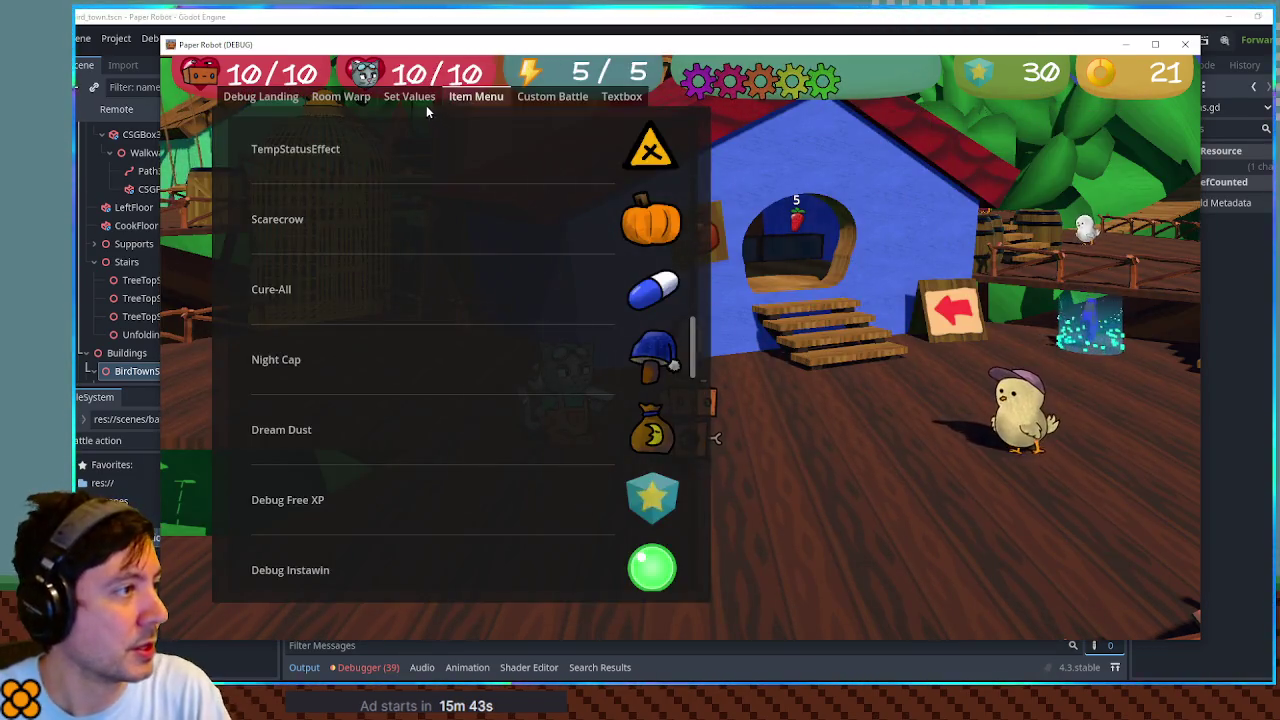
click(563, 101)
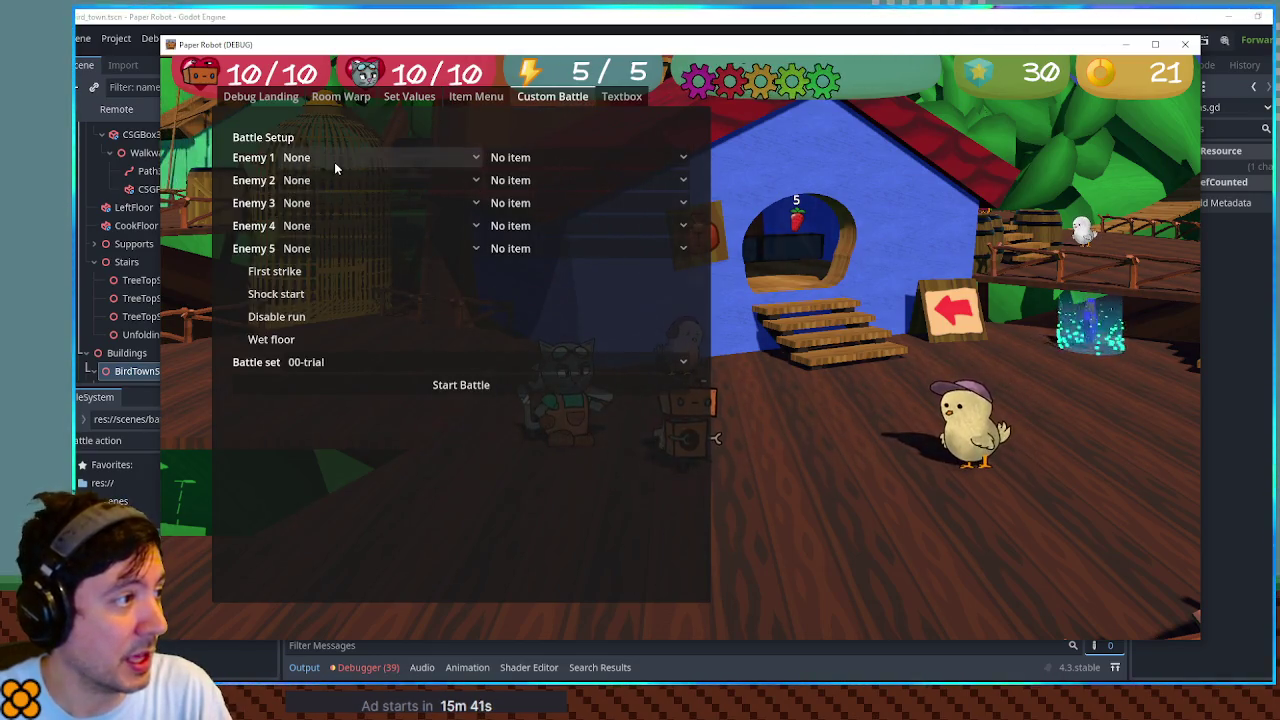
Step: Start a custom battle with Enemy 1 set to Snail
click(334, 165)
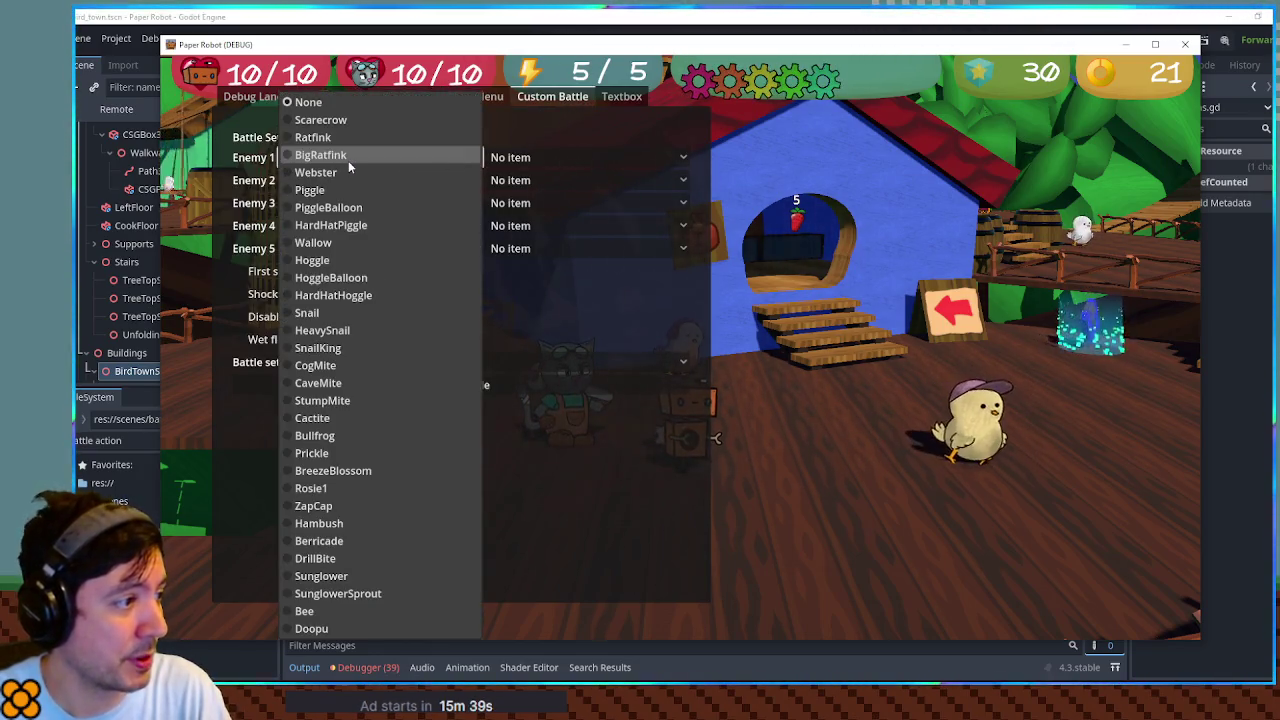
click(354, 314)
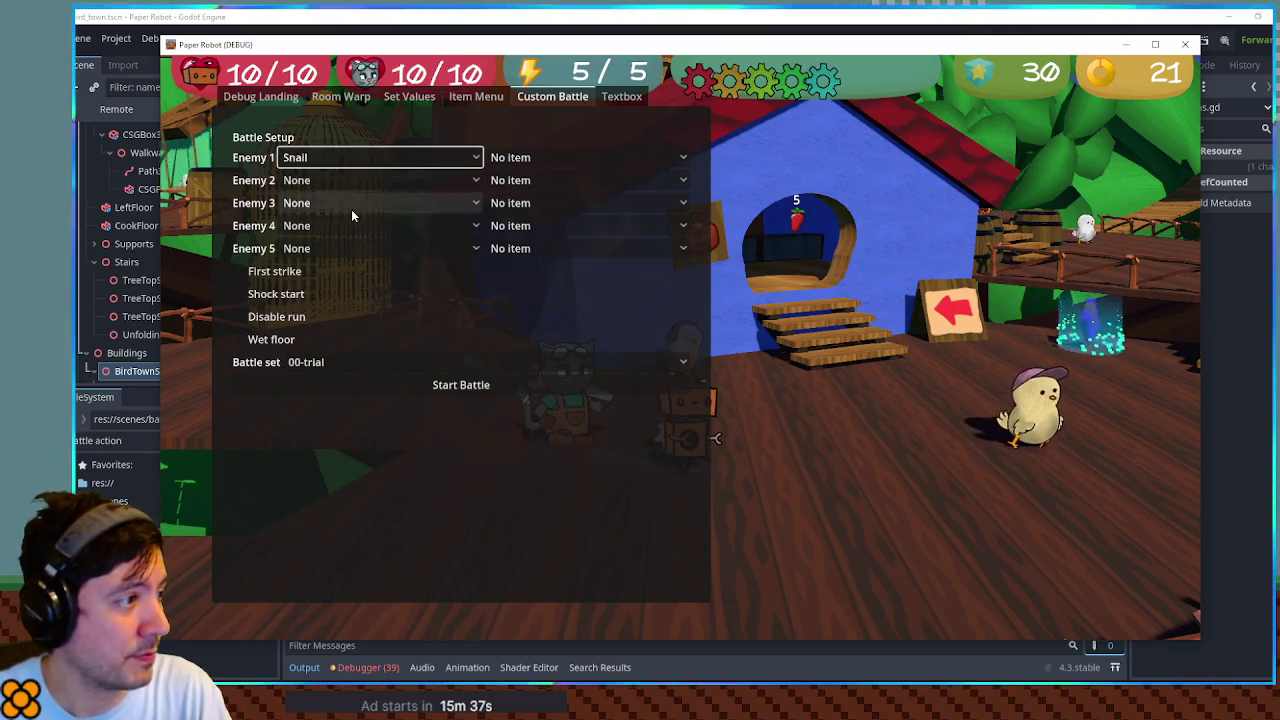
click(403, 388)
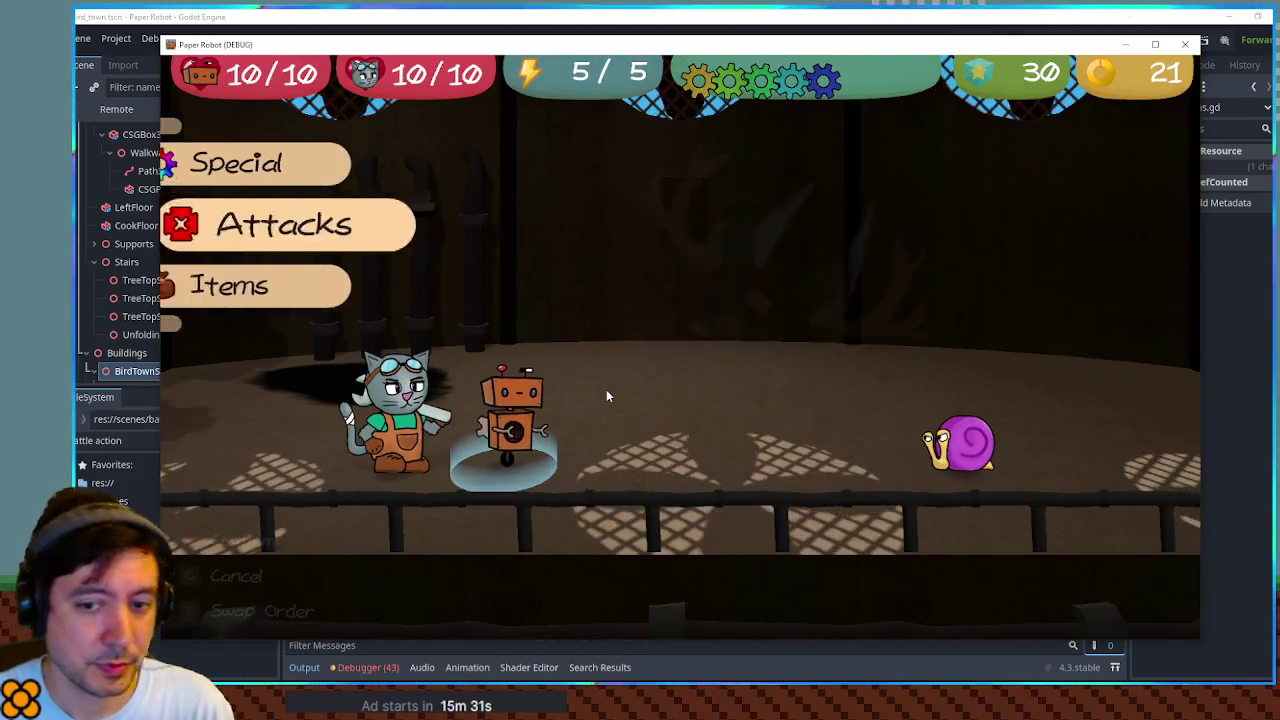
Step: Use the Night Cap on the robot from the battle Items list
key(e)
key(space)
key(Down)
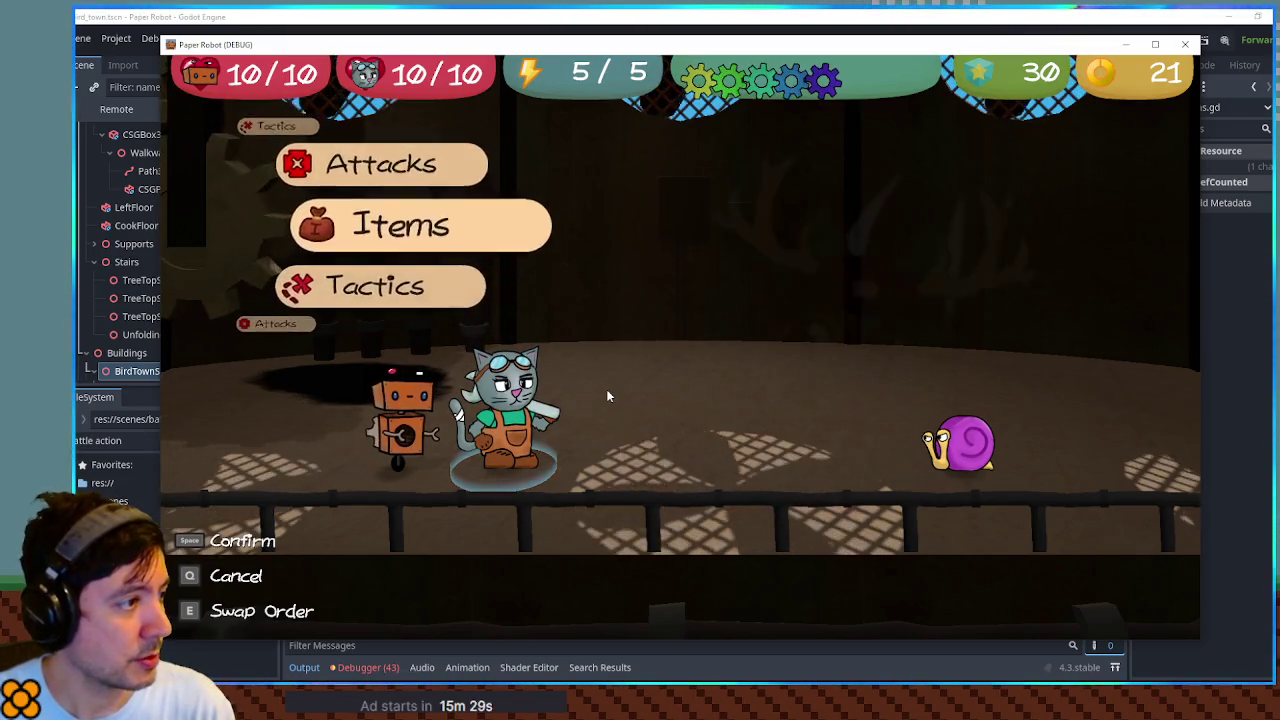
key(space)
key(Up)
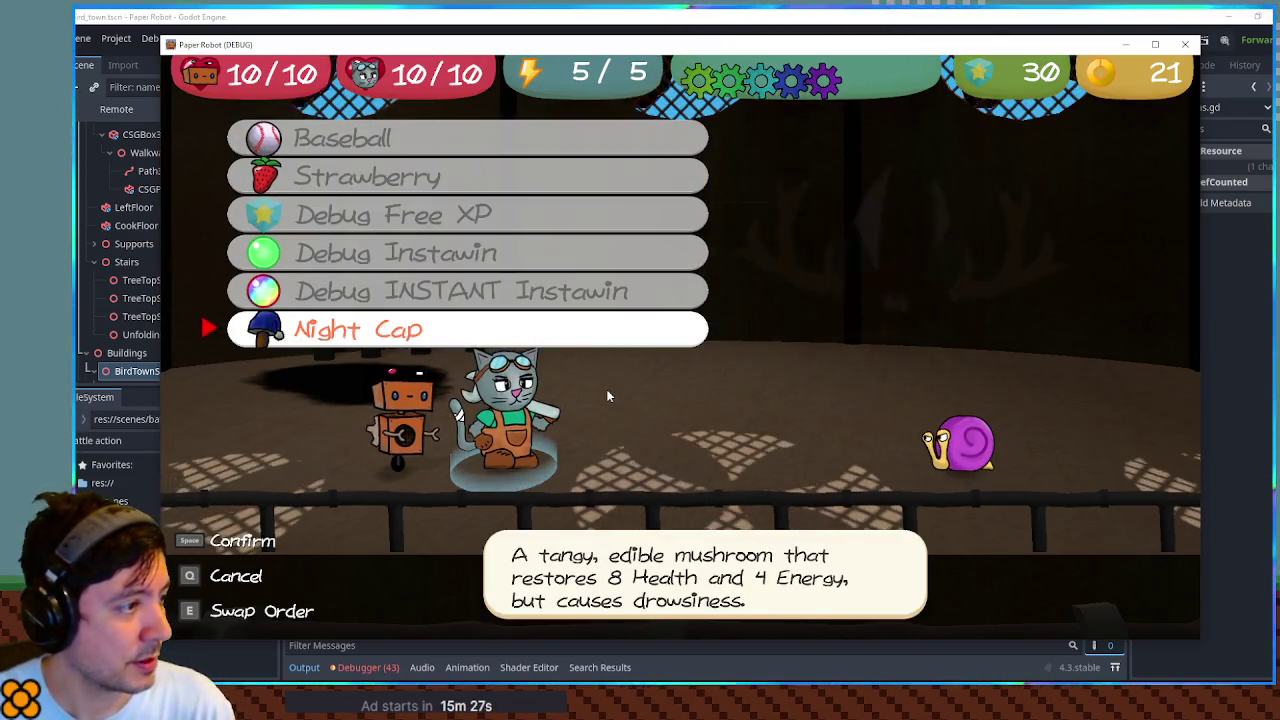
key(space)
key(space)
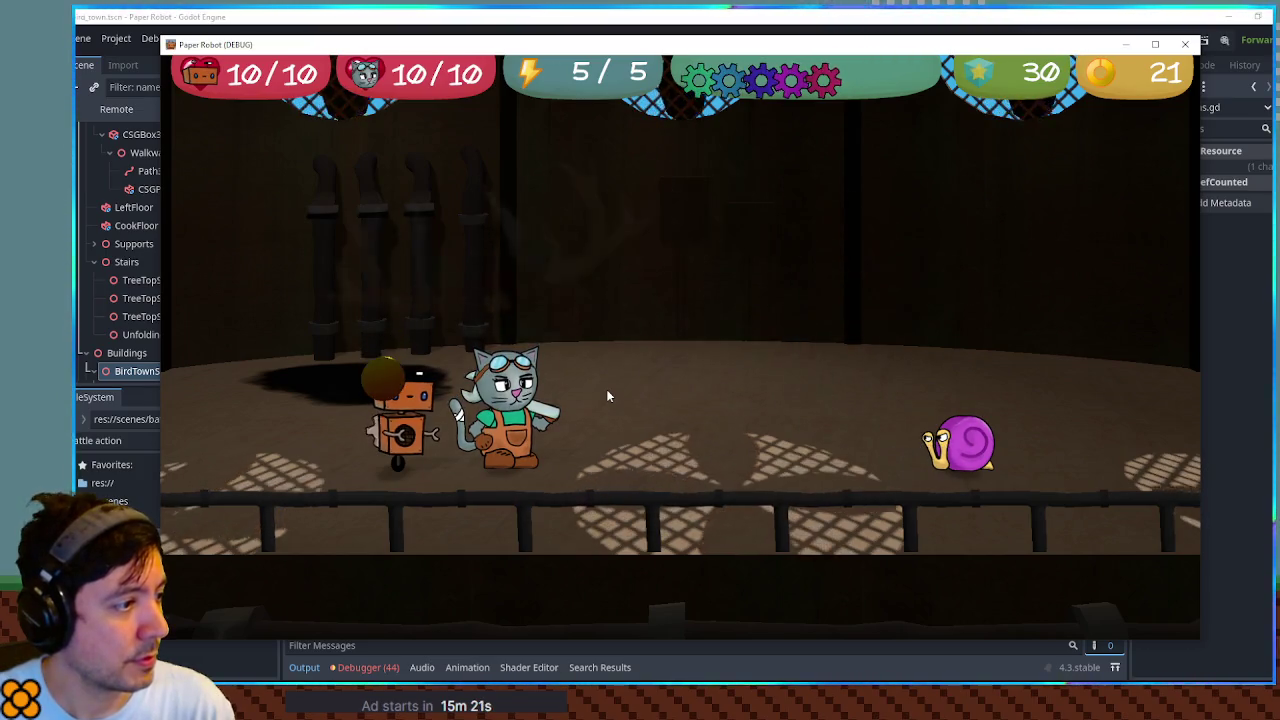
Step: Fetch another Night Cap from the debug item menu and reselect it in the battle items
key(grave)
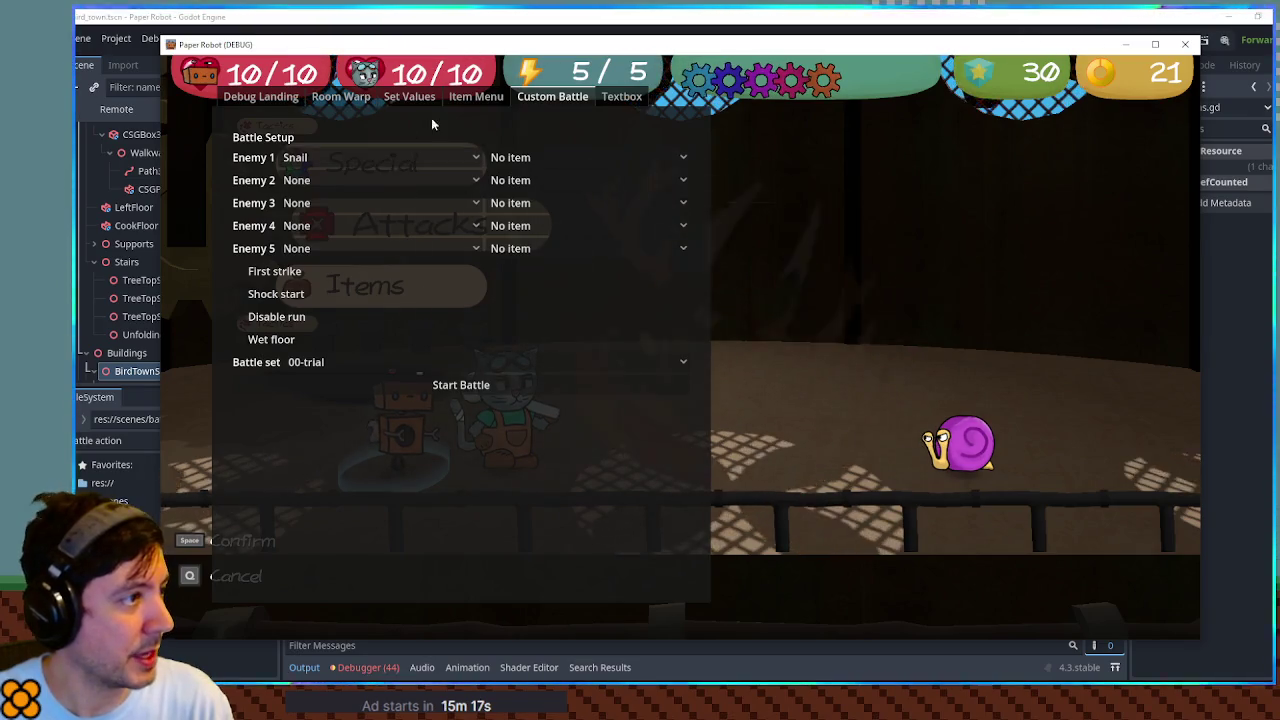
click(474, 97)
click(642, 357)
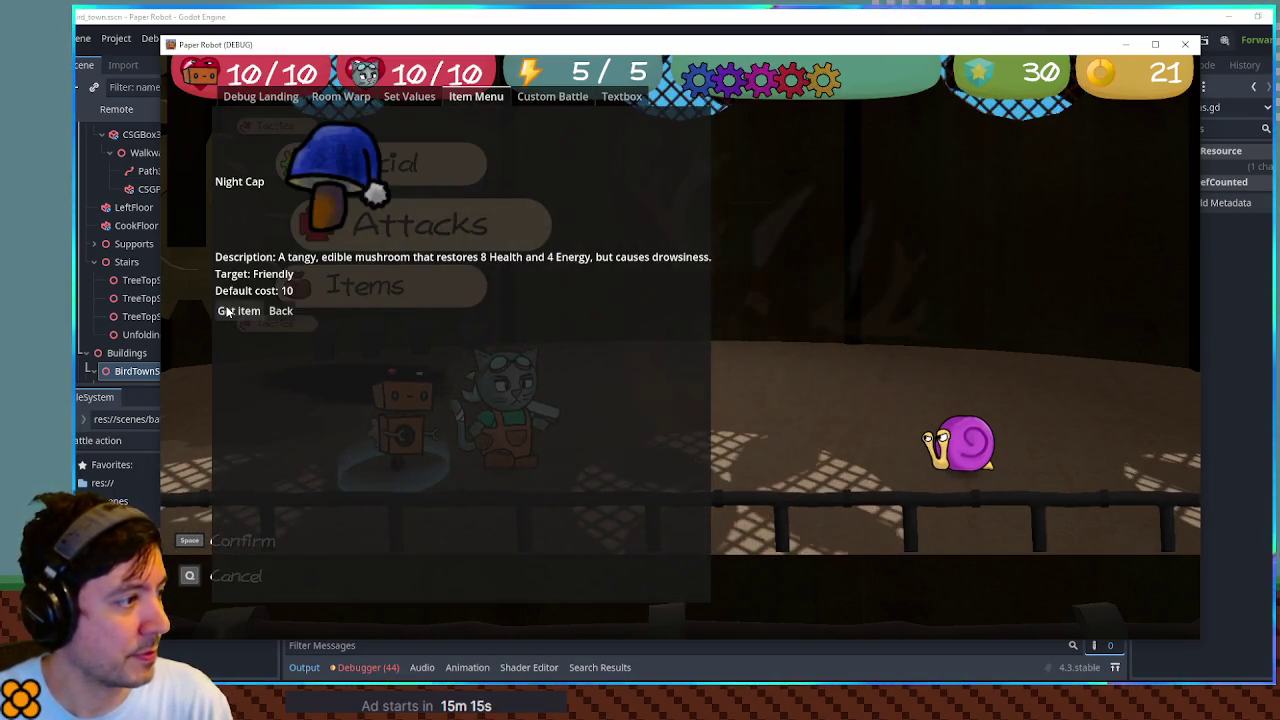
click(226, 309)
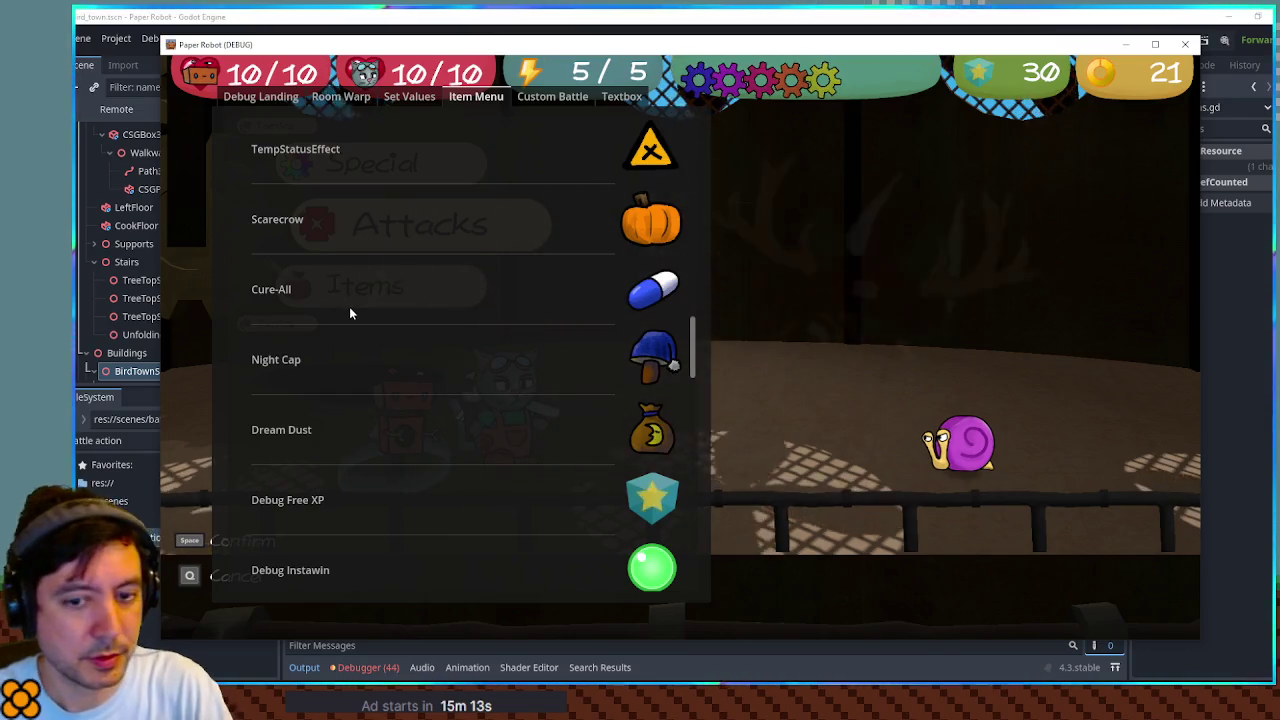
key(Escape)
key(Down)
key(space)
key(Up)
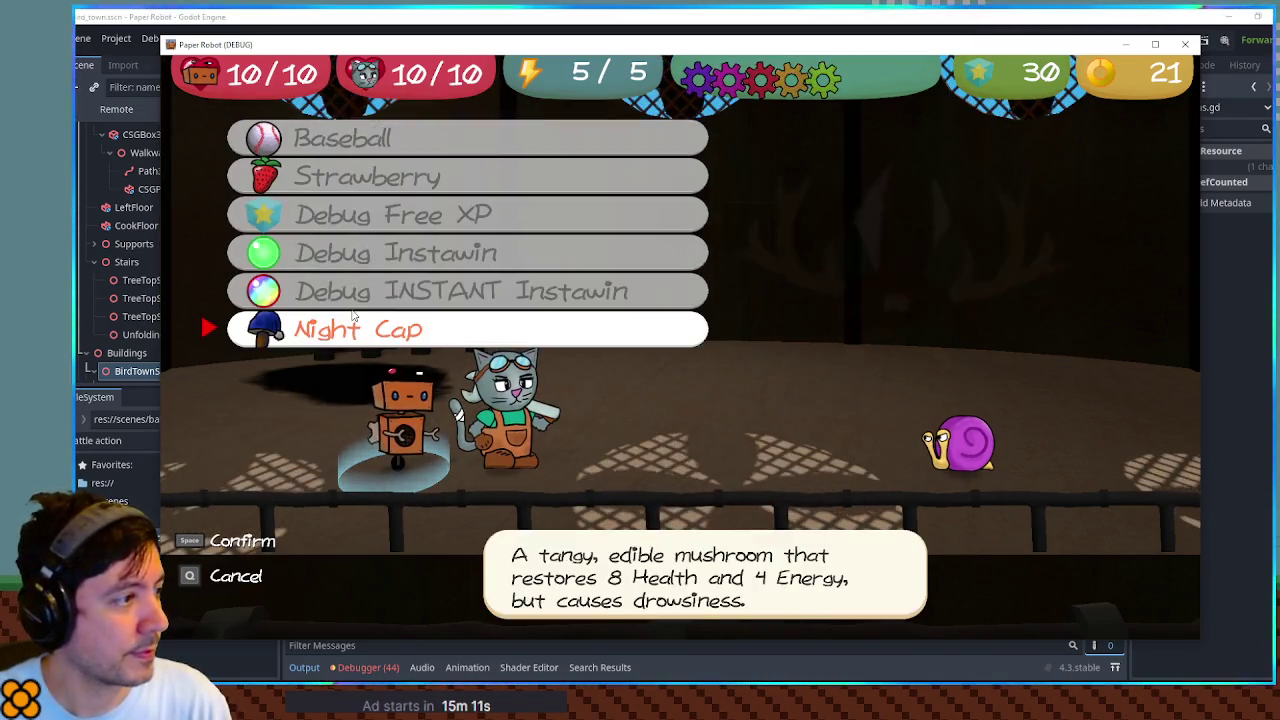